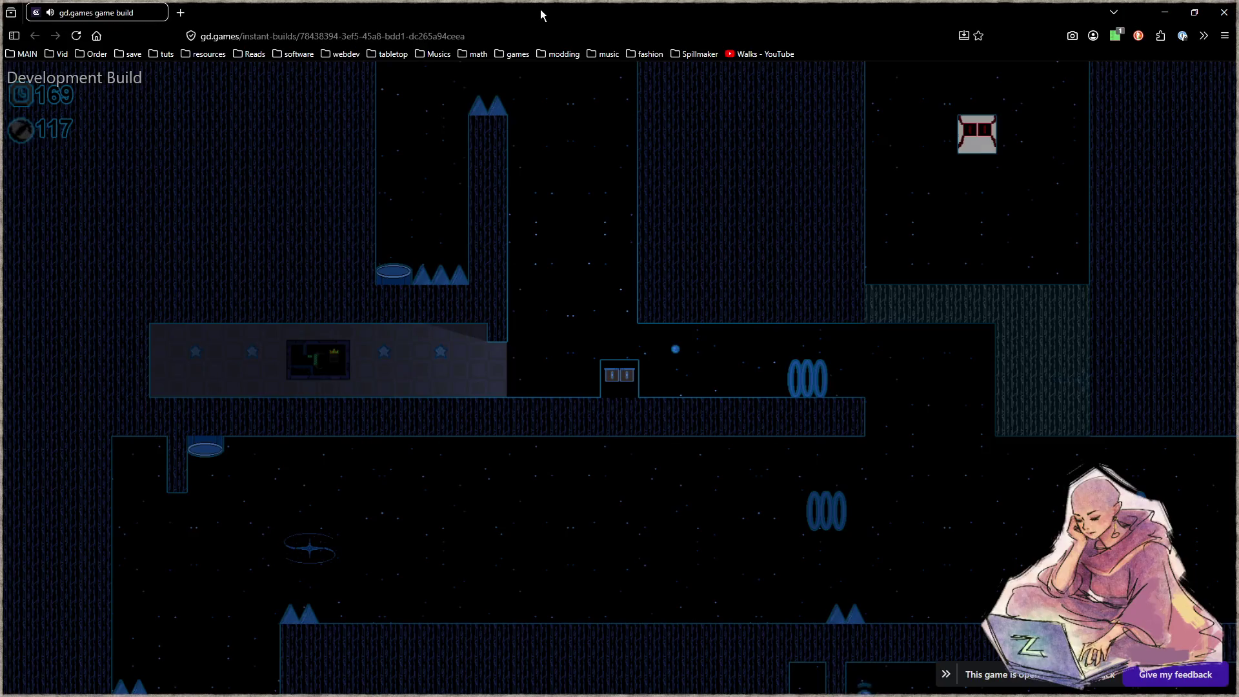
Steer the character right, down the spiked shaft and back left through the final rooms to the level's end.
key("Right")
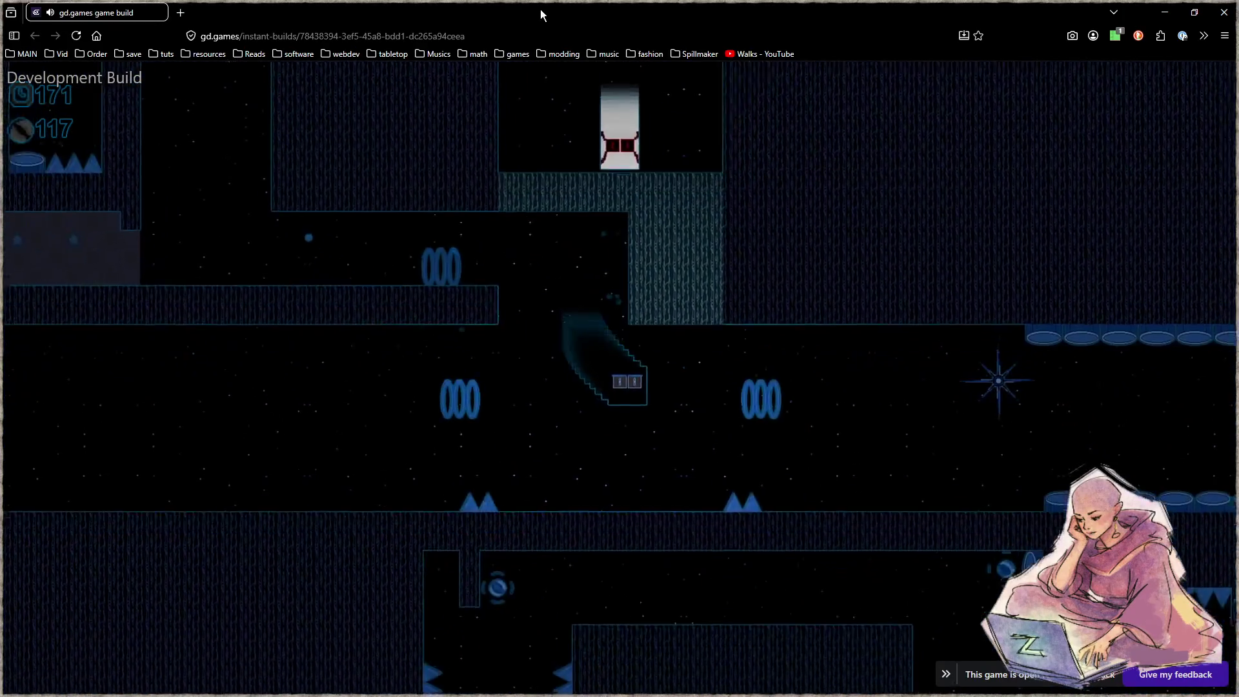
key("Right")
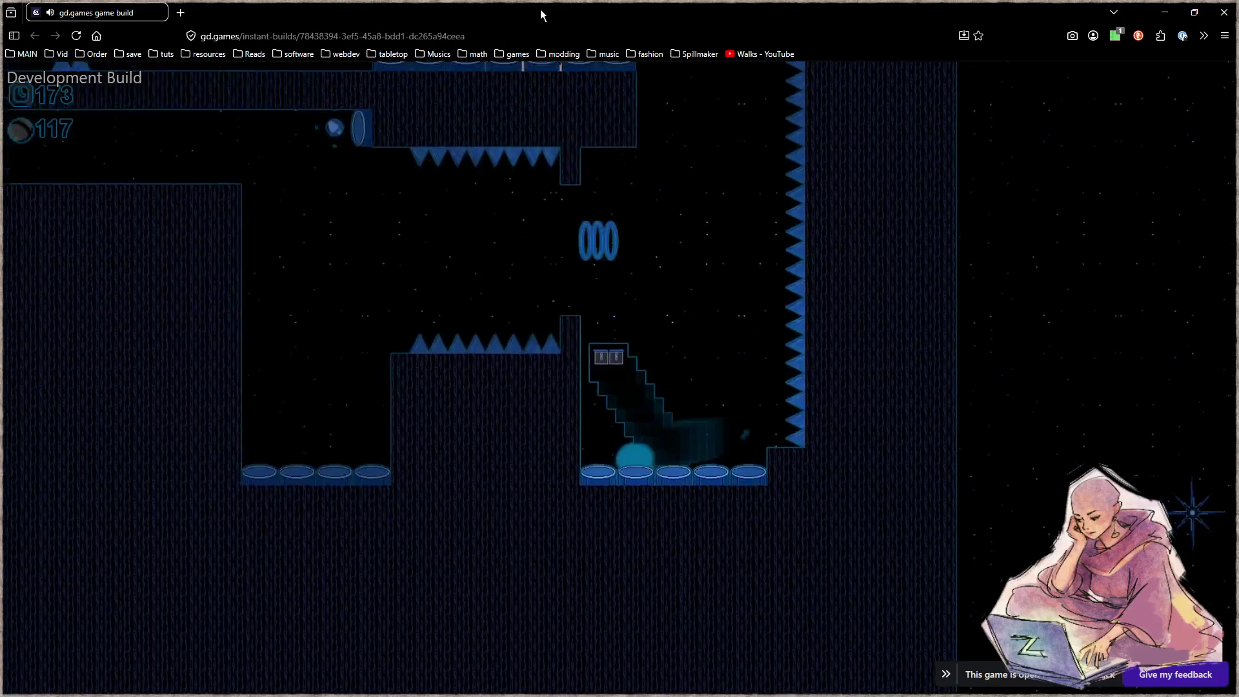
key("Right")
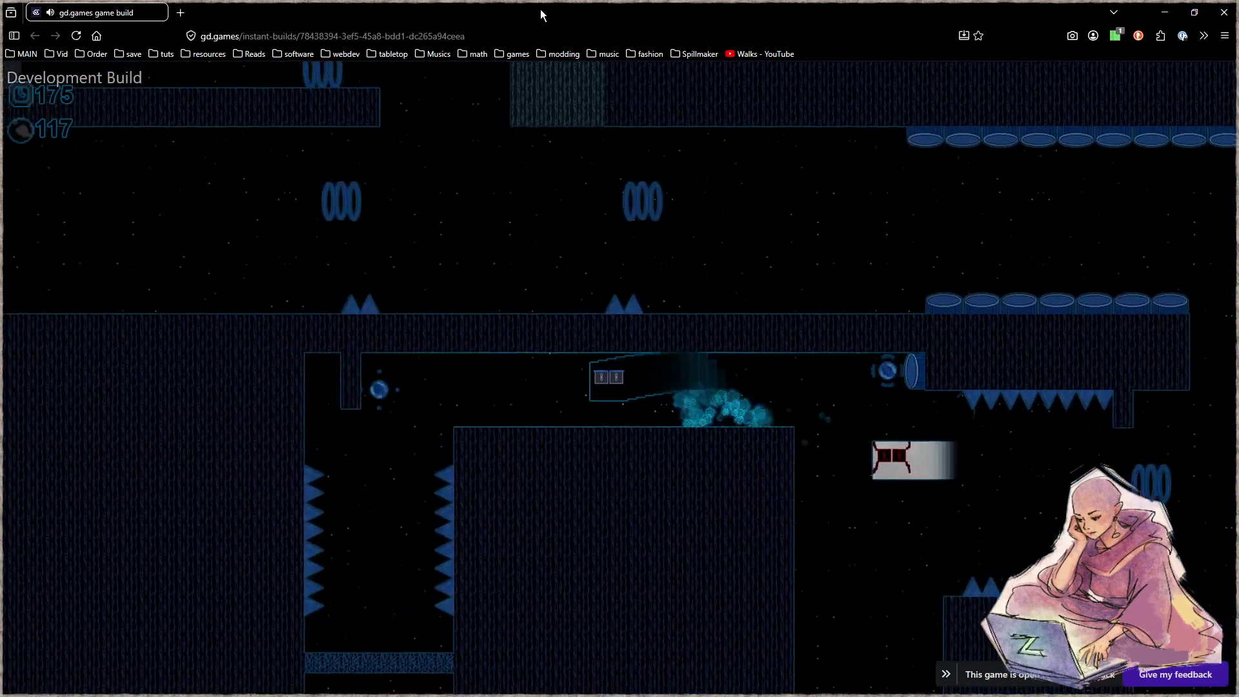
key("Right")
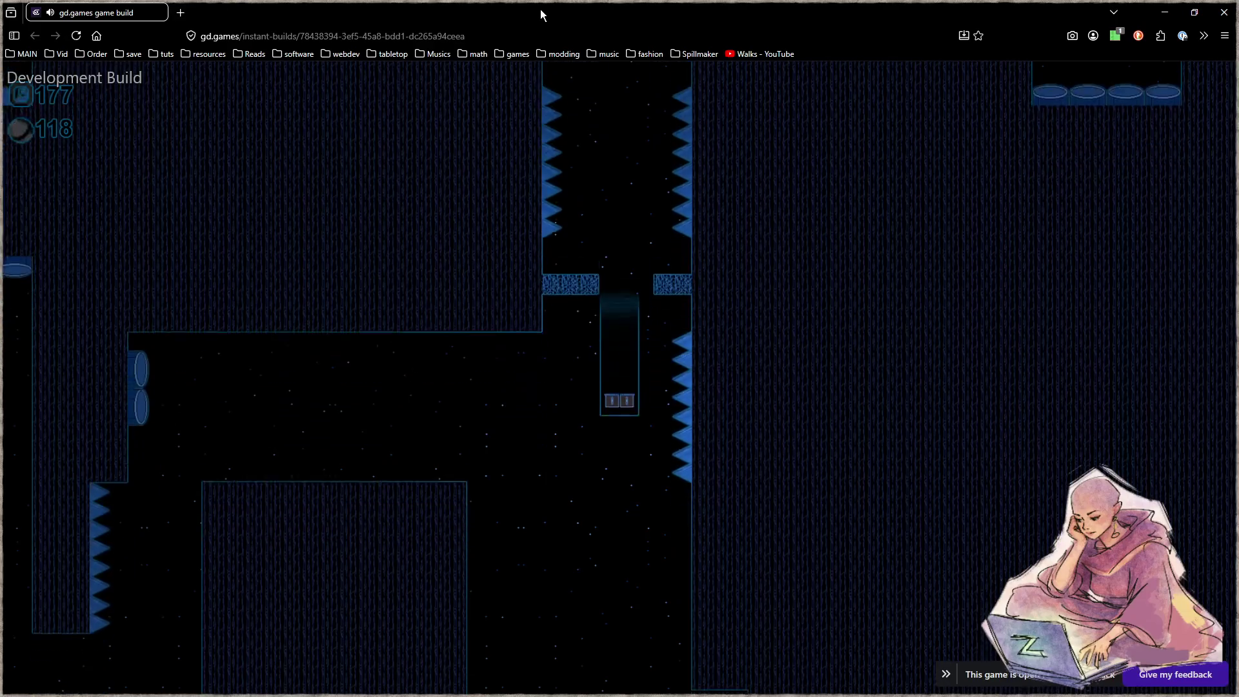
key("Right")
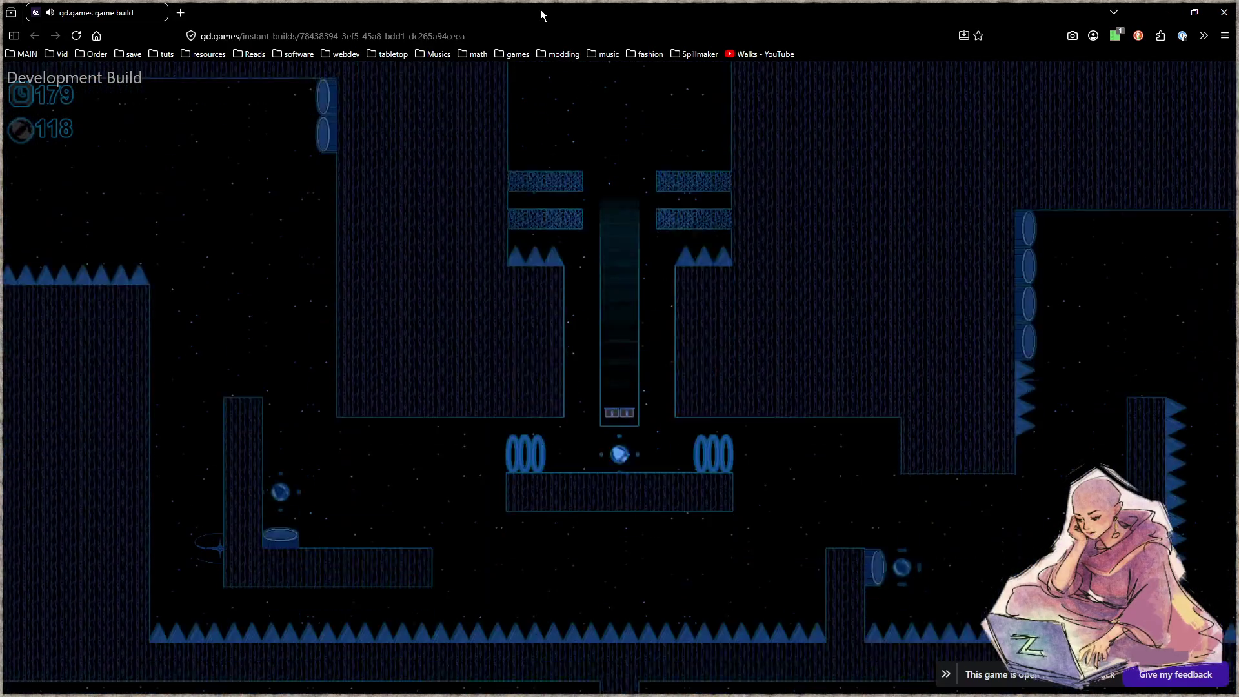
key("Right")
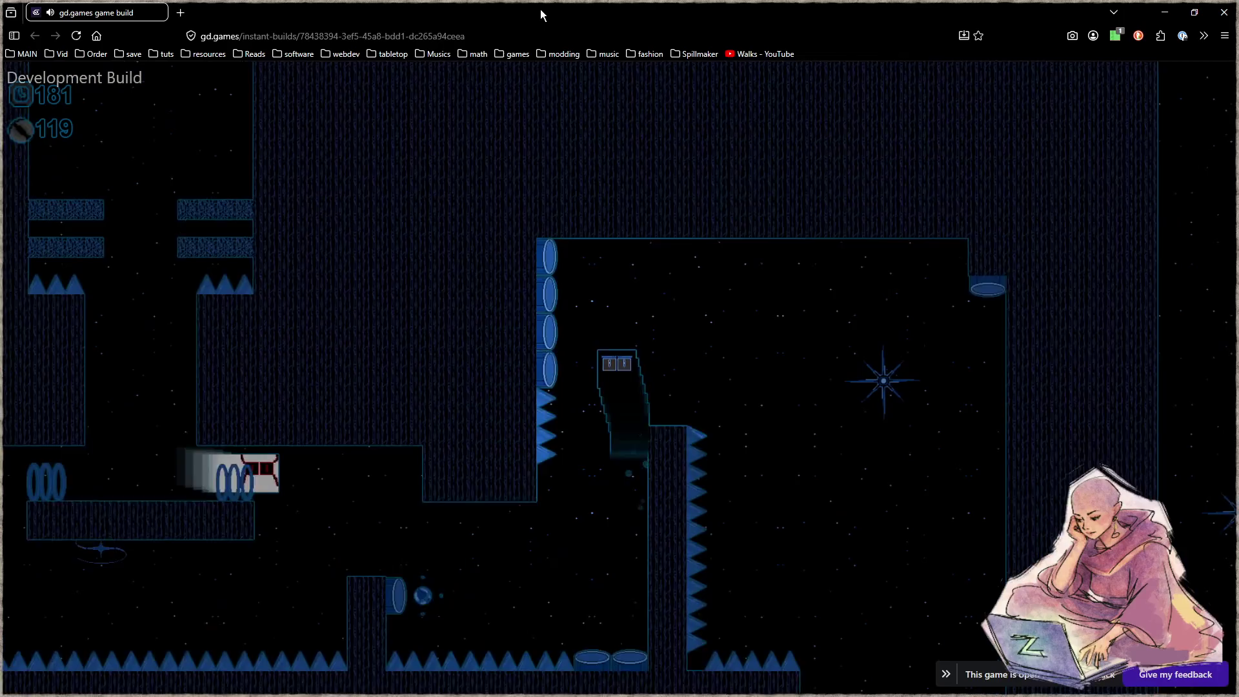
key("Down")
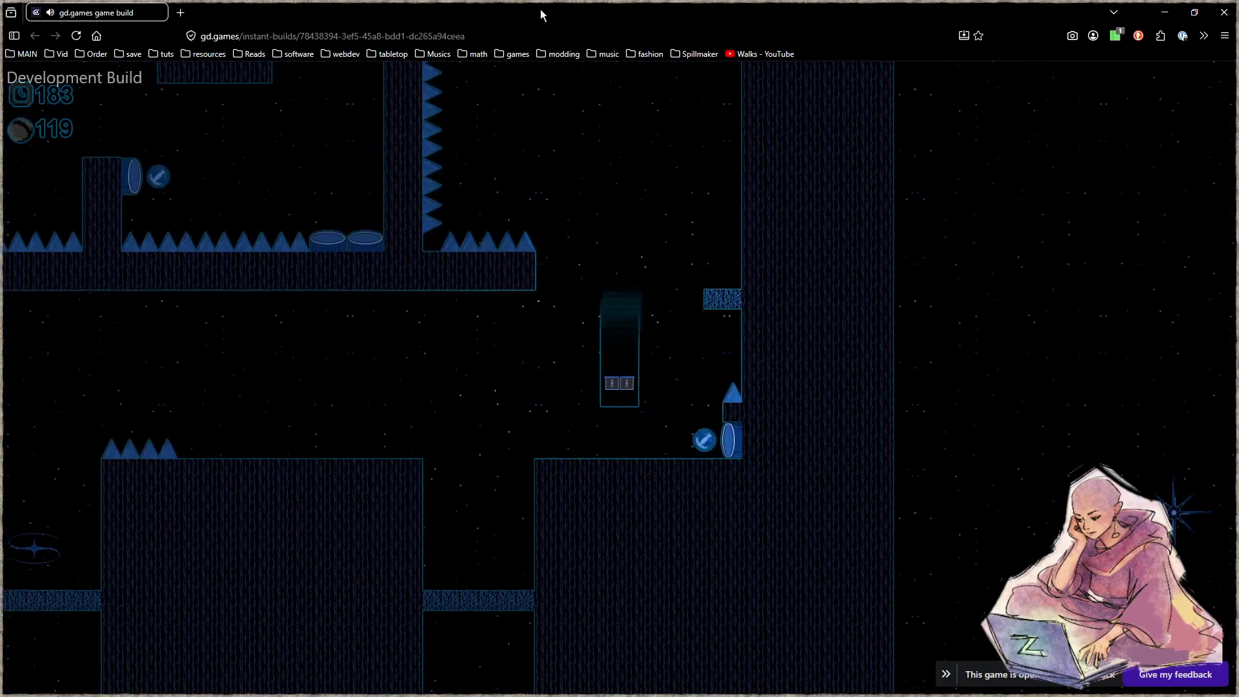
key("Left")
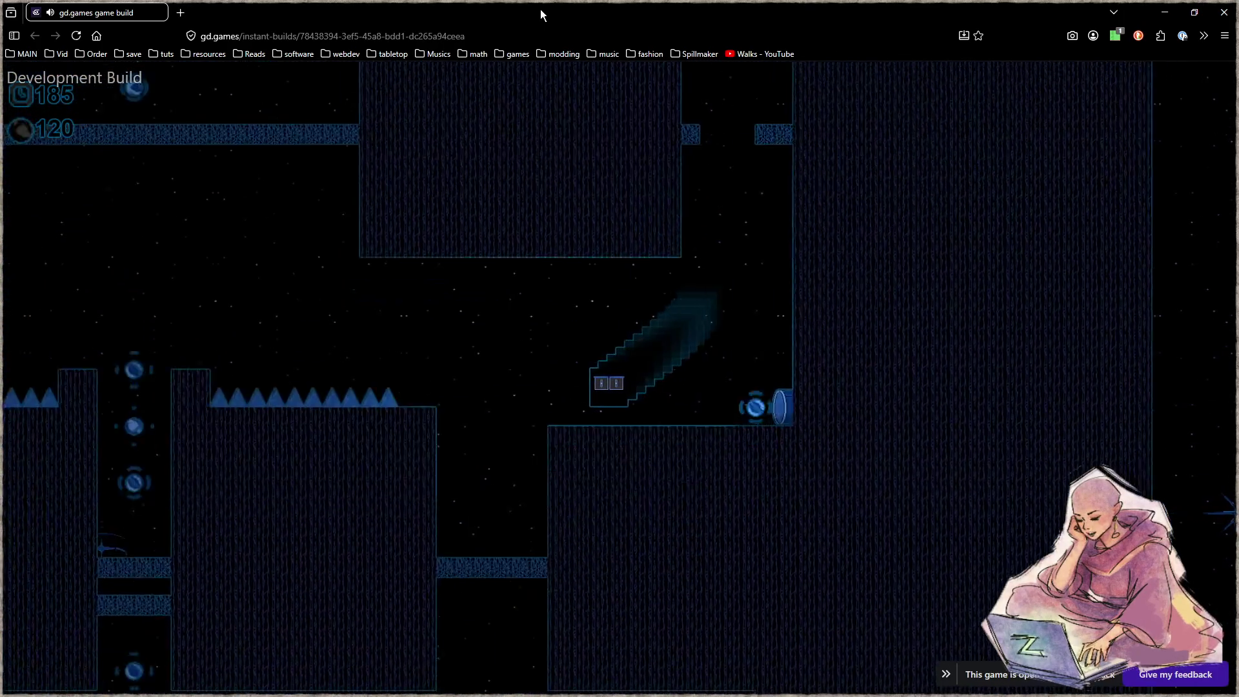
key("Left")
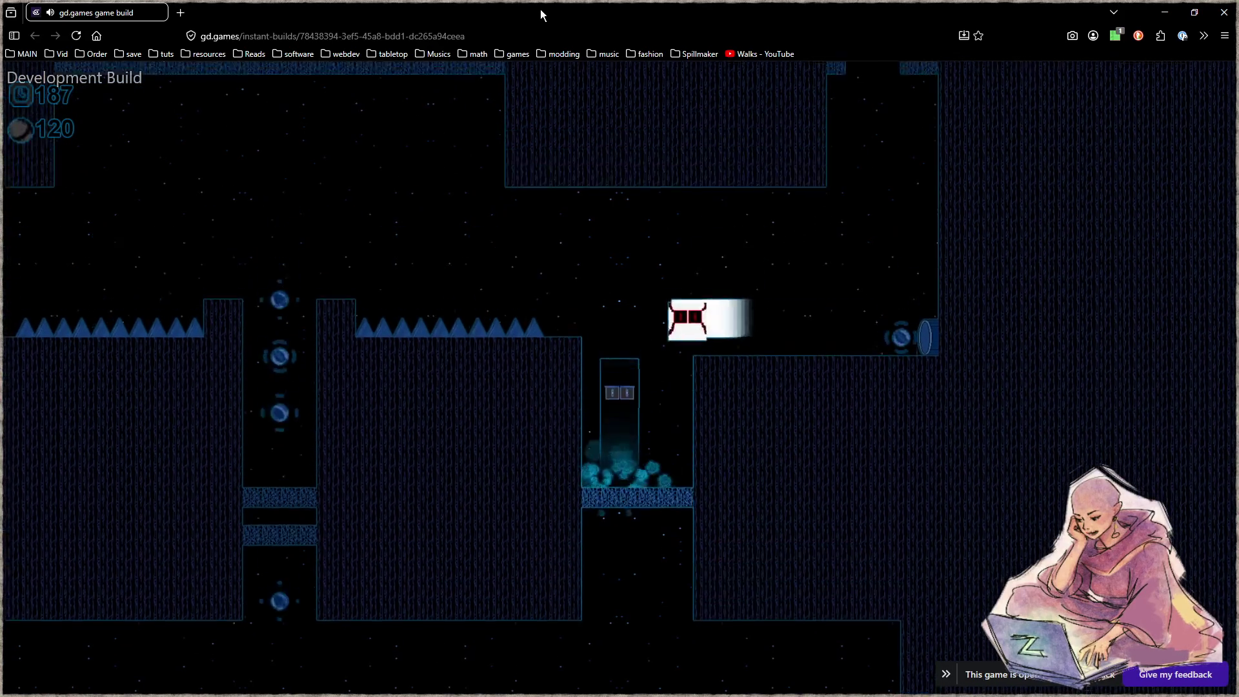
key("Right")
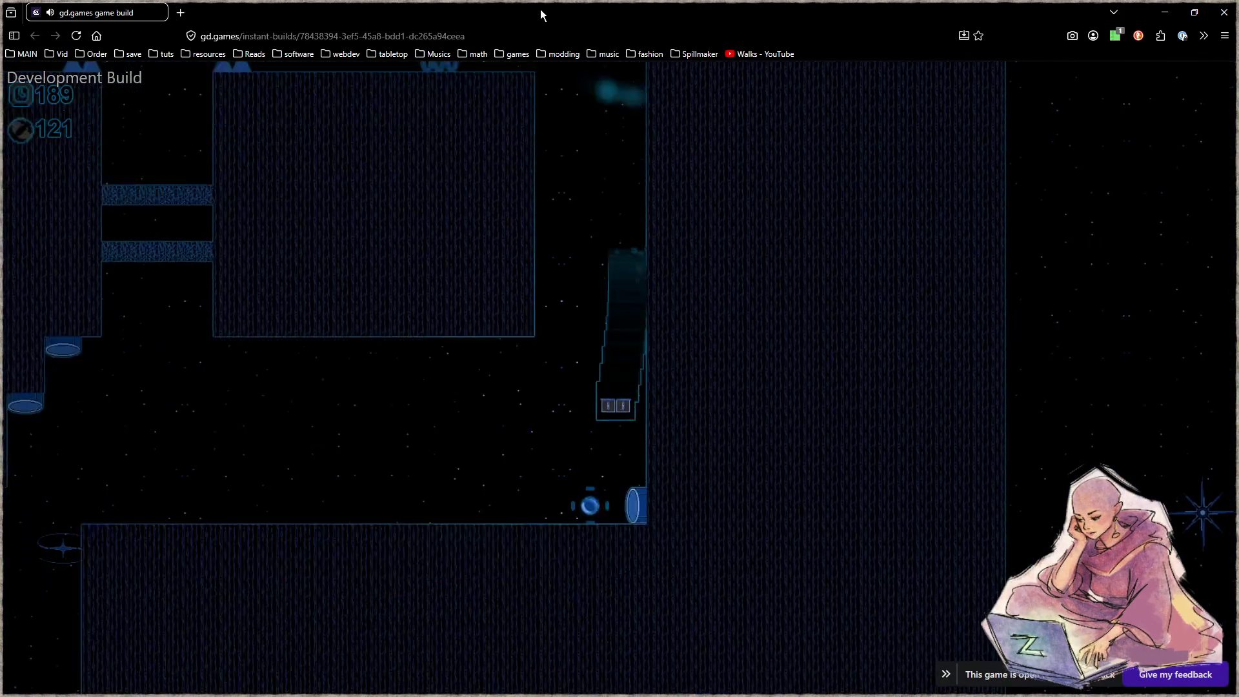
key("Left")
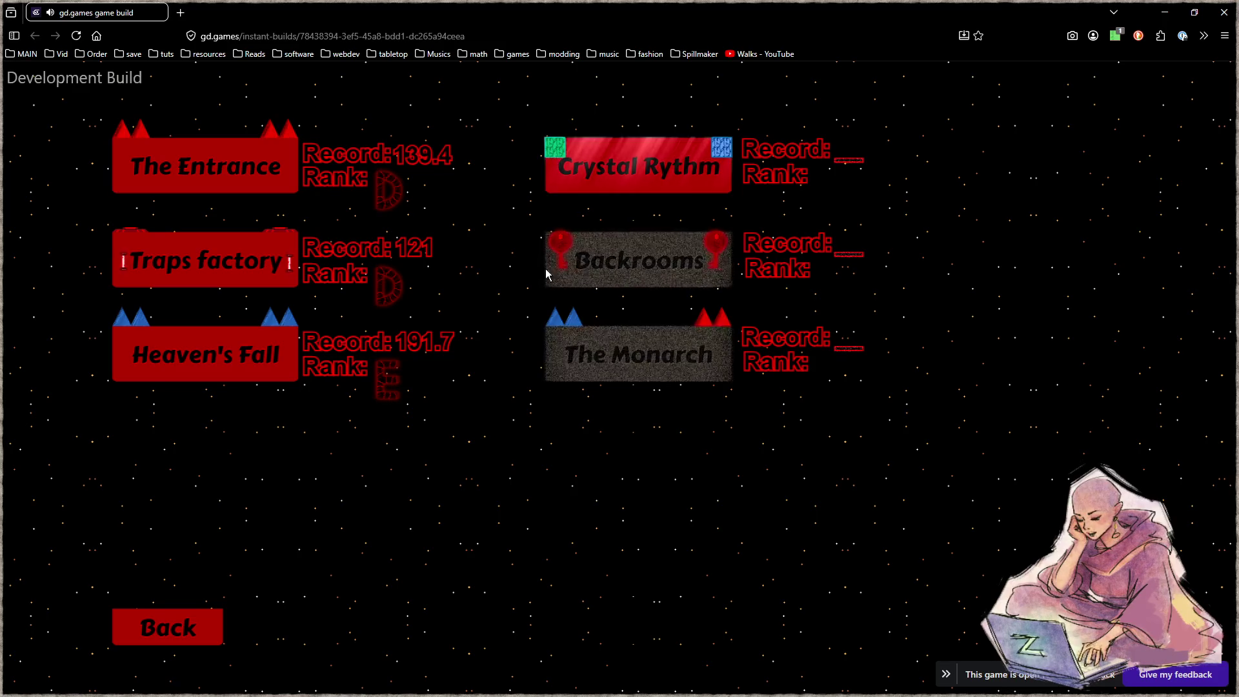
Start a level from the level-select list.
left_click(567, 180)
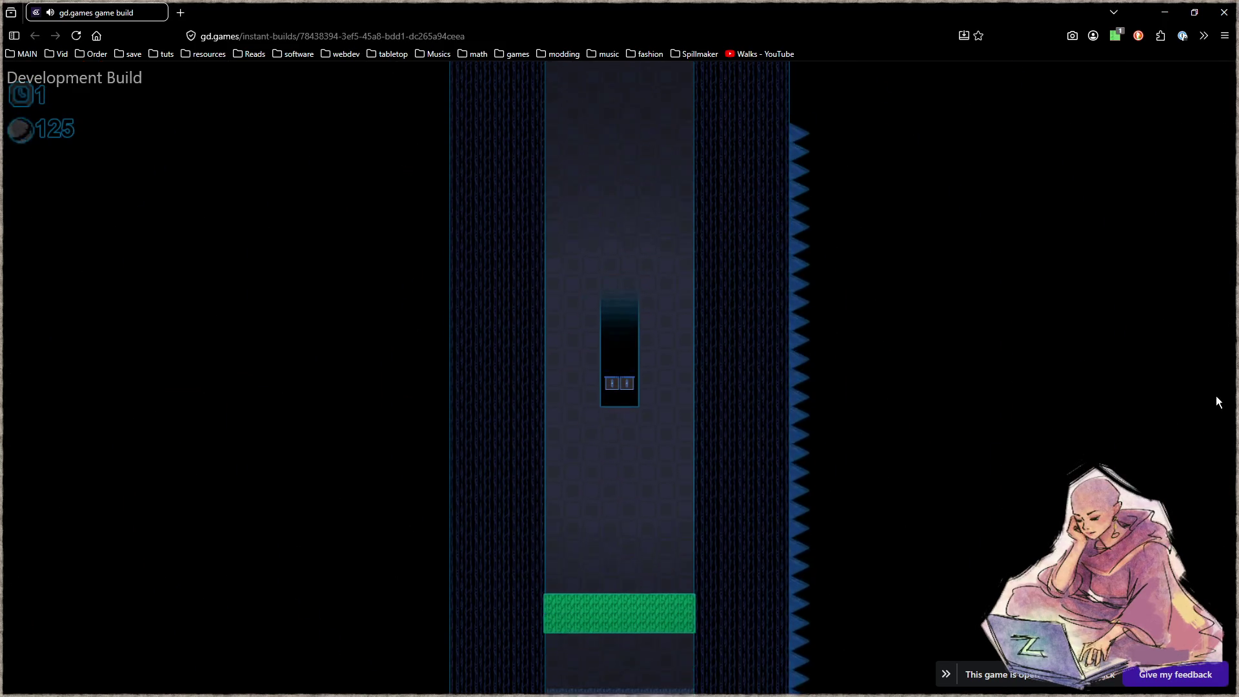
Drop down the shaft and dash right across the green platforms past the lit blue column.
key("space")
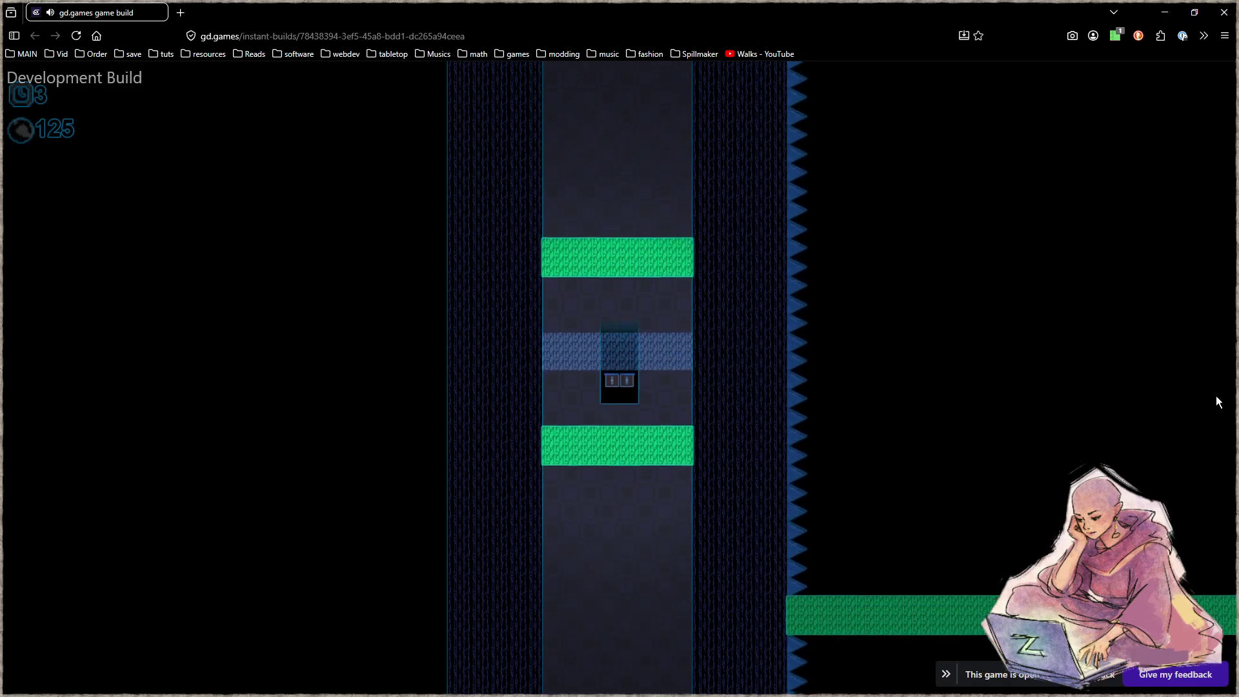
key("space")
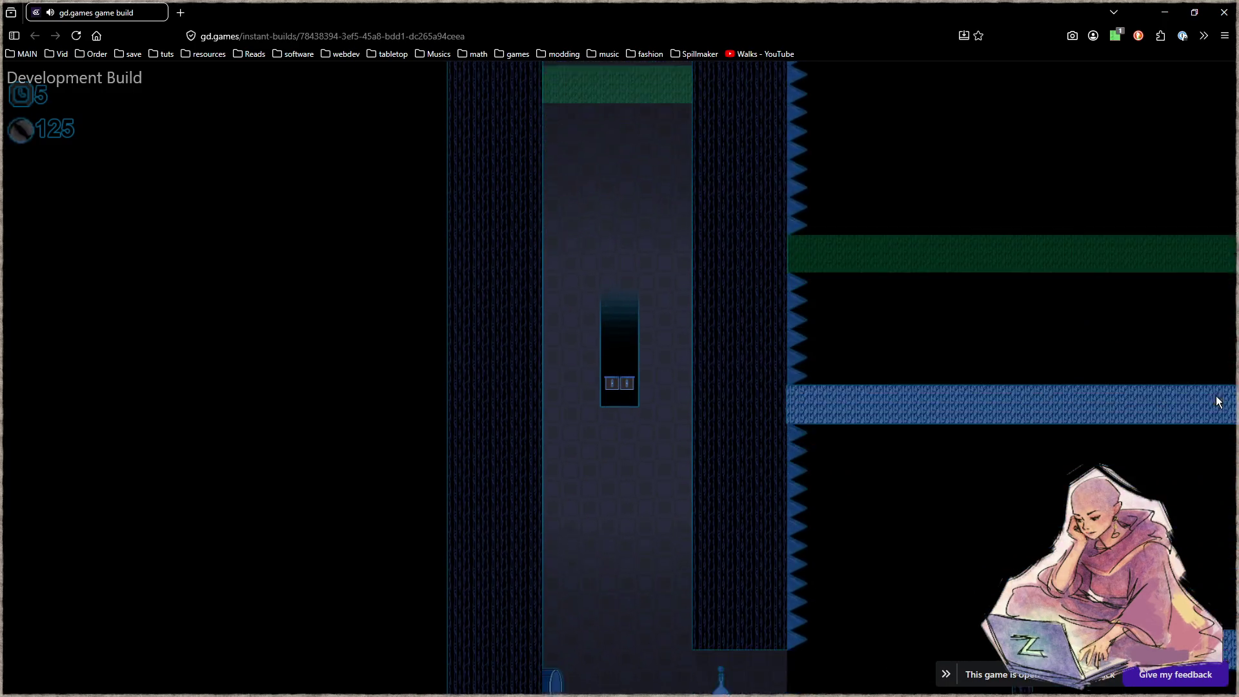
key("Right")
key("space")
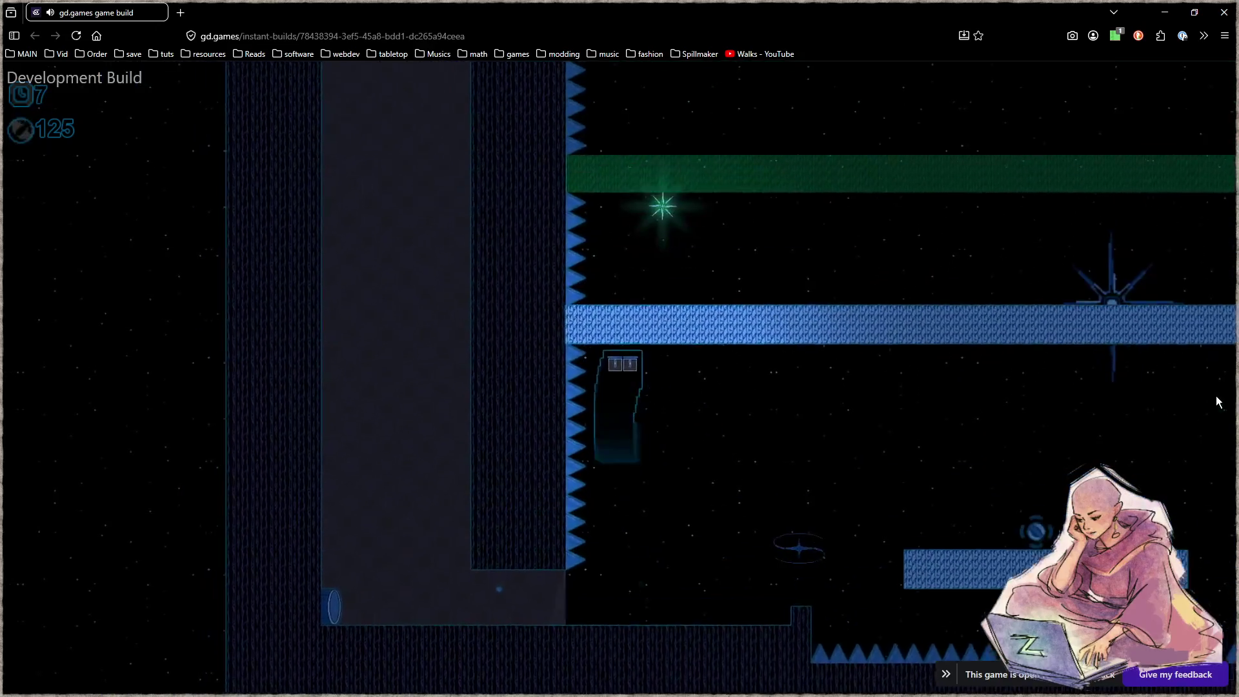
key("Right")
key("space")
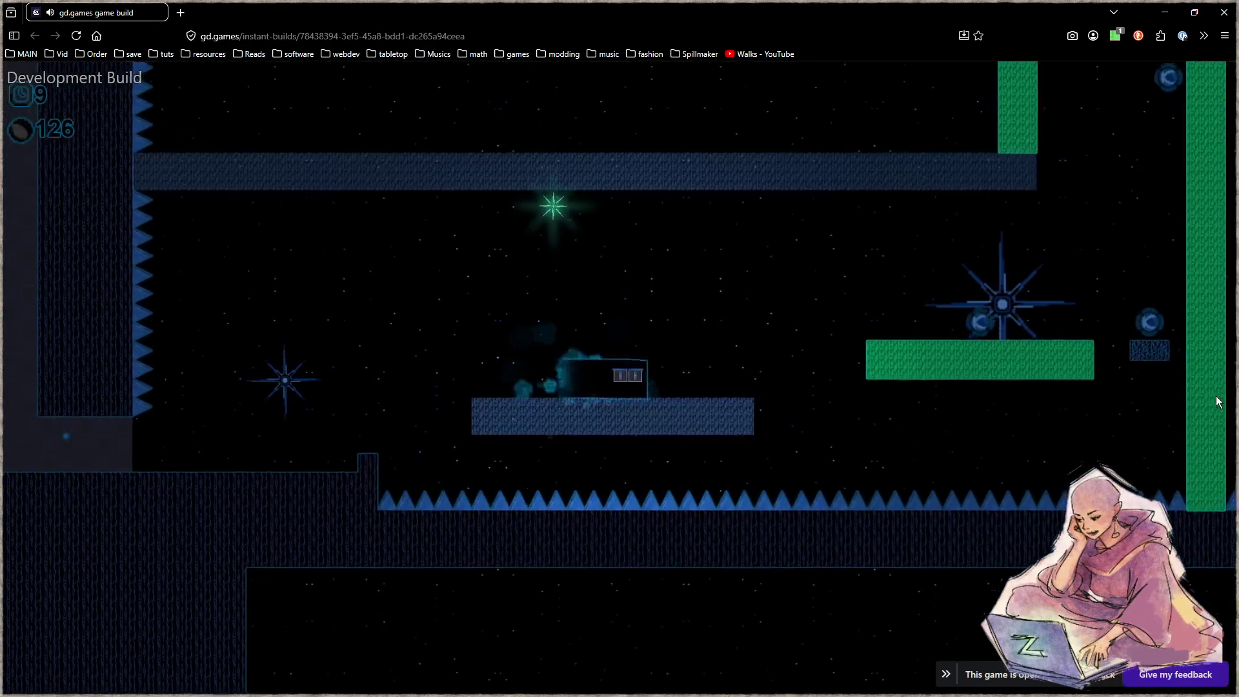
key("space")
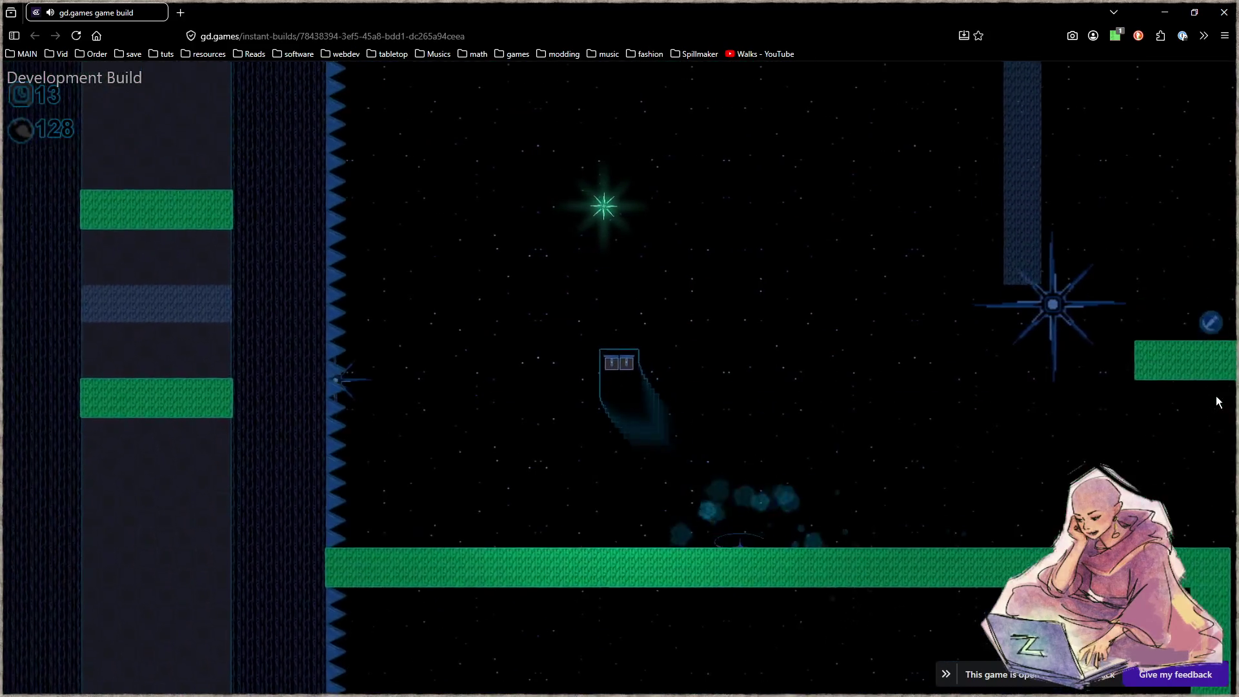
key("space")
key("space")
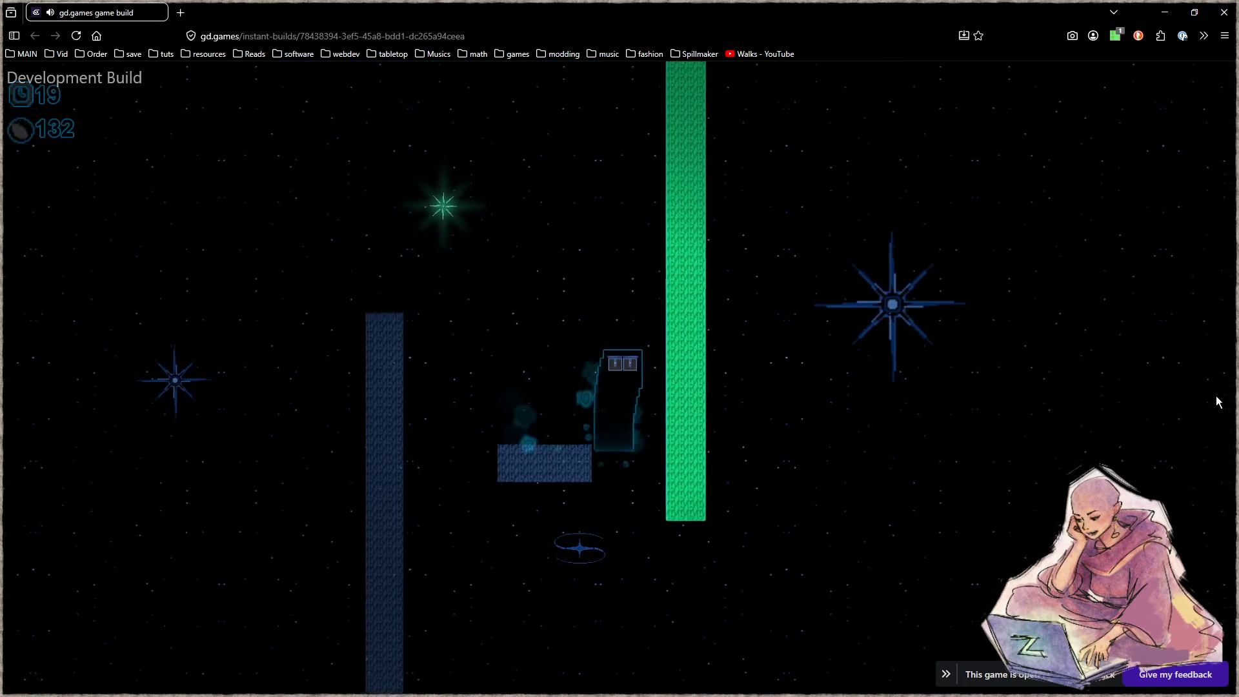
Climb past the spiked walls and through the dark-circle room, then up the green wall.
key("space")
key("space")
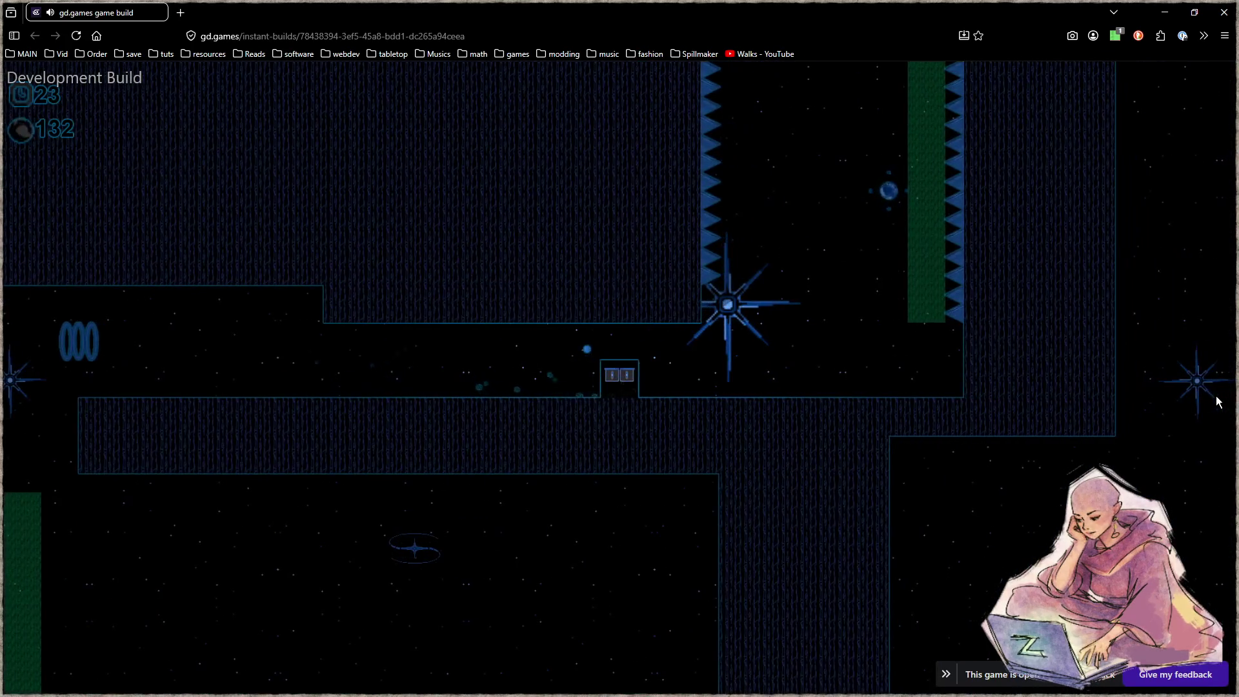
key("space")
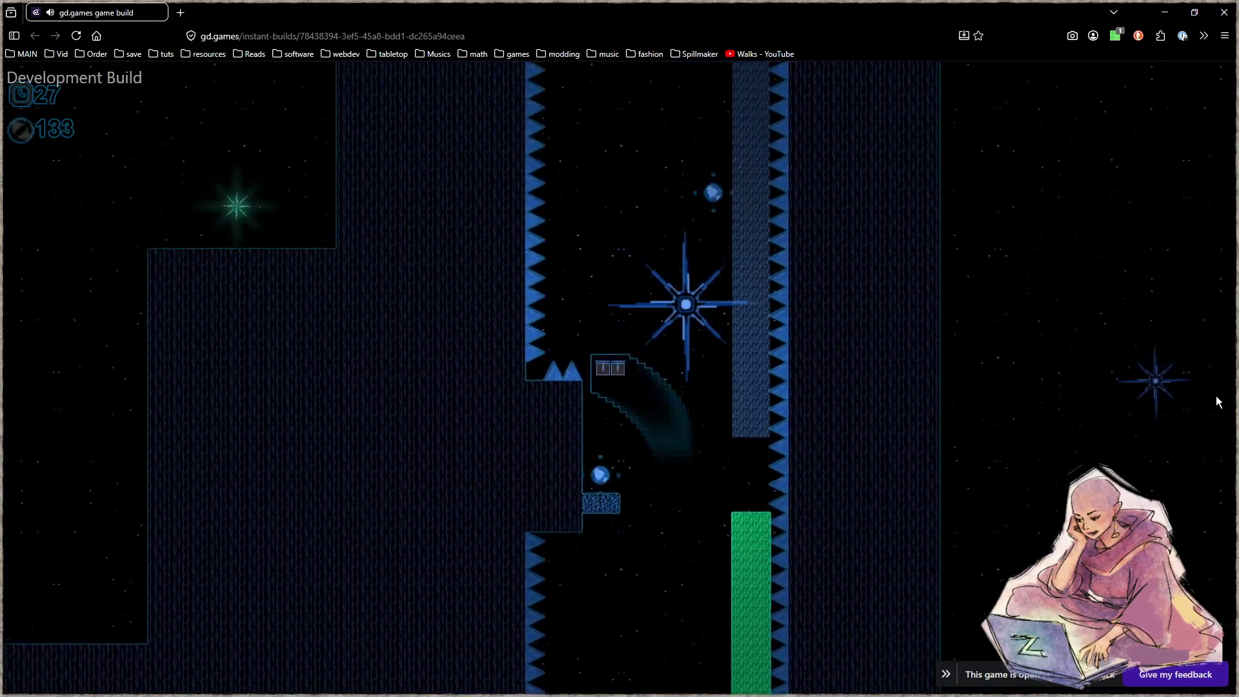
key("space")
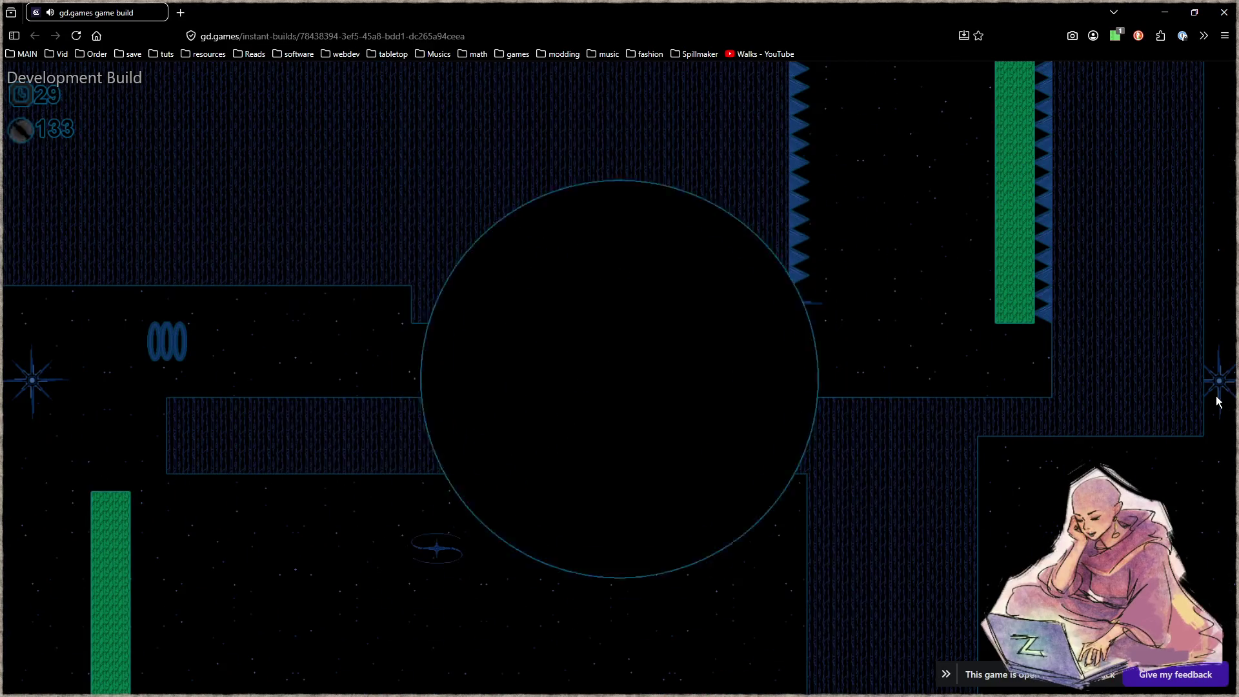
key("space")
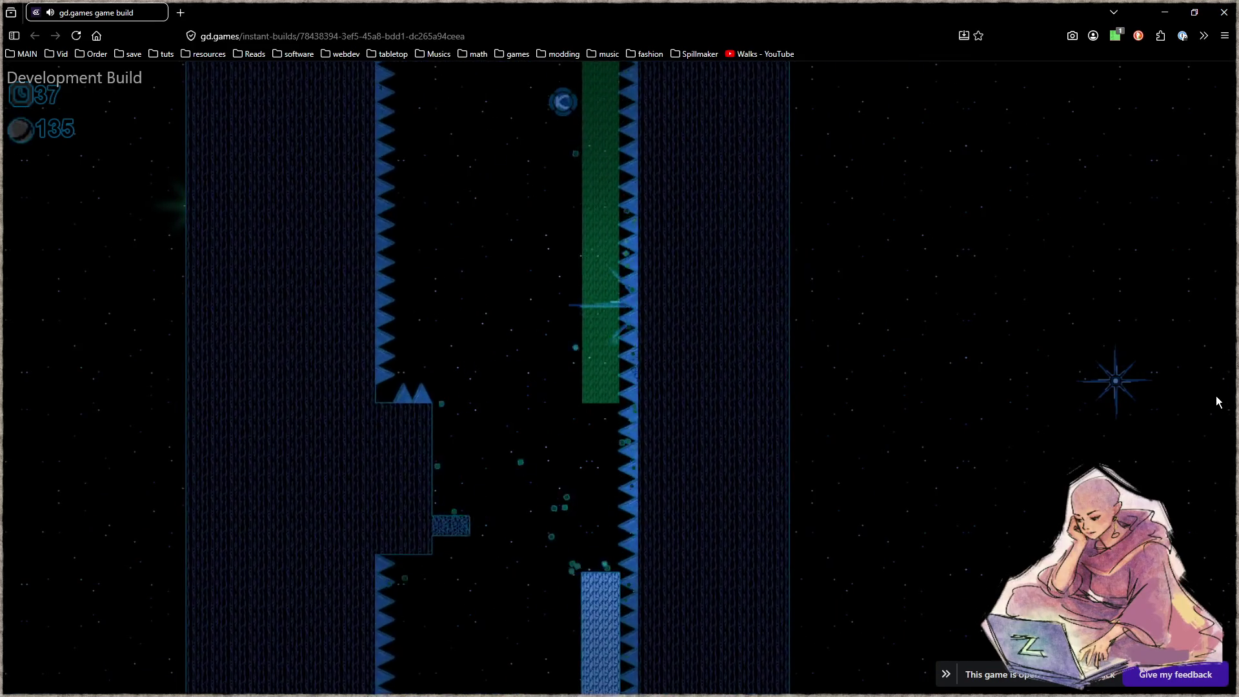
key("space")
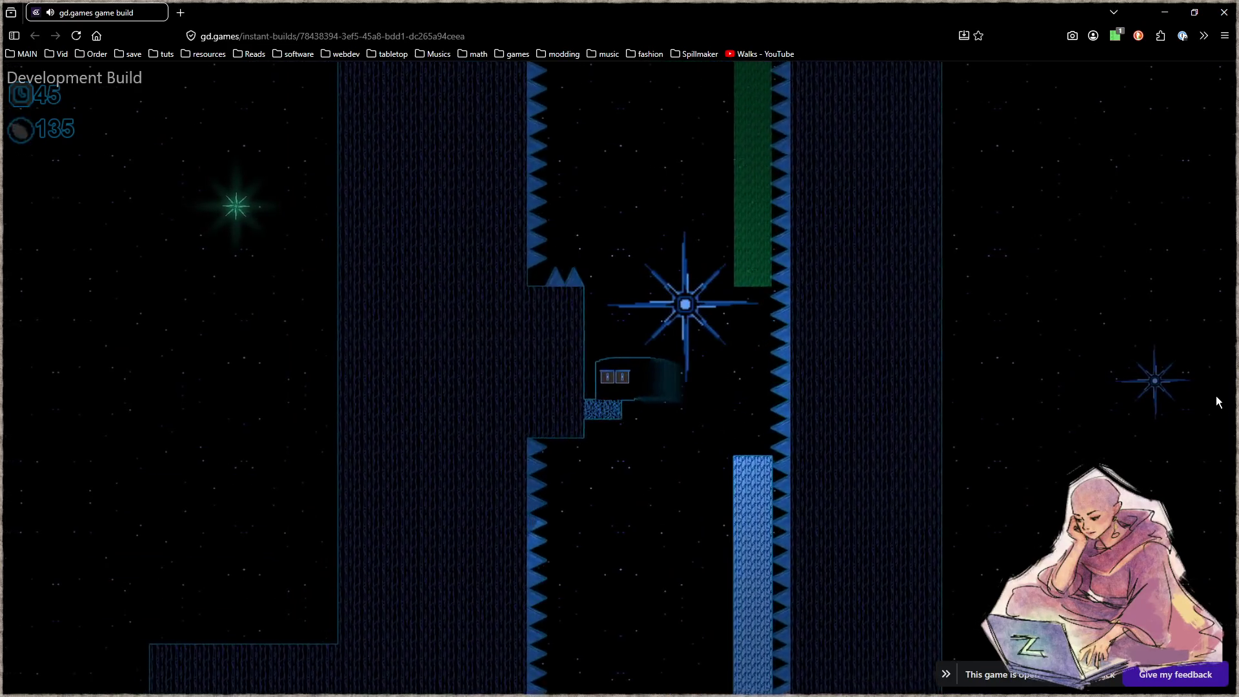
key("space")
key("space")
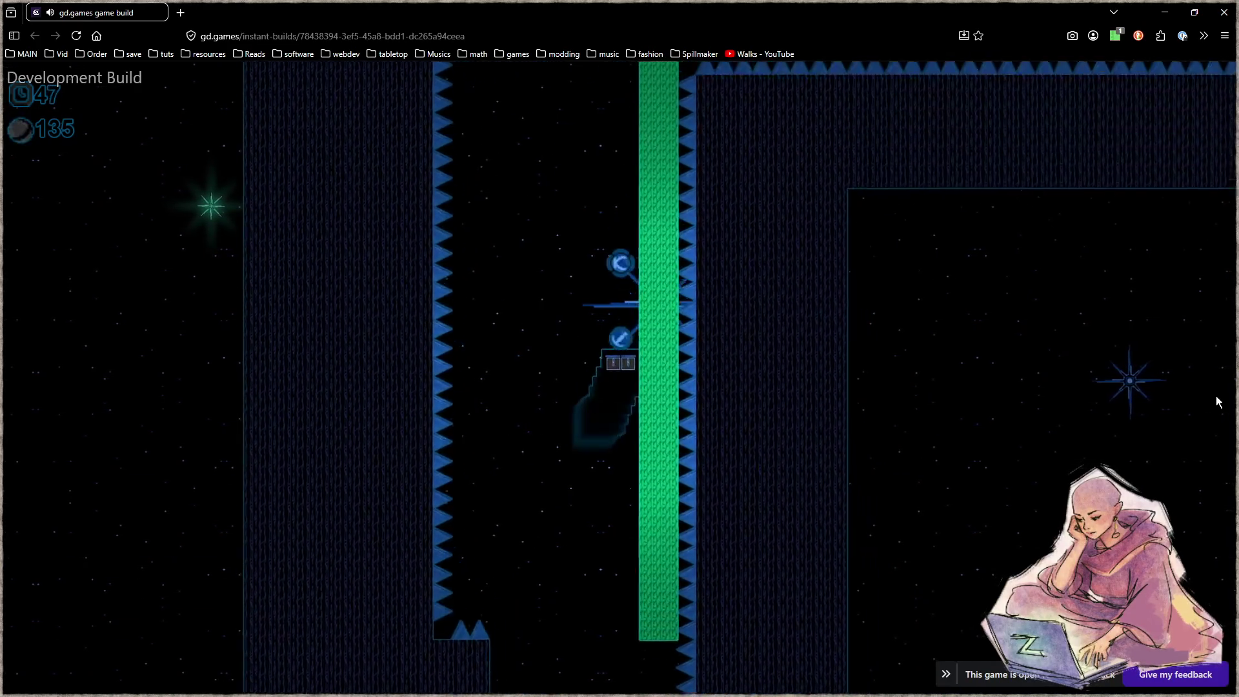
key("space")
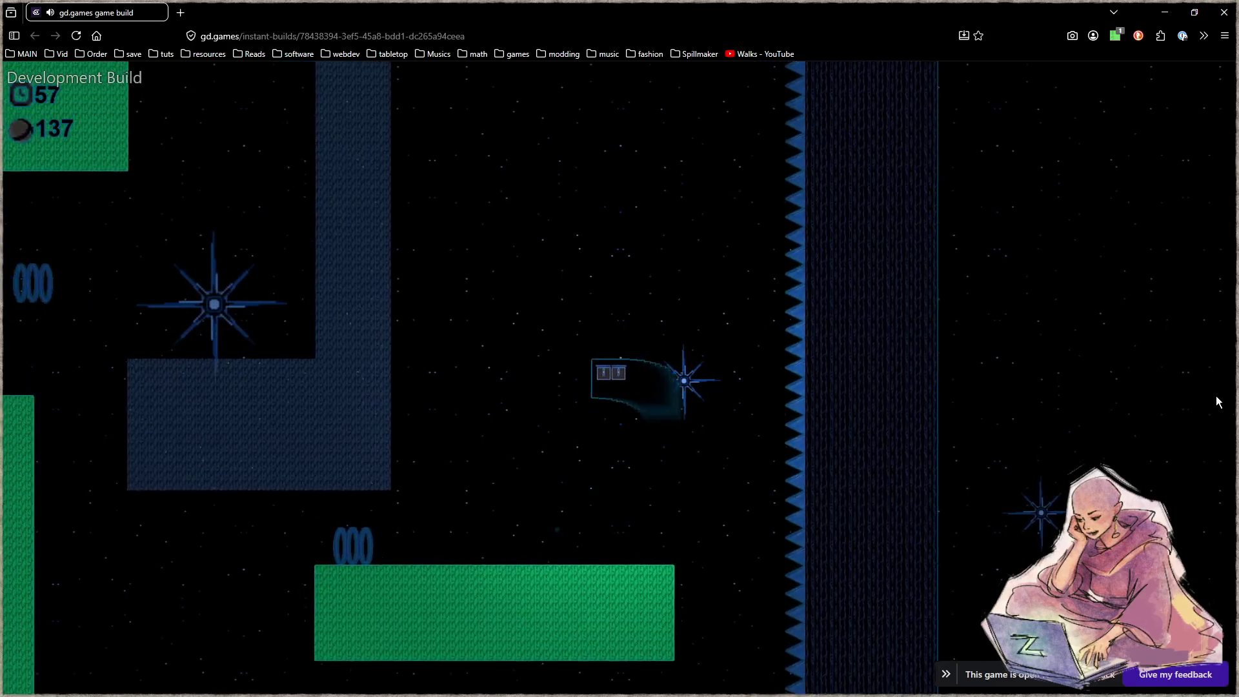
Climb the green platform and blue wall, then dash right, up-left and upward as the timer nears 118.
key("space")
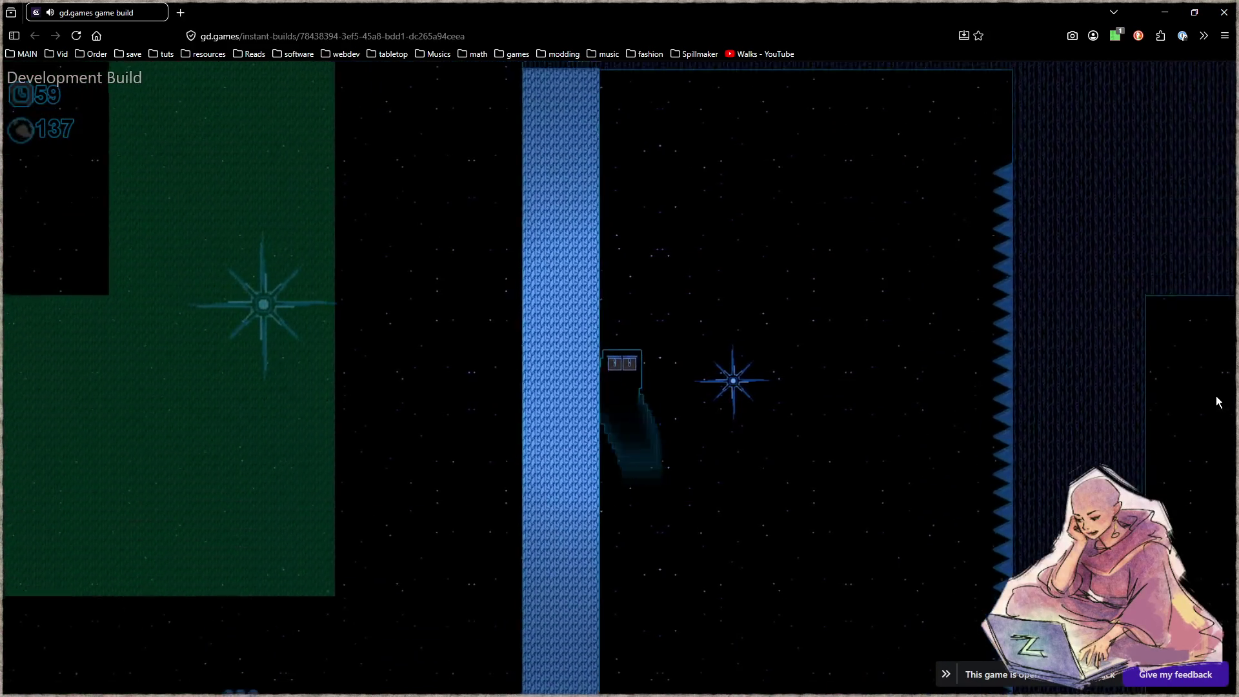
key("space")
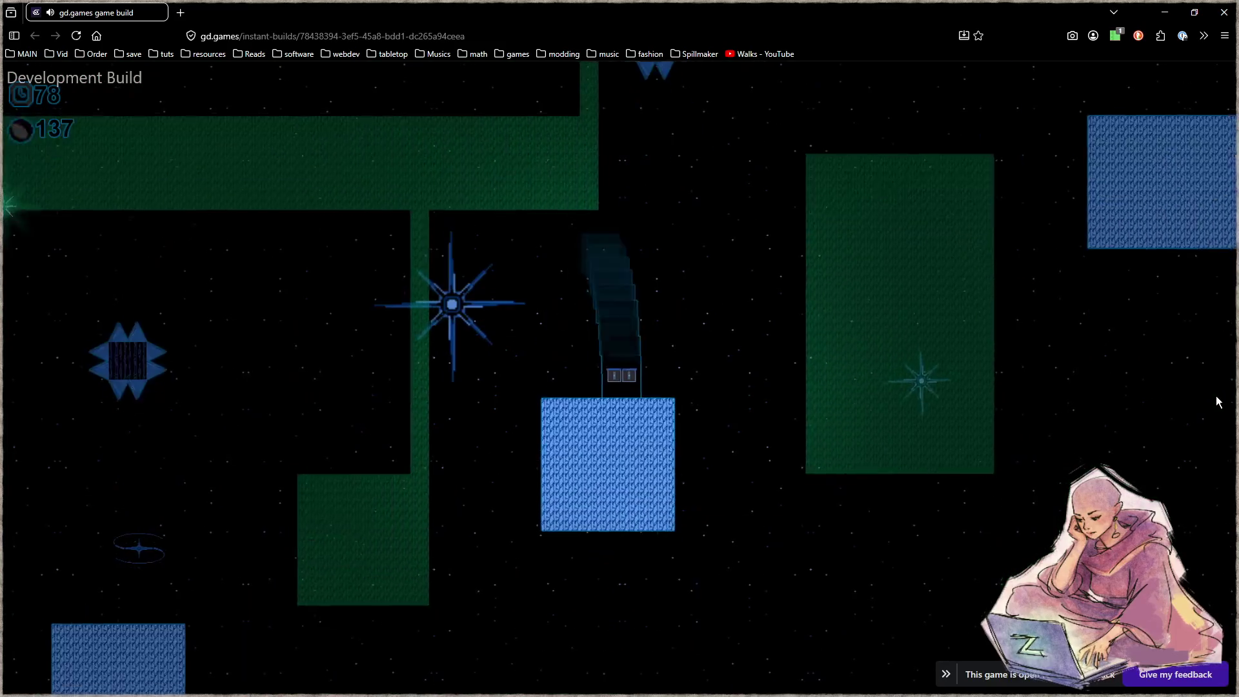
key("space")
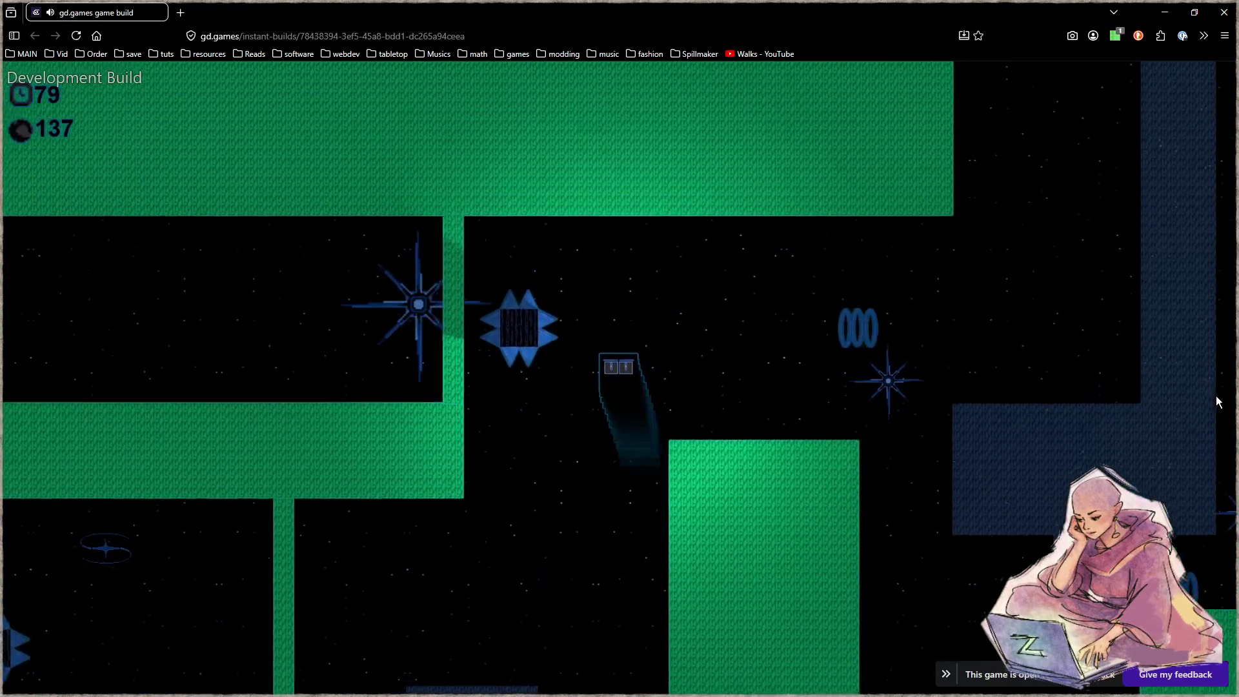
key("space")
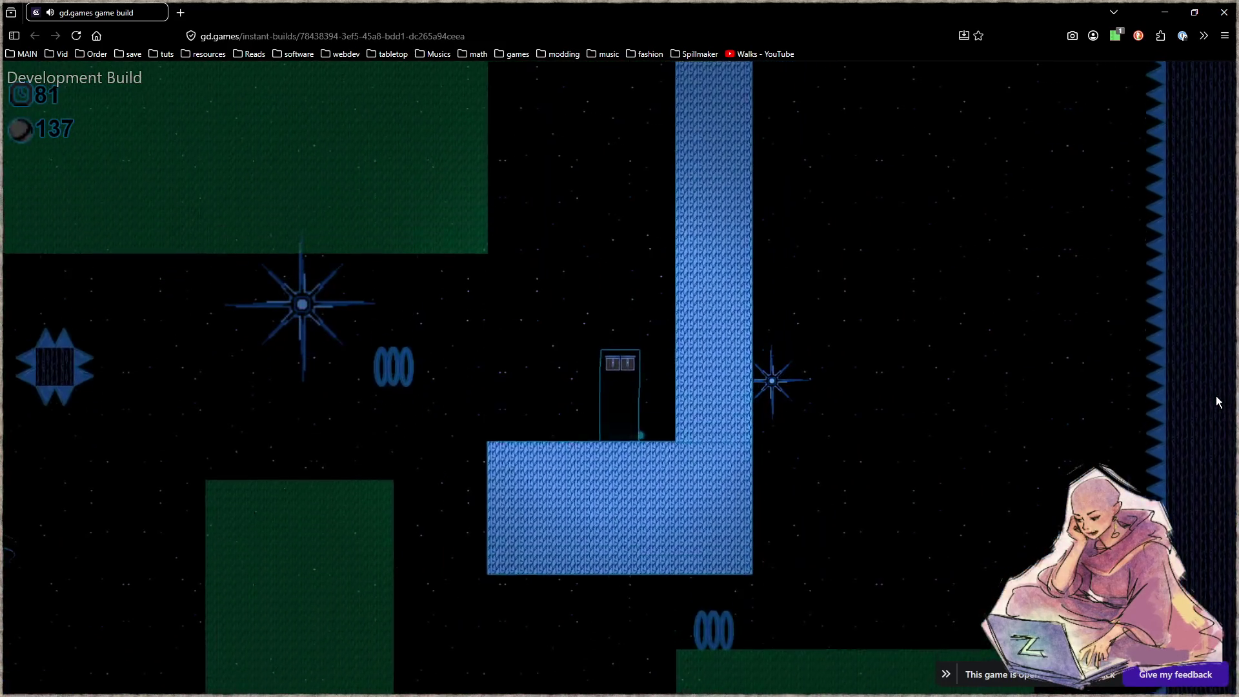
key("space")
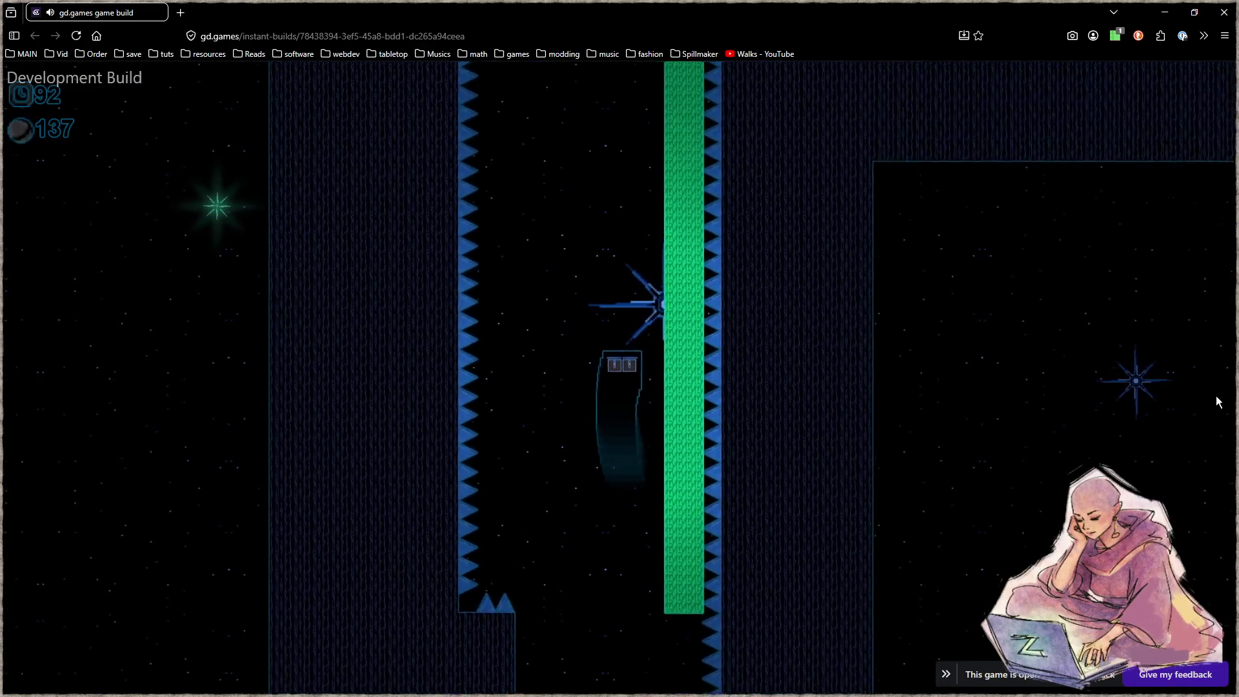
key("Up")
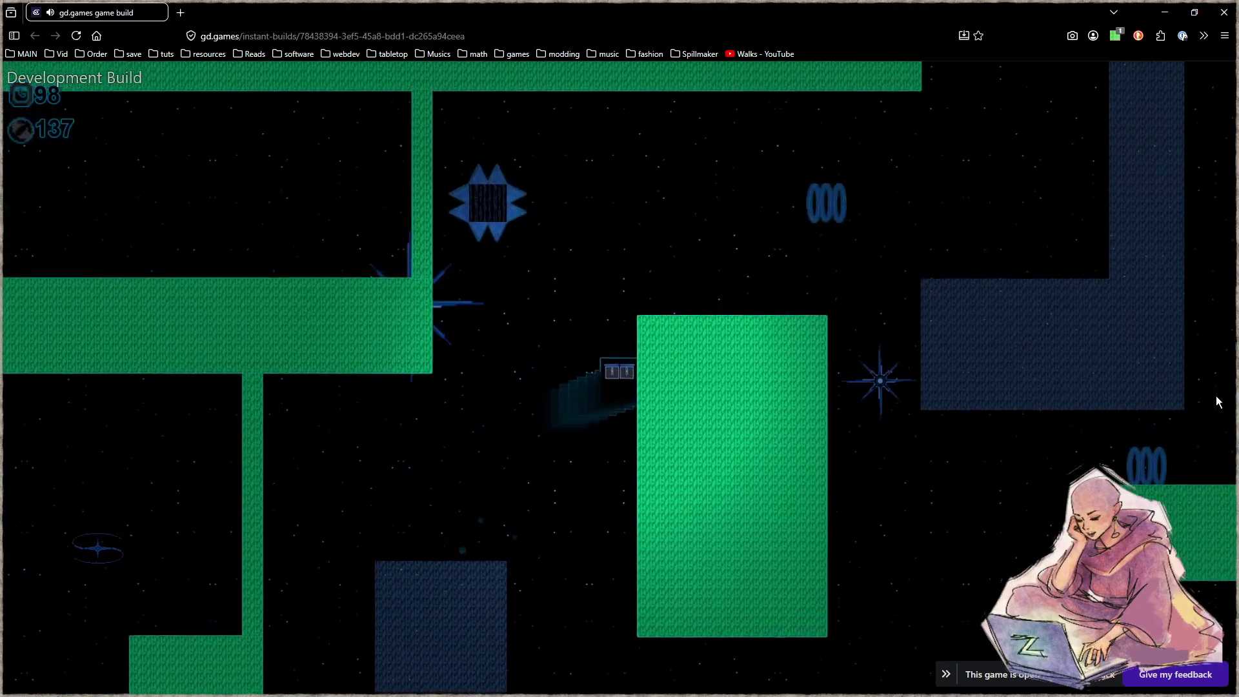
key("Right")
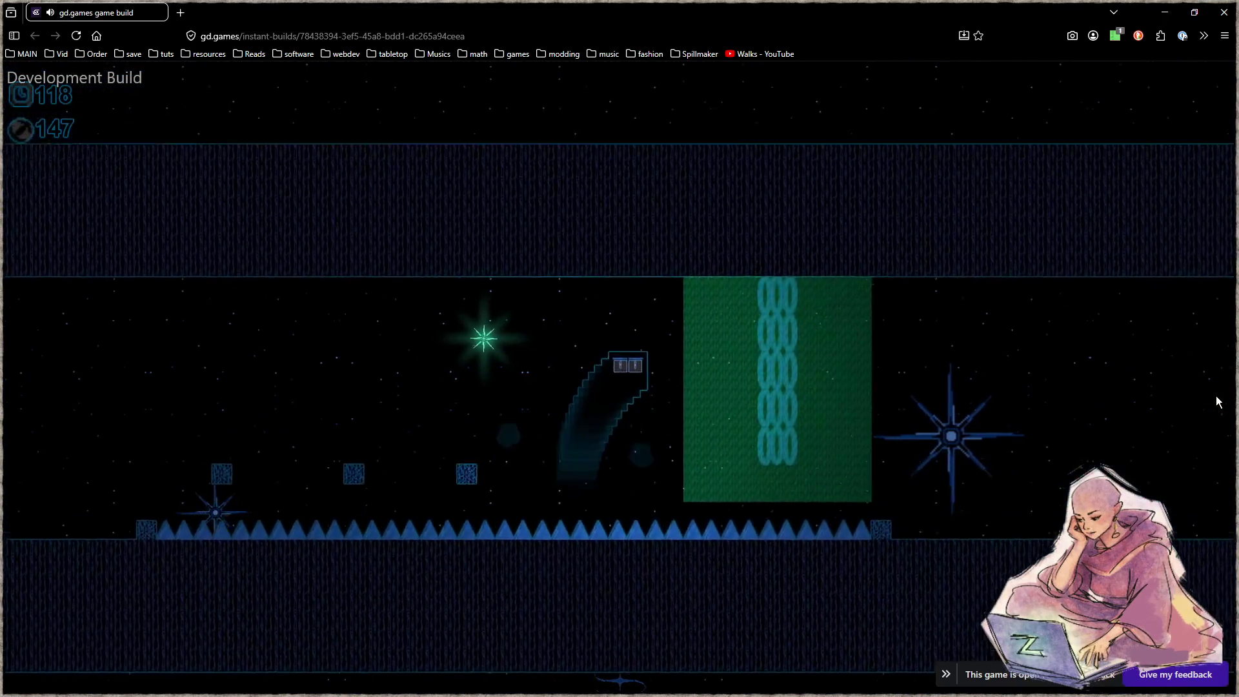
Dash over the spikes and jump upward through the next several rooms.
key("Right")
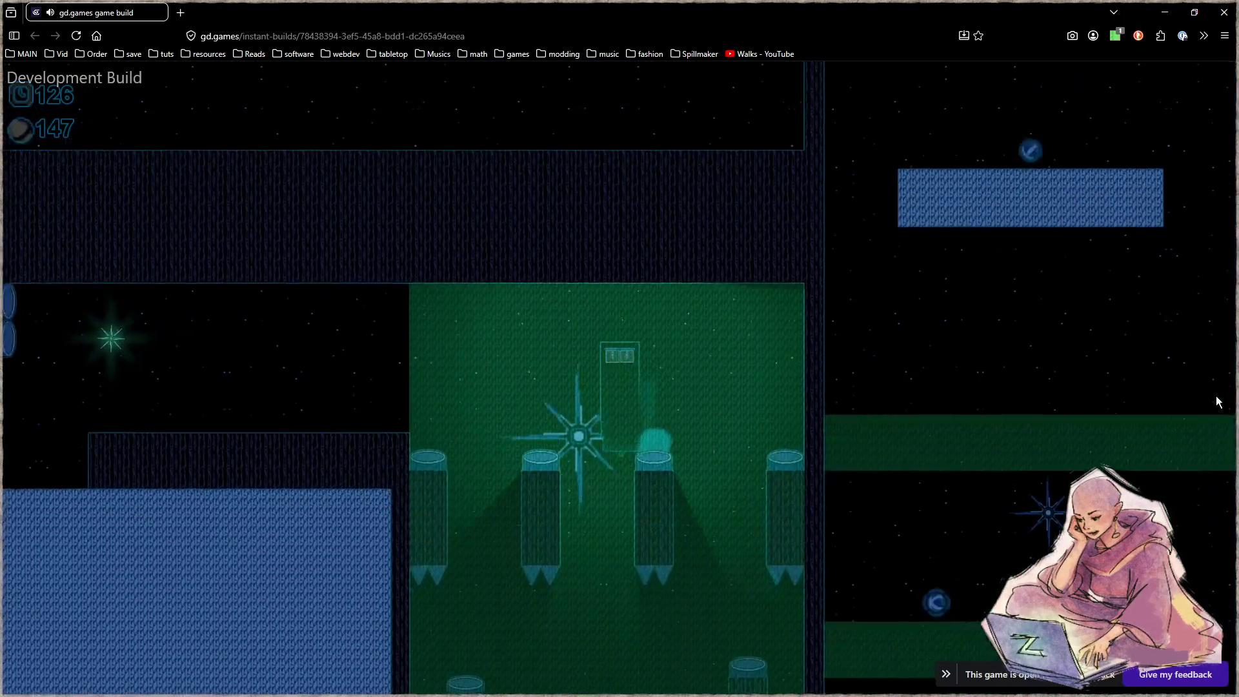
key("Left")
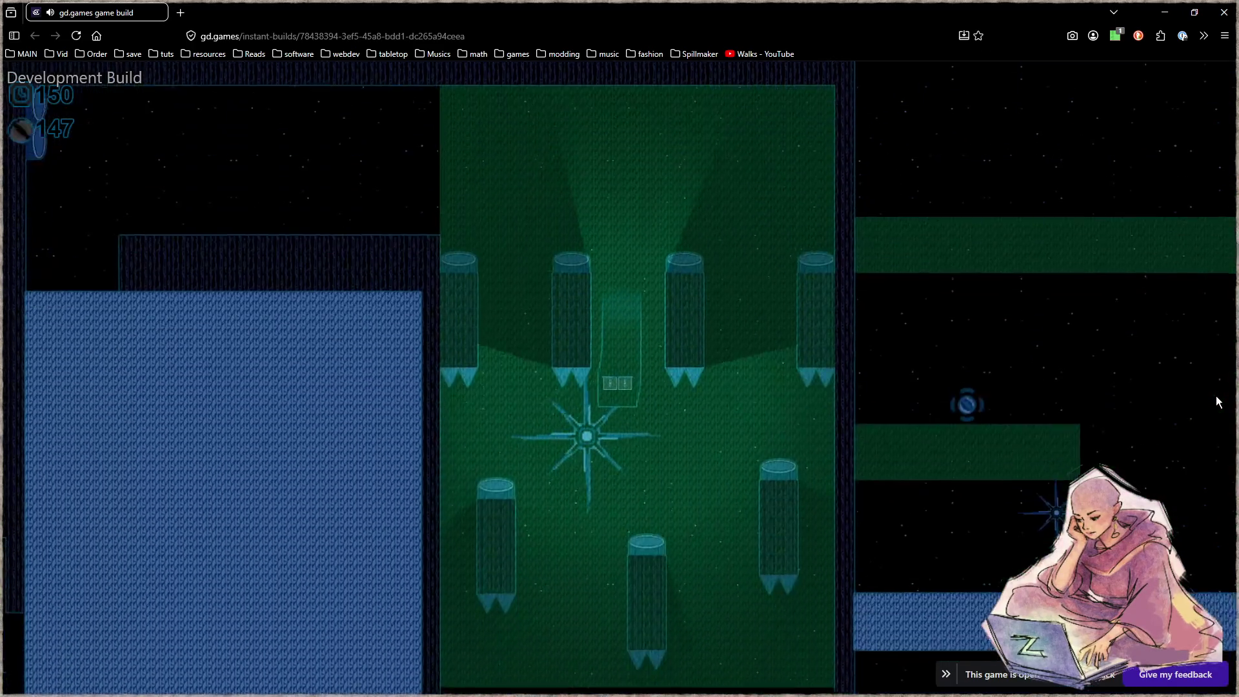
key("Right")
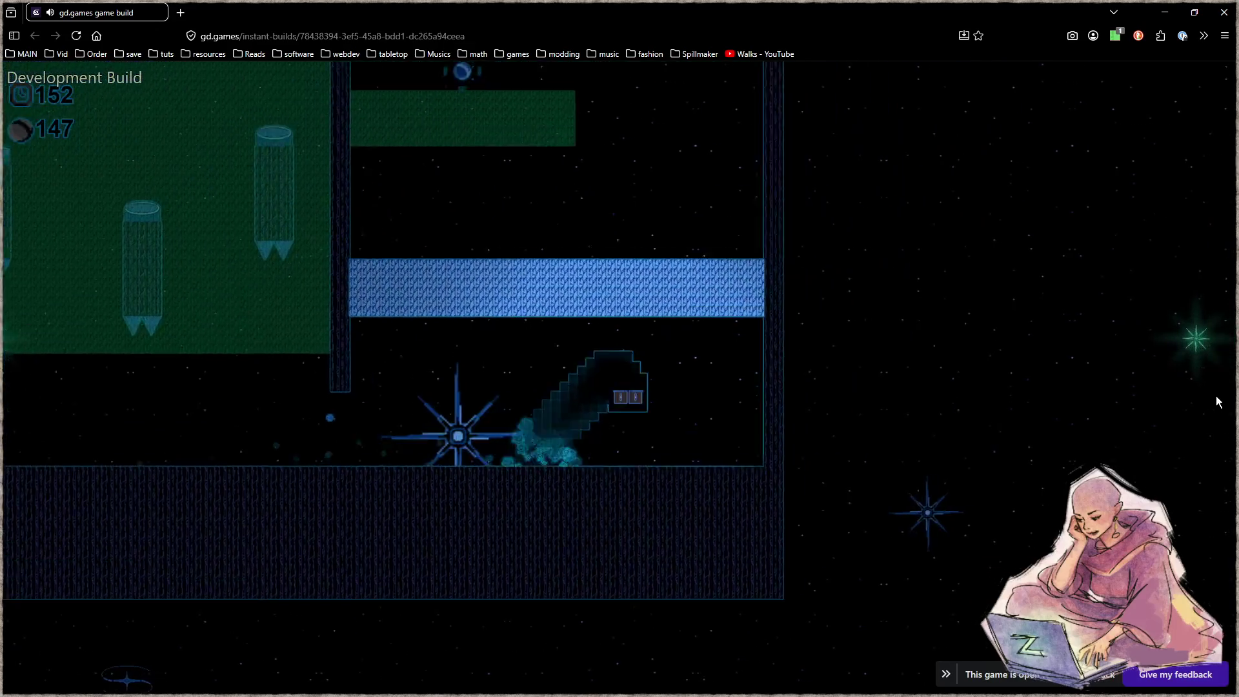
key("Right")
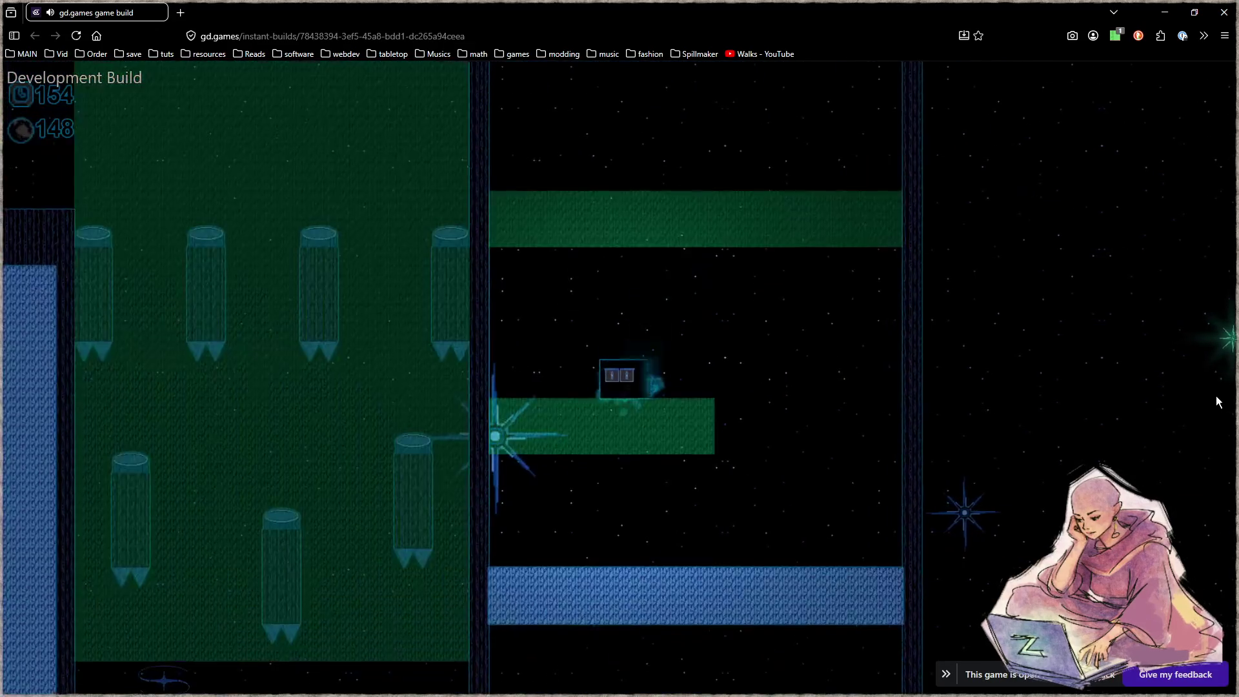
key("Left")
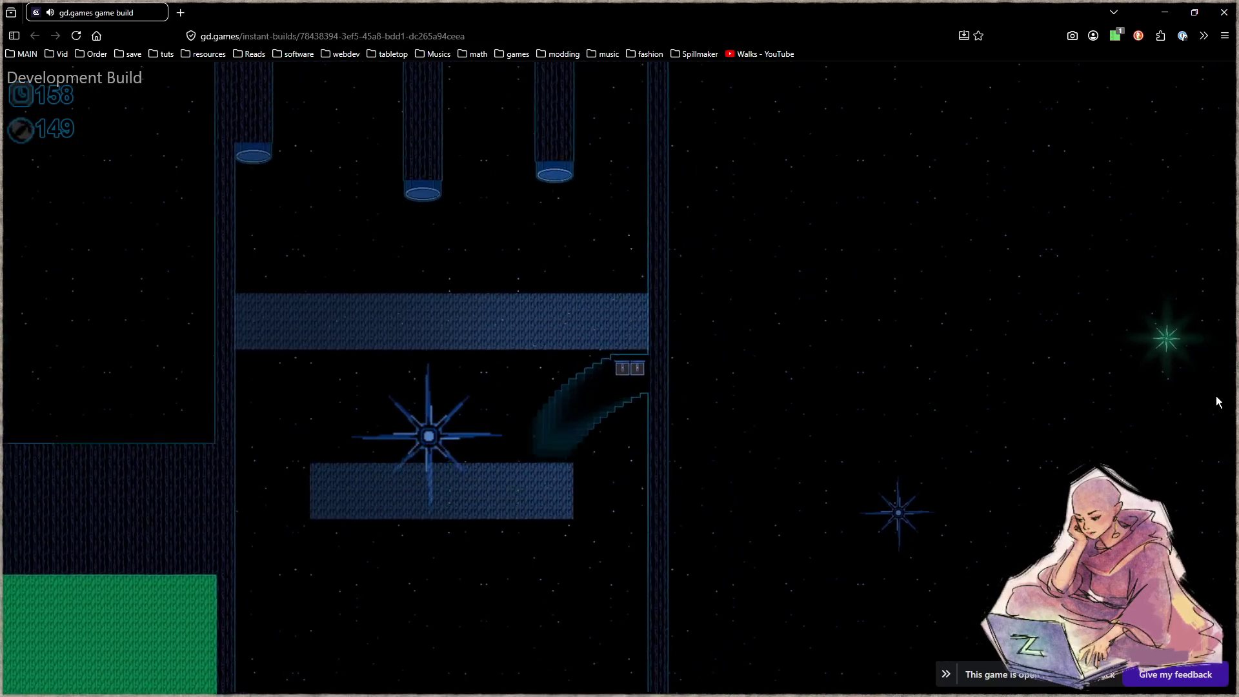
key("Up")
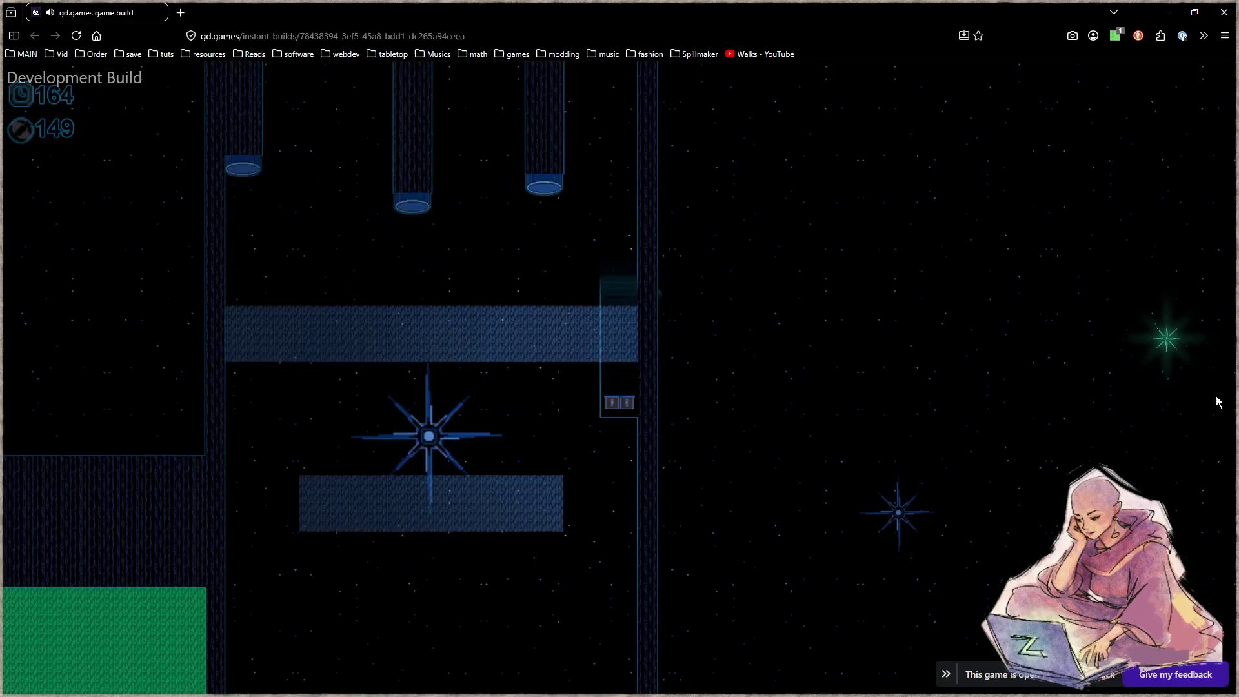
key("Up")
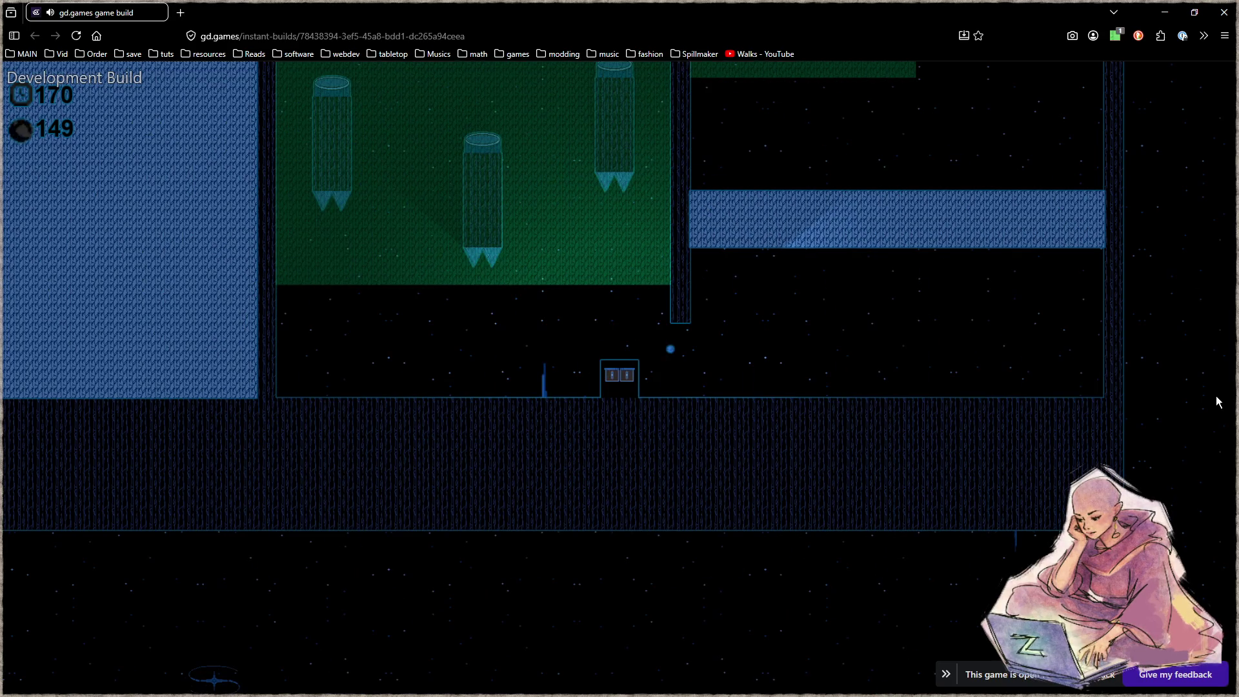
key("Up")
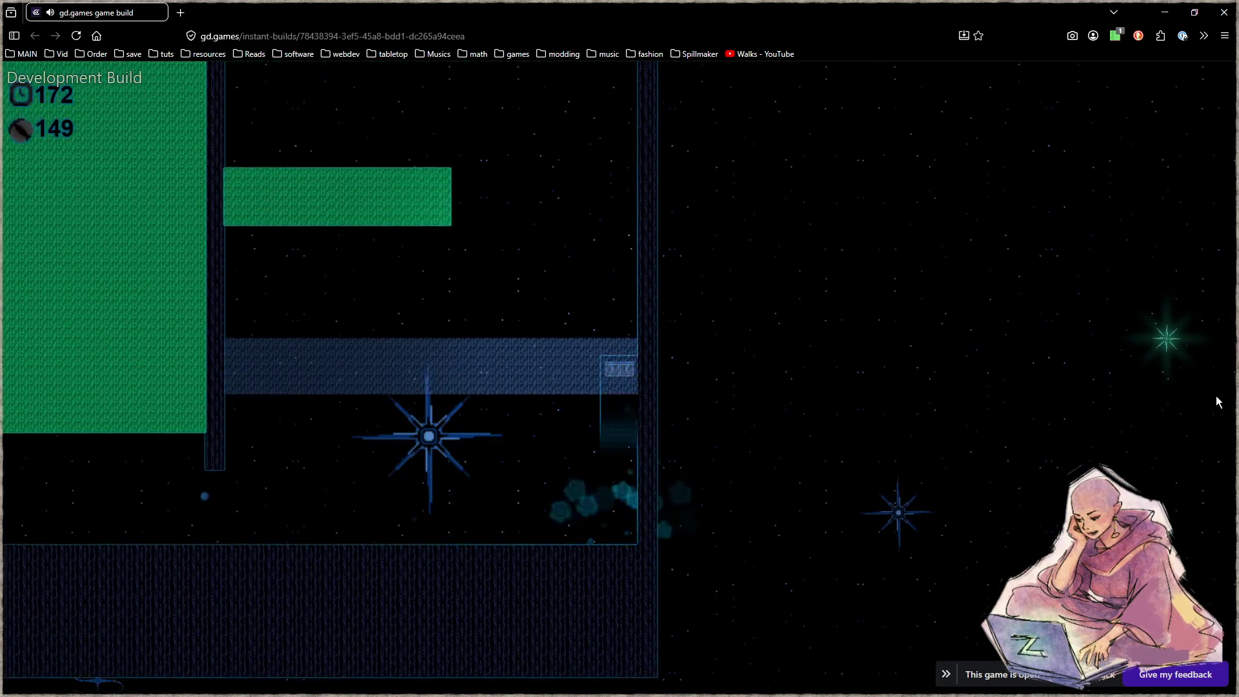
key("Left")
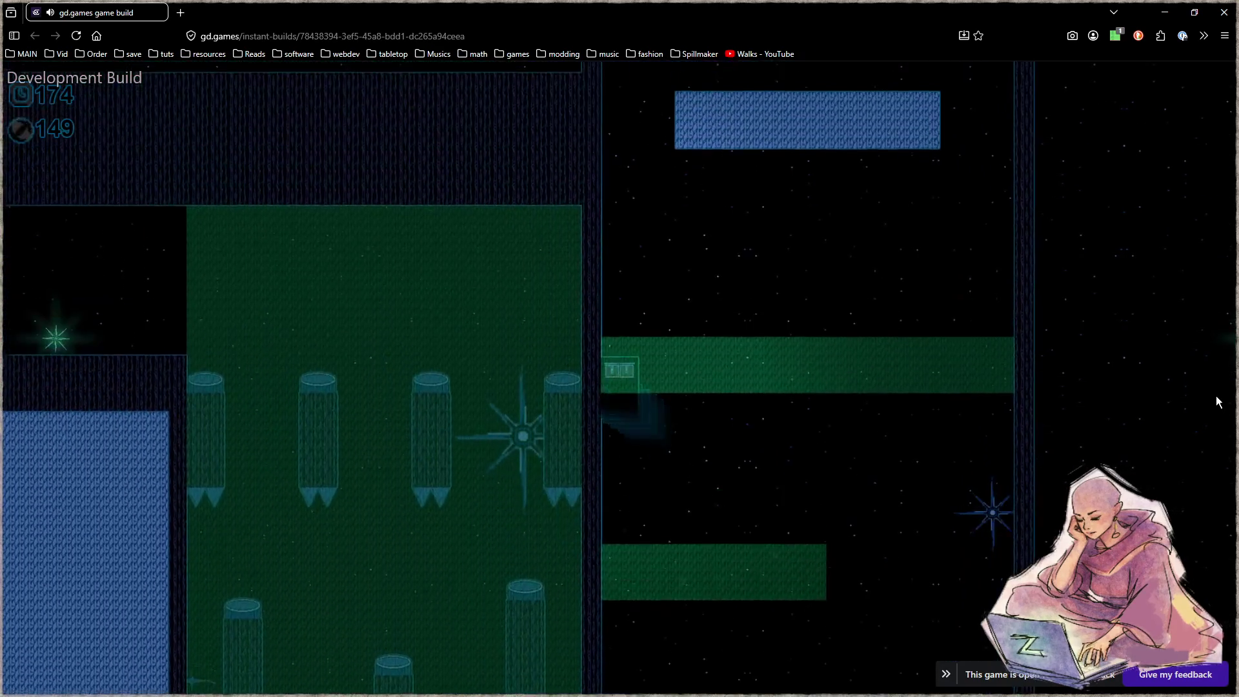
key("Up")
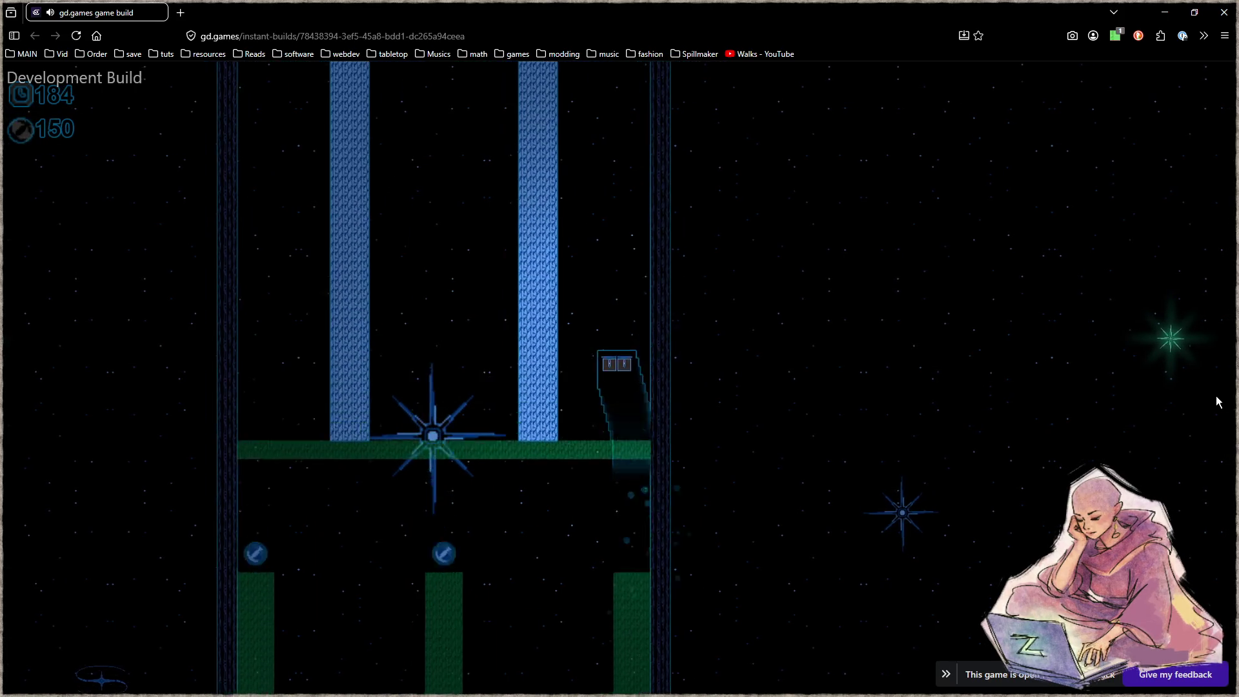
Dash past the pillars collecting the three orbs, drop to the lower area and push on, timer reaching 212.
key("Right")
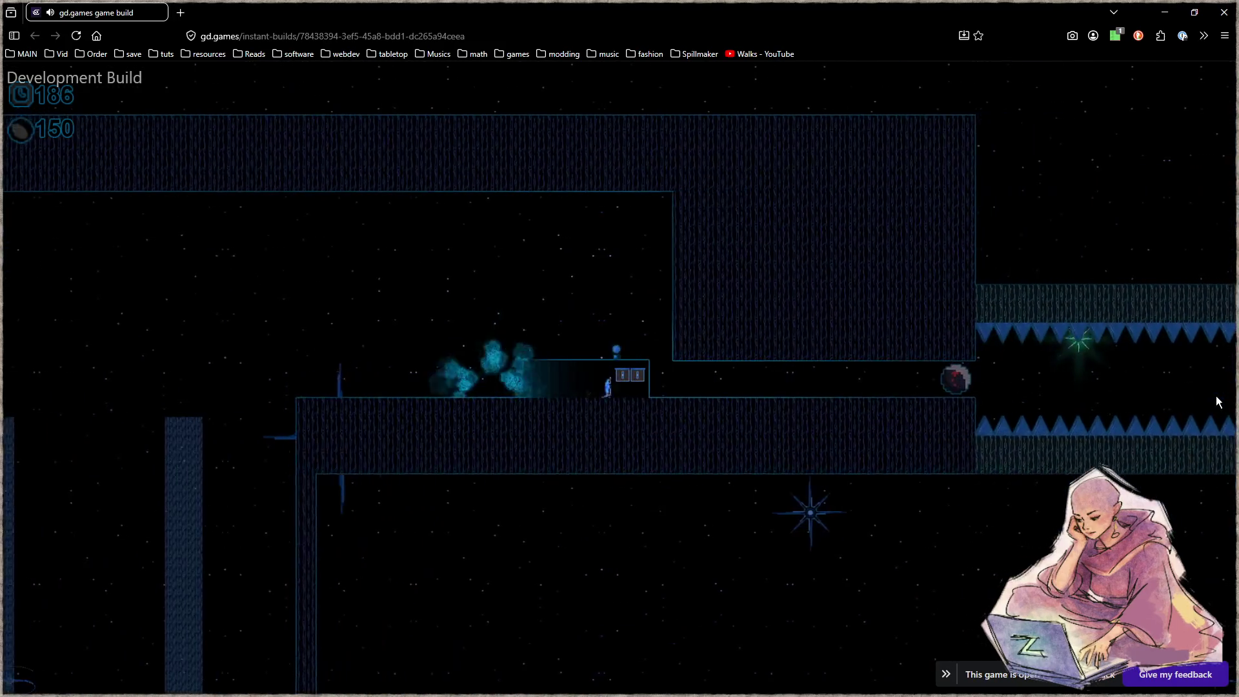
key("Right")
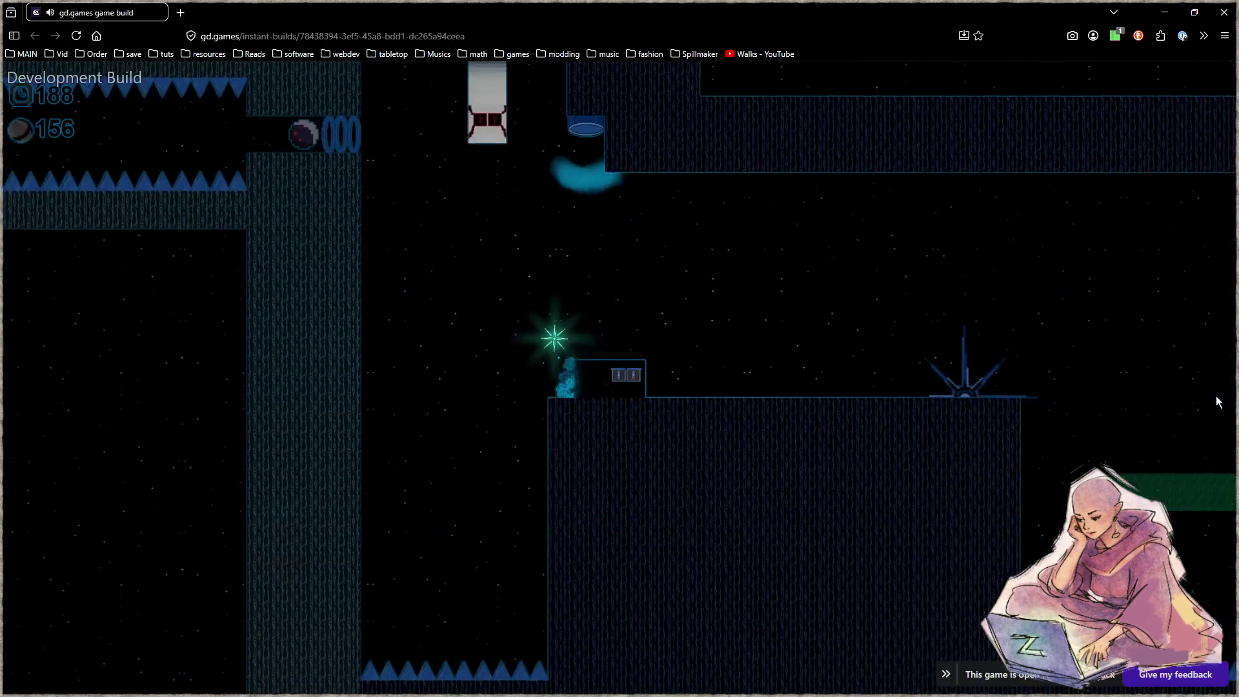
key("Right")
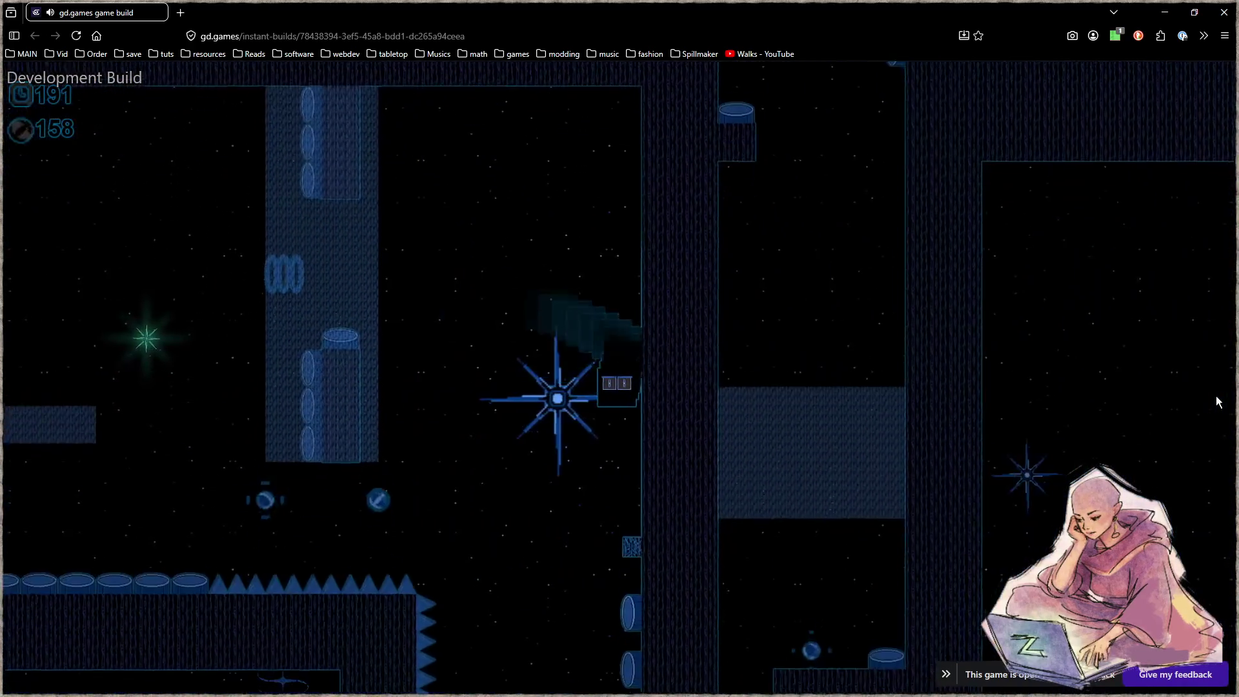
key("Down")
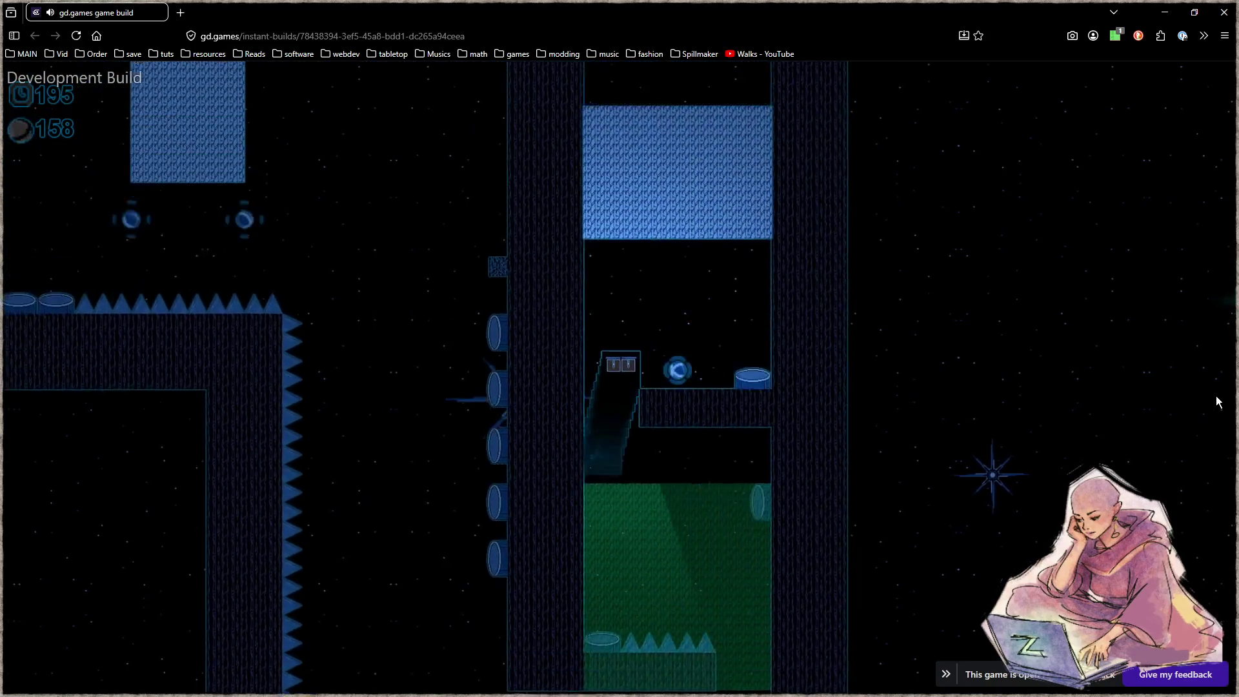
key("Right")
key("Left")
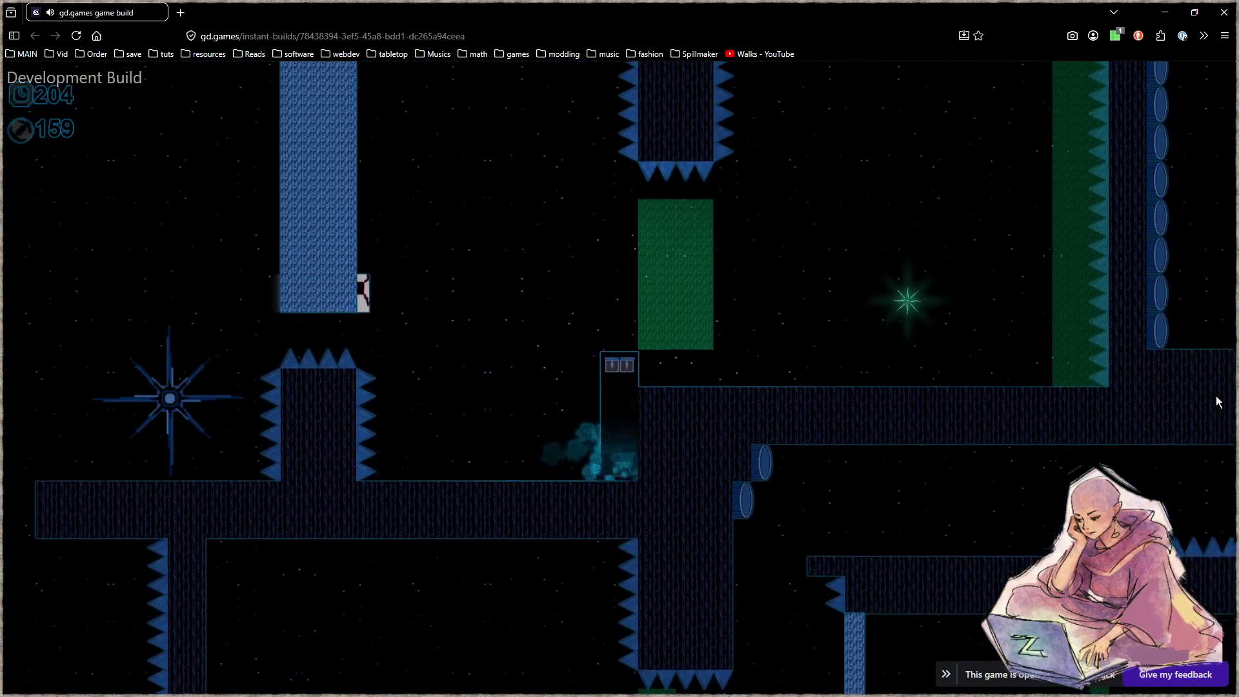
key("Right")
key("Right")
key("Right")
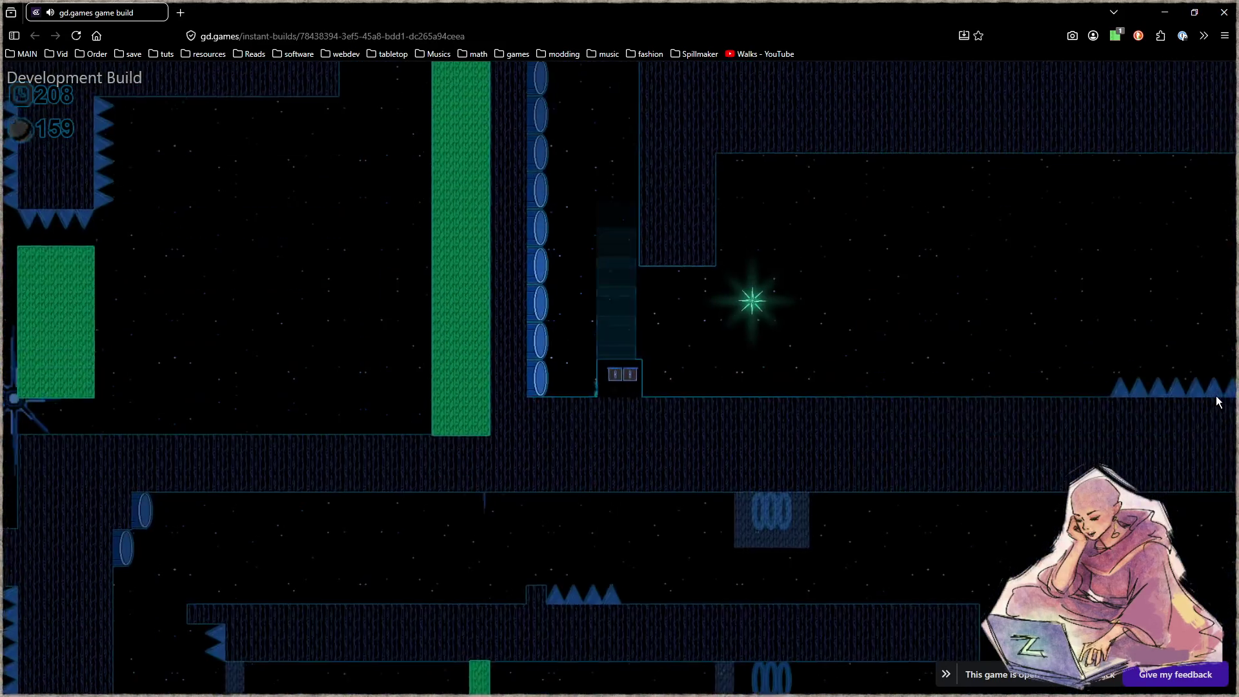
key("Right")
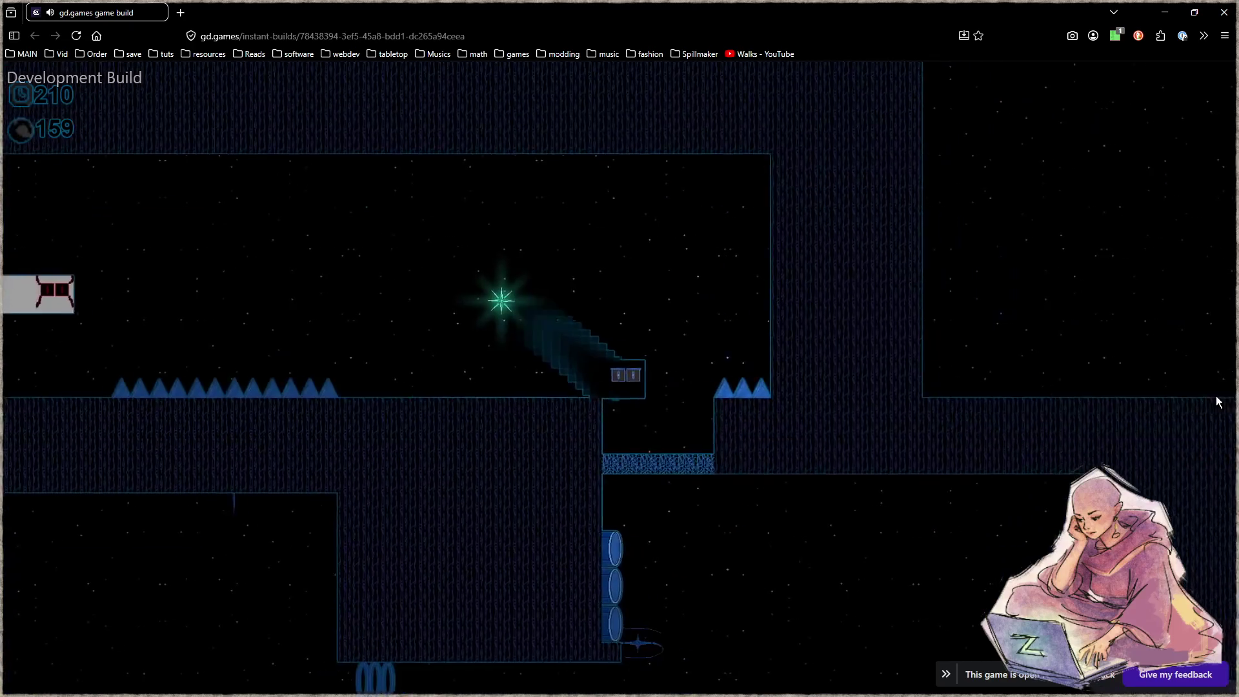
key("Right")
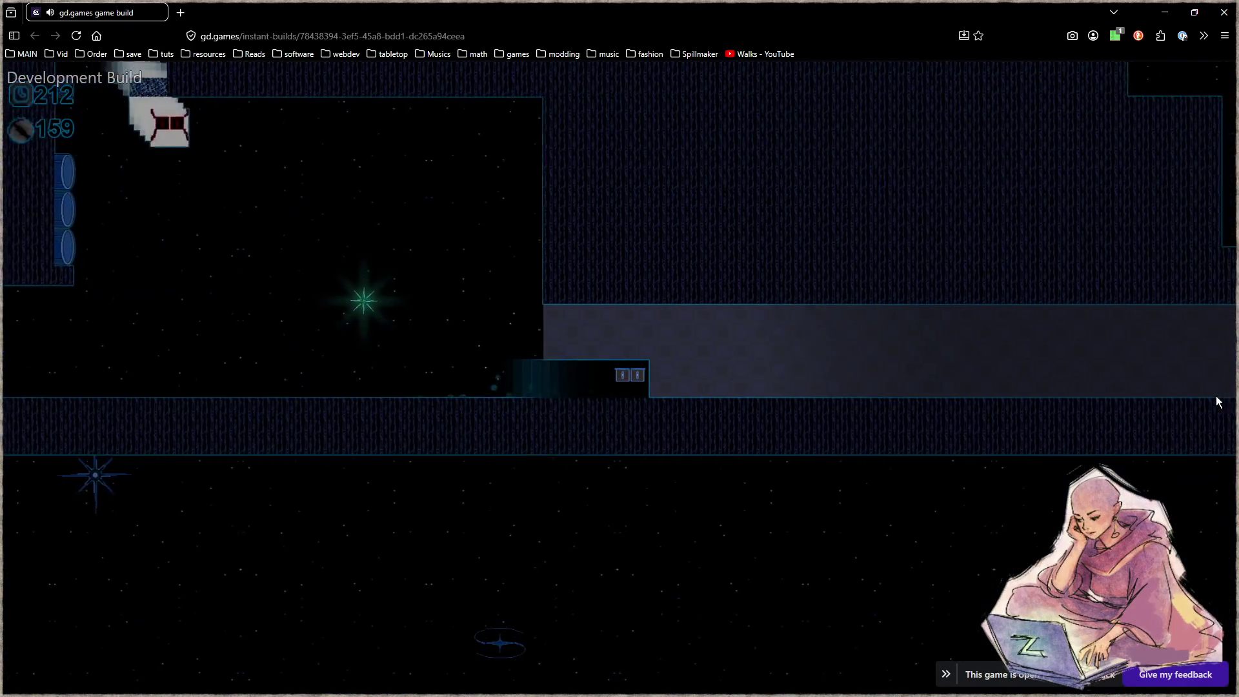
key("Right")
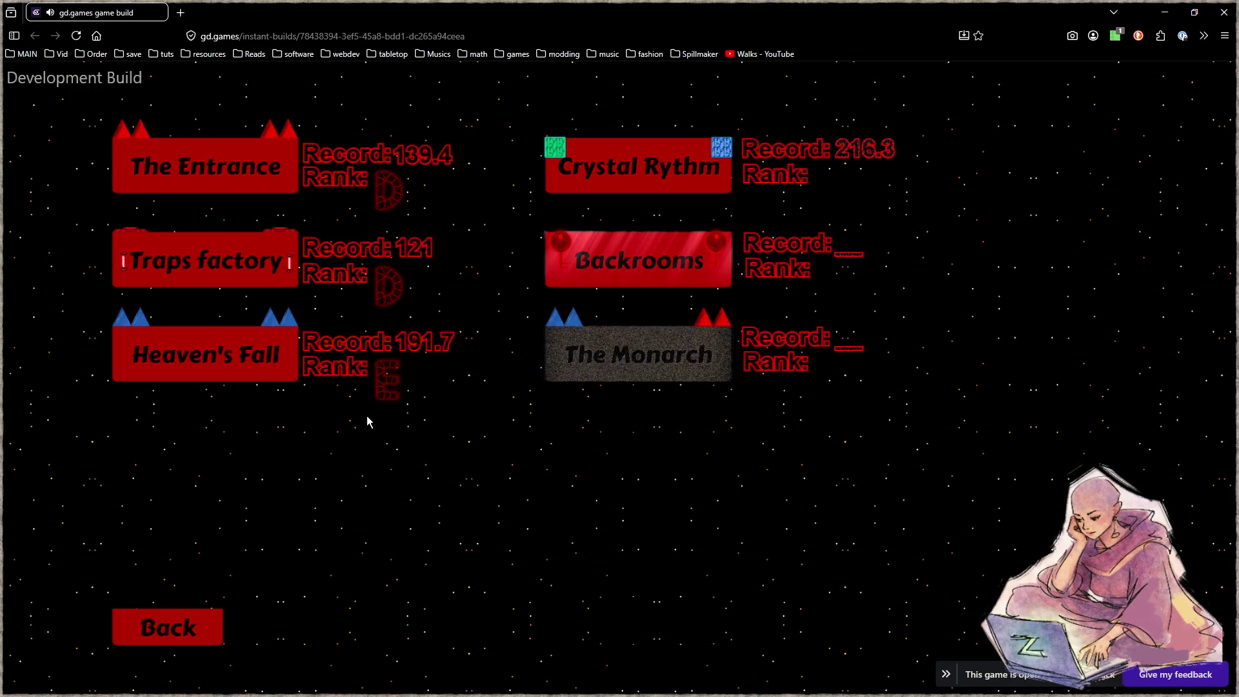
Start The Entrance level from the level-select screen.
left_click(232, 170)
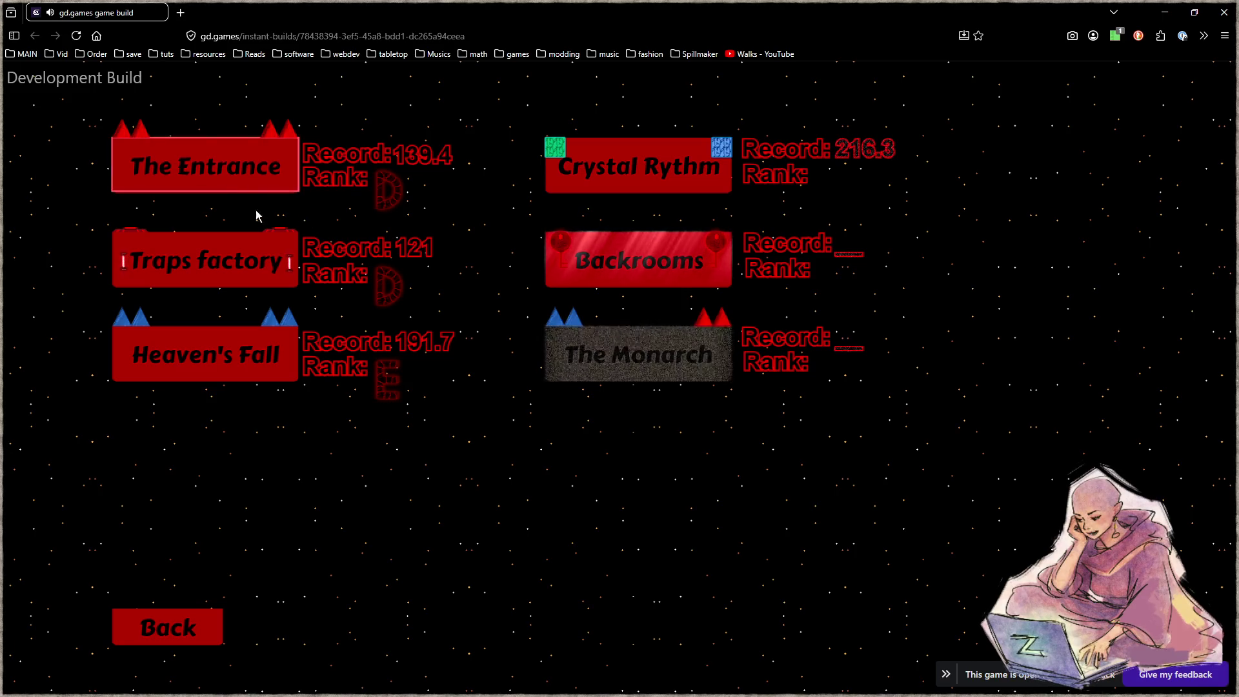
Move the player block up, down, left and right through the first red corridors.
key("Right")
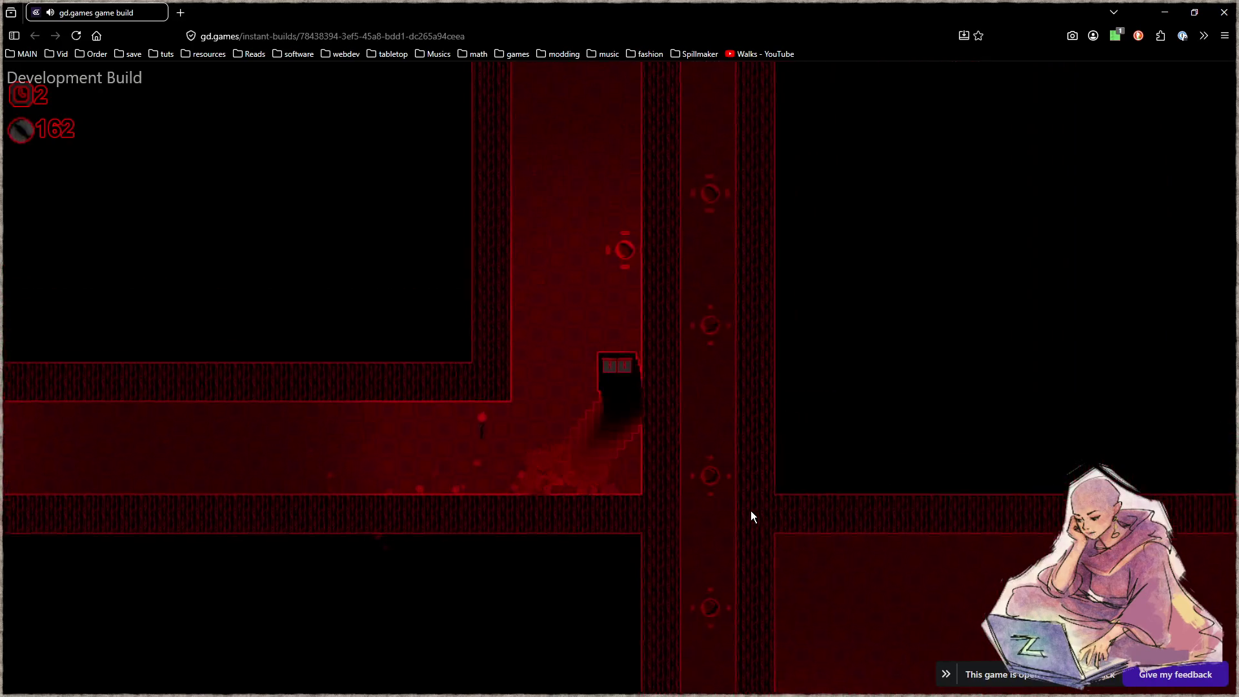
key("Left")
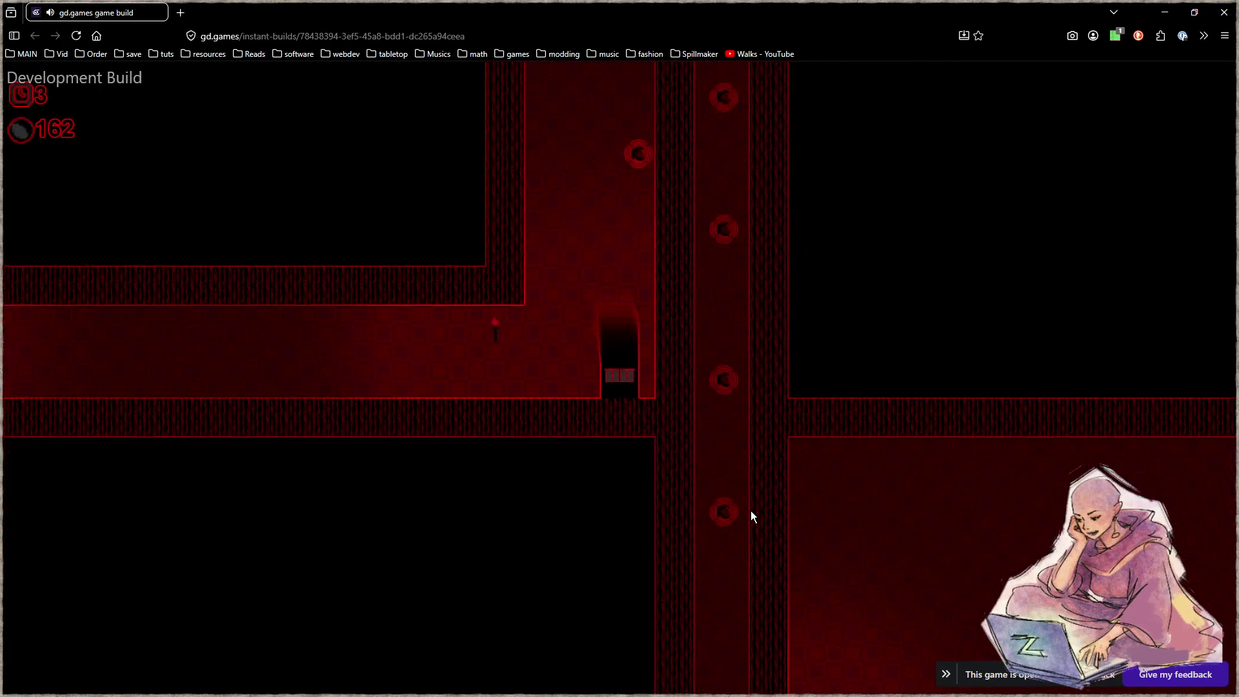
key("Up")
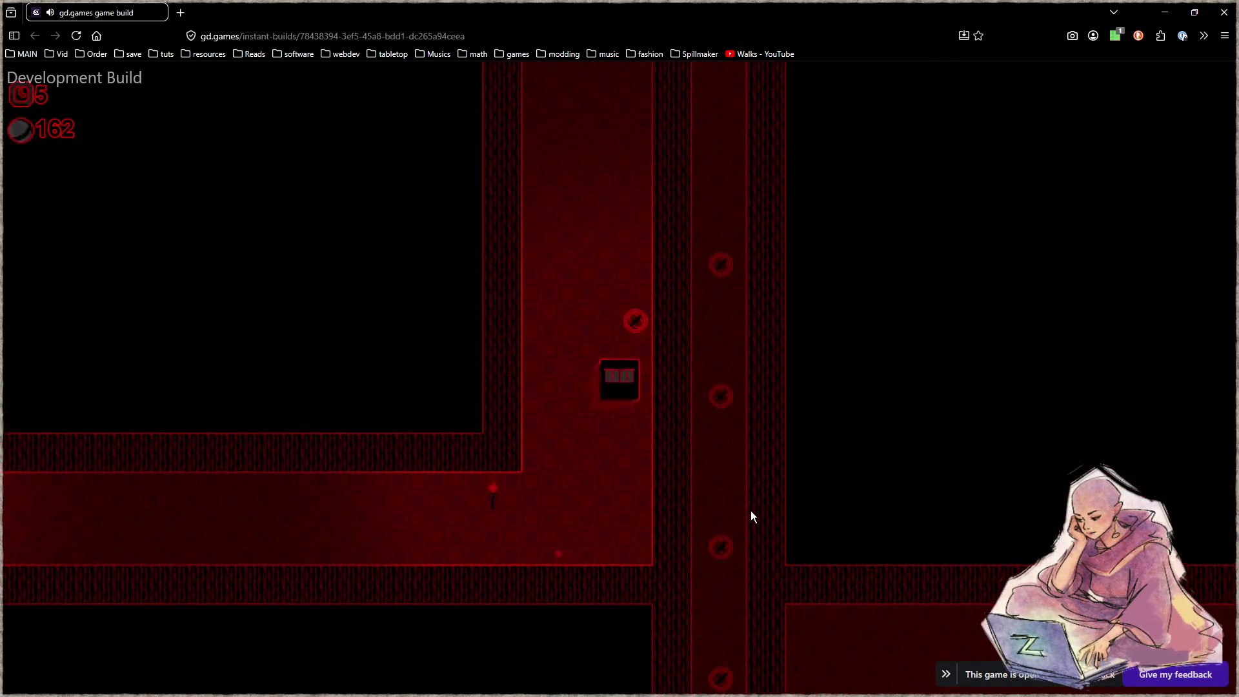
key("Down")
key("Left")
key("Up")
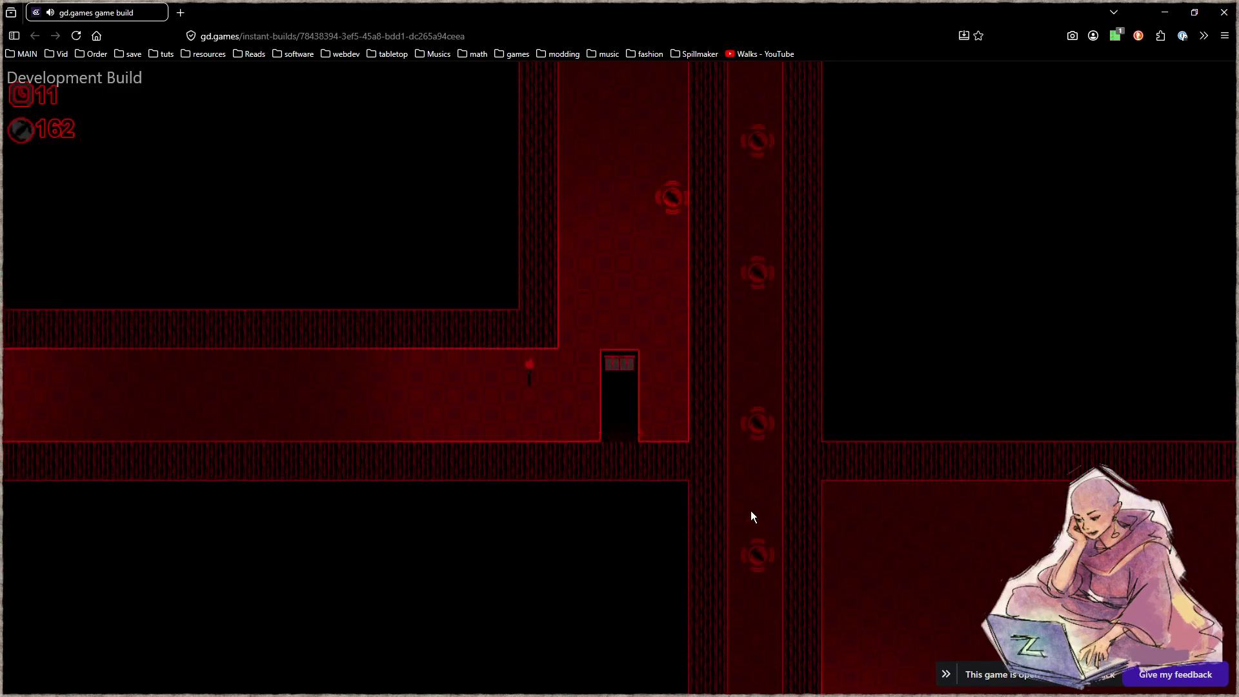
key("Right")
key("Down")
key("Up")
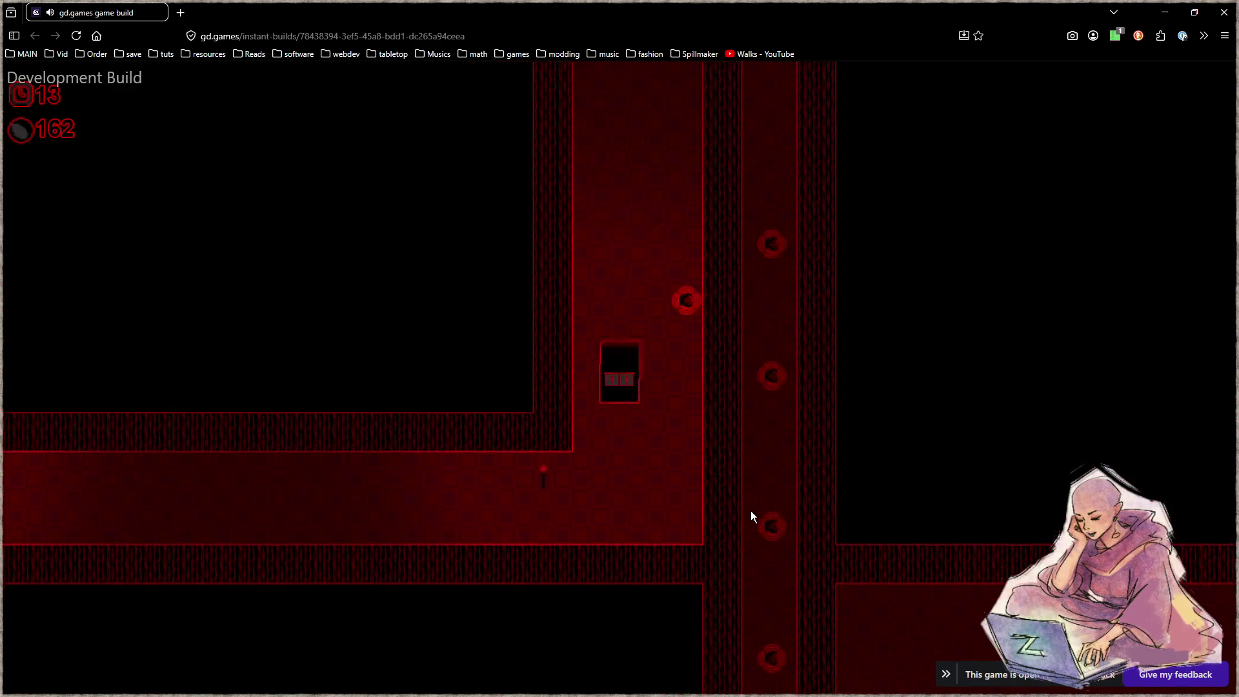
key("Left")
key("Down")
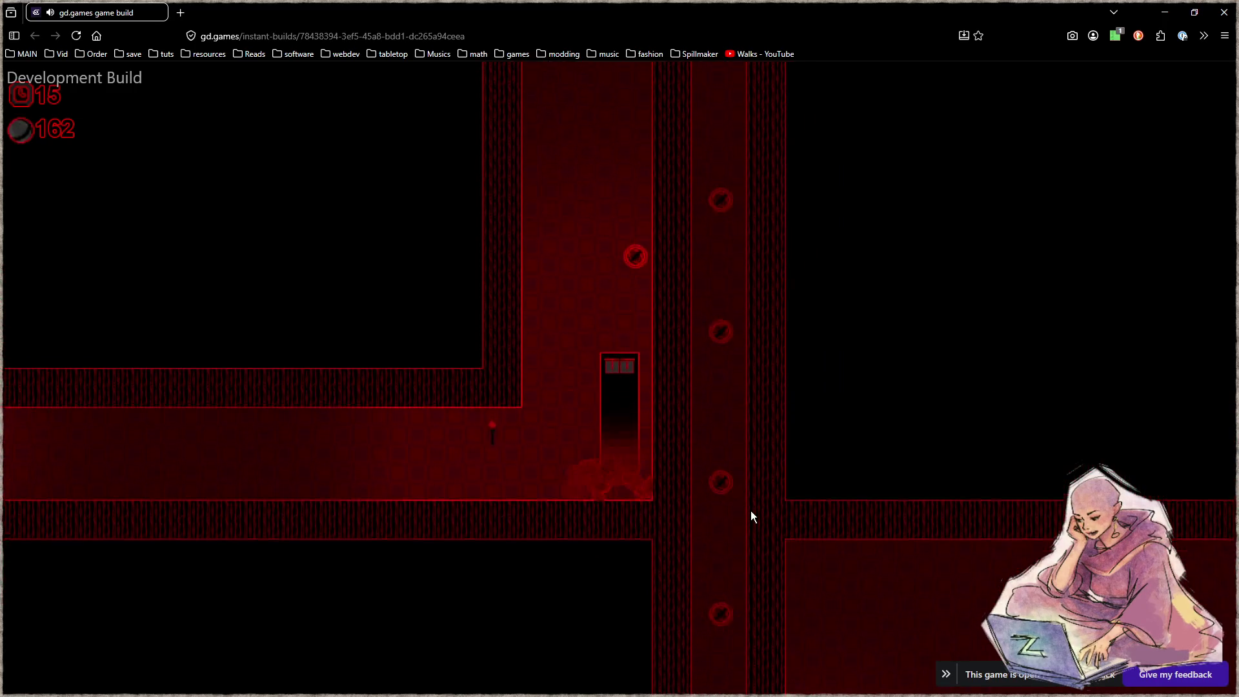
Run the player along the corridor back and forth, then dash left and diagonally right.
key("Left")
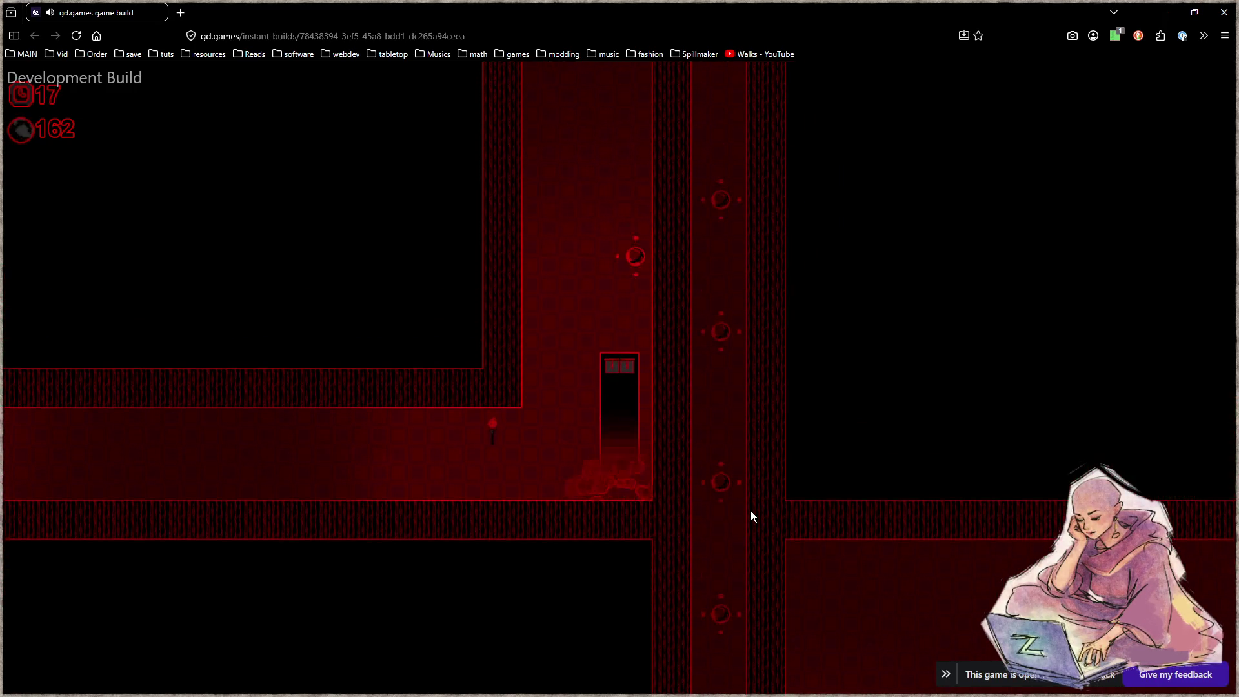
key("Right")
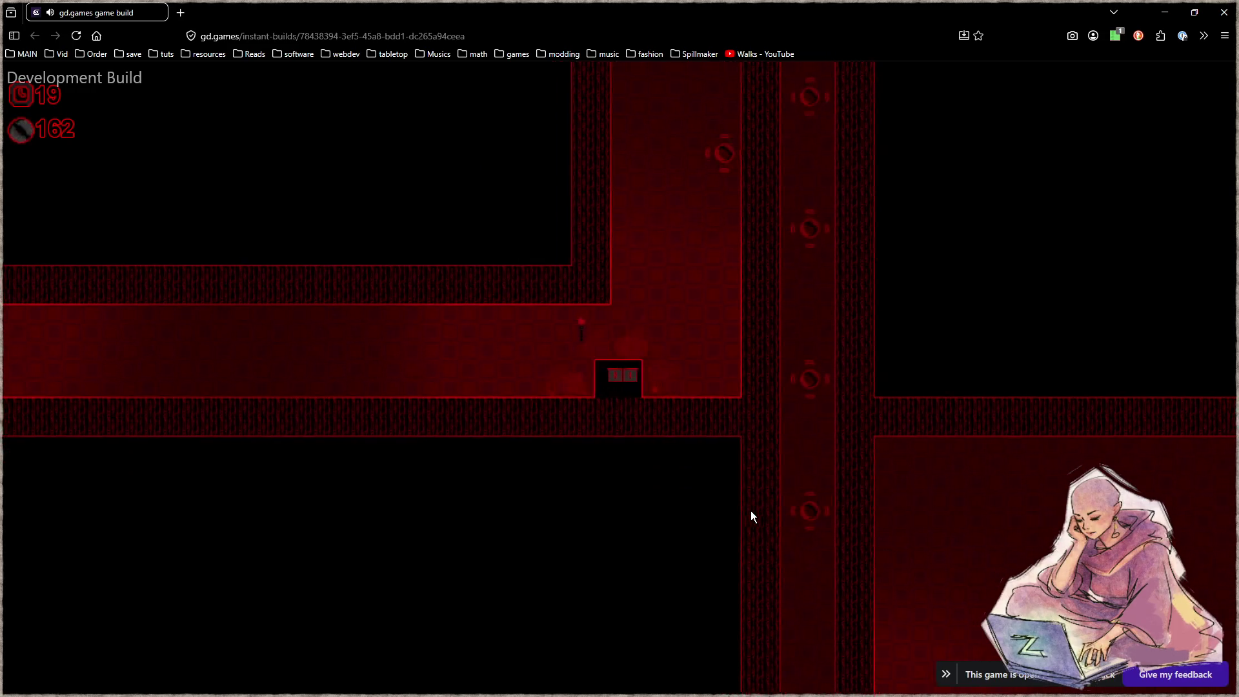
key("Right")
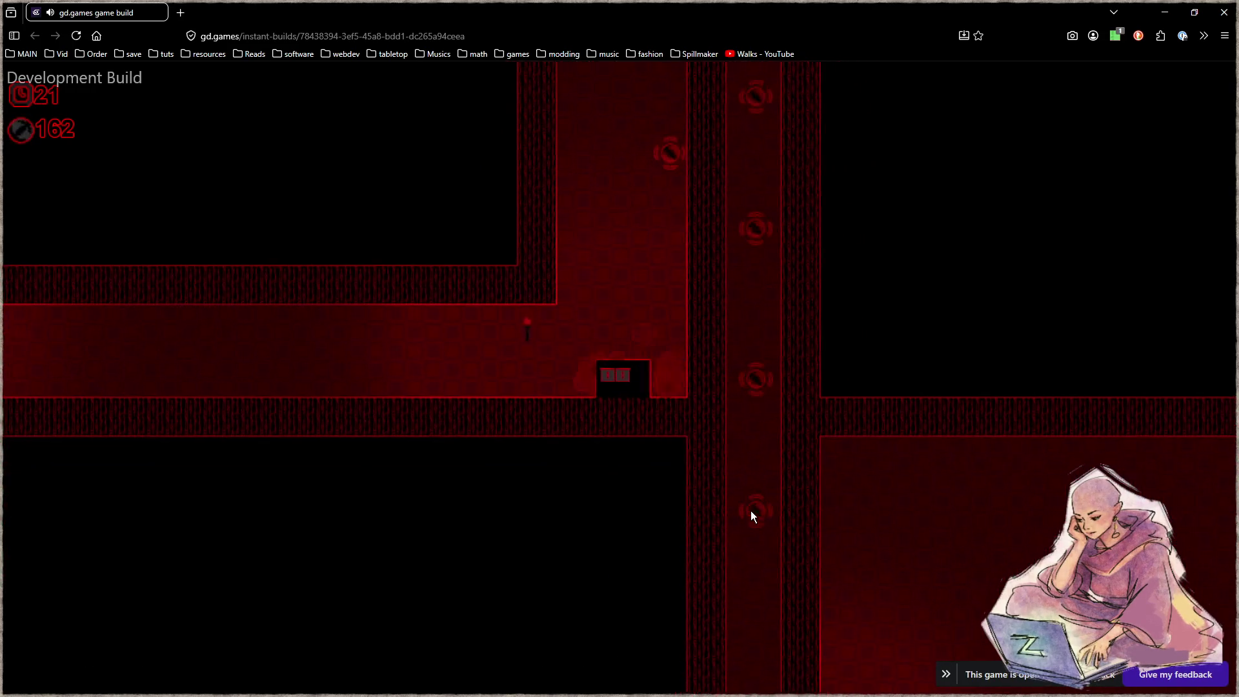
key("Right")
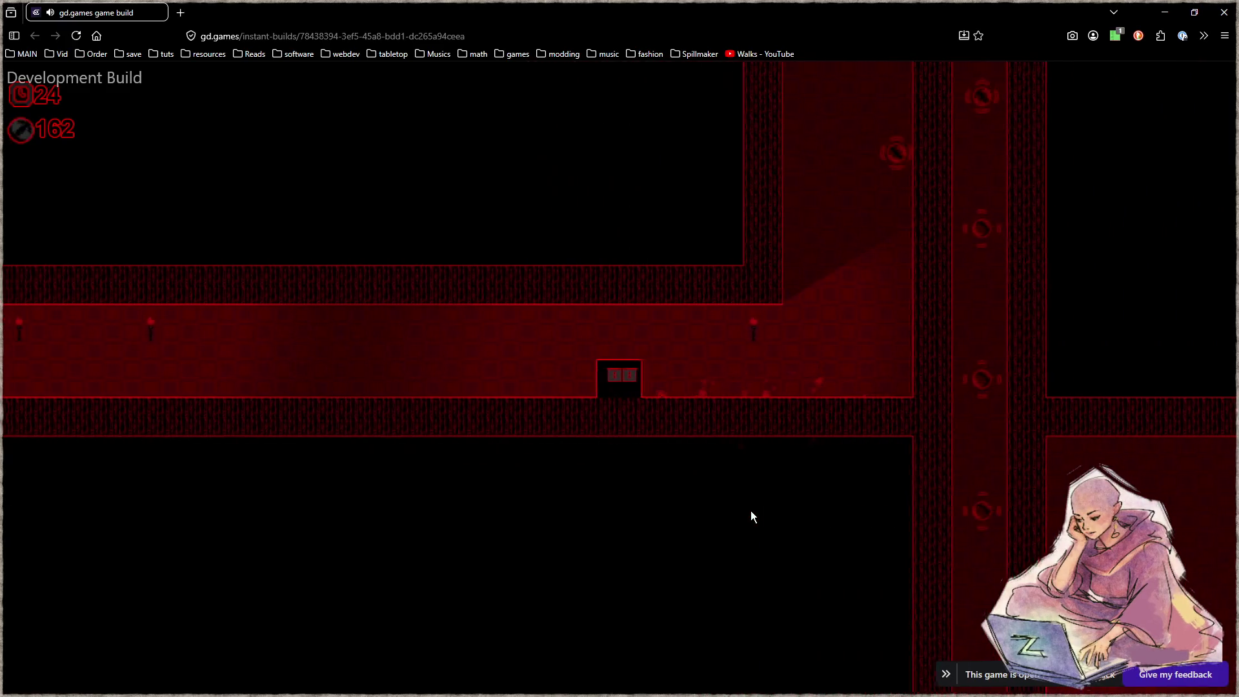
key("Left")
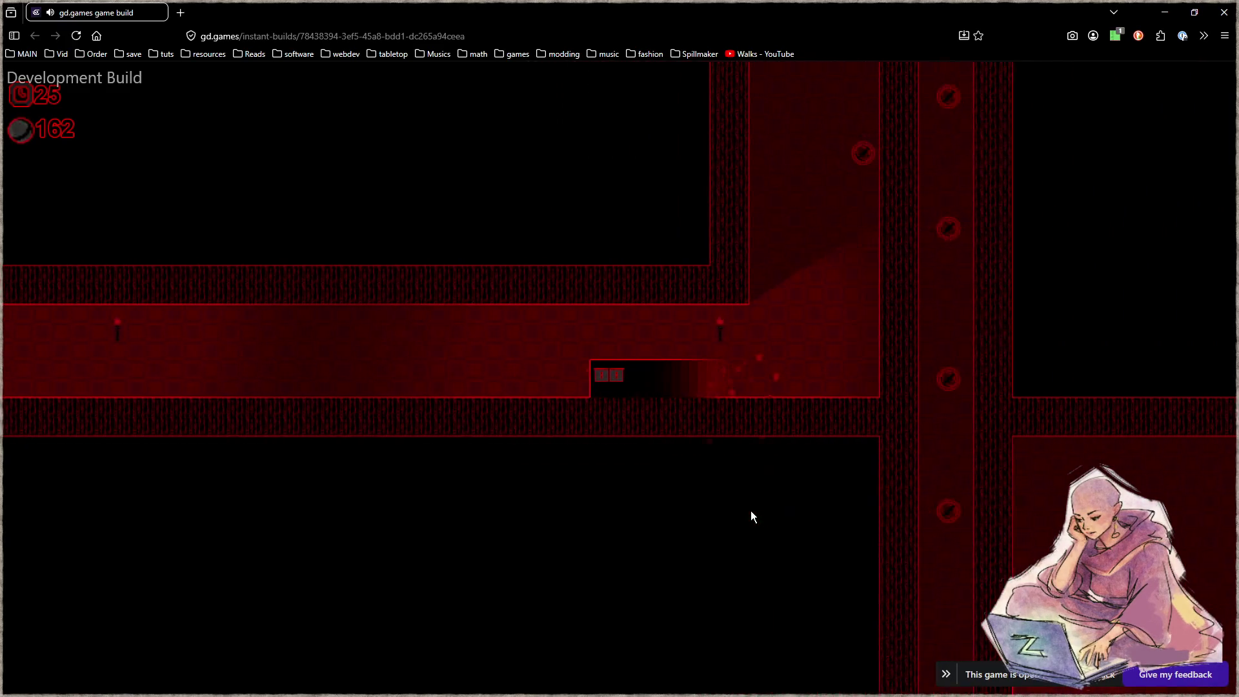
key("Left")
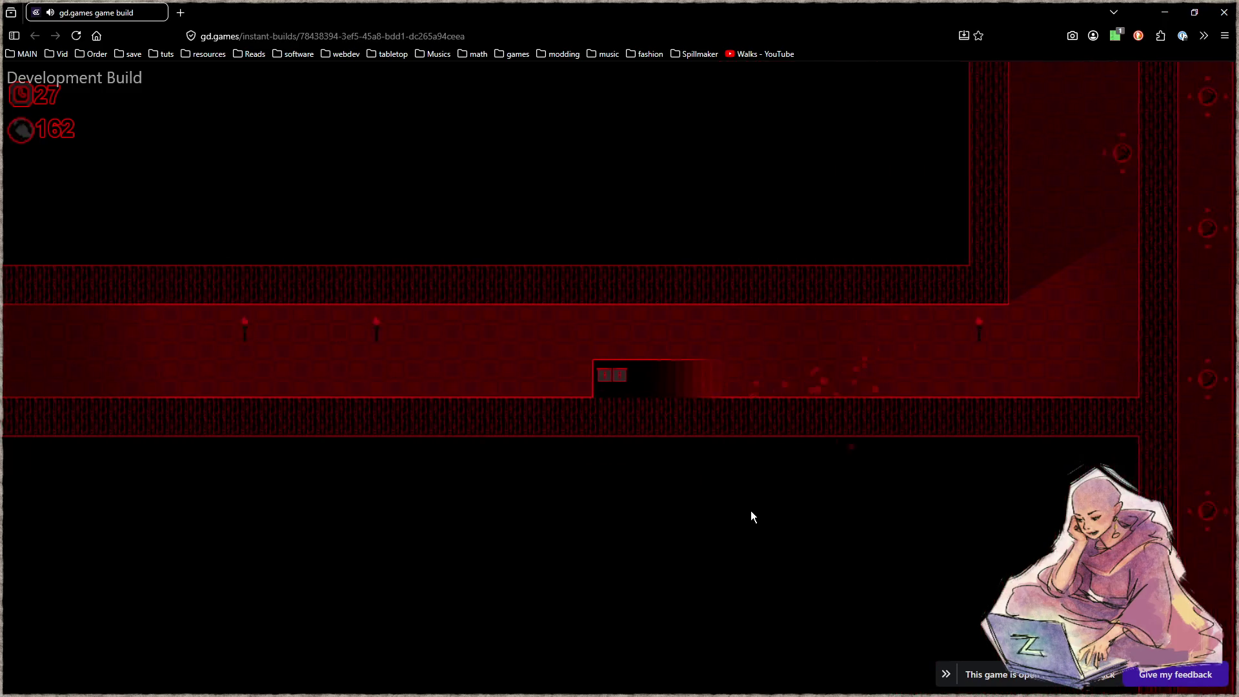
key("Right")
key("Left")
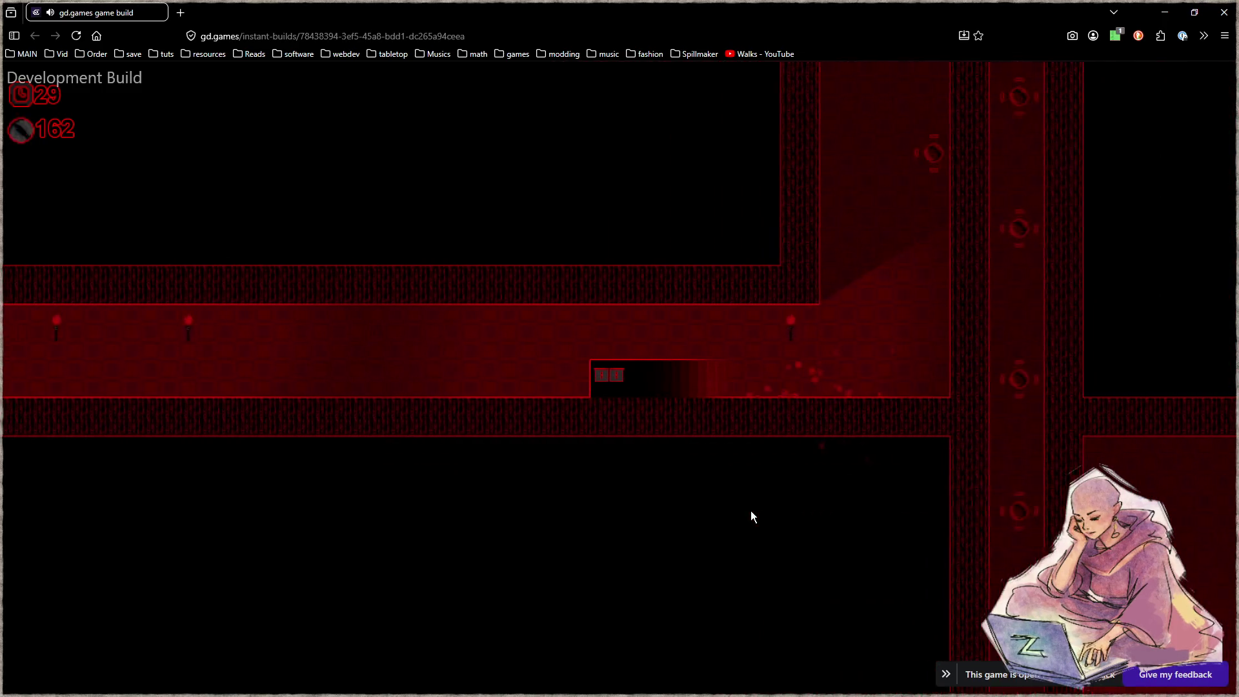
key("Left")
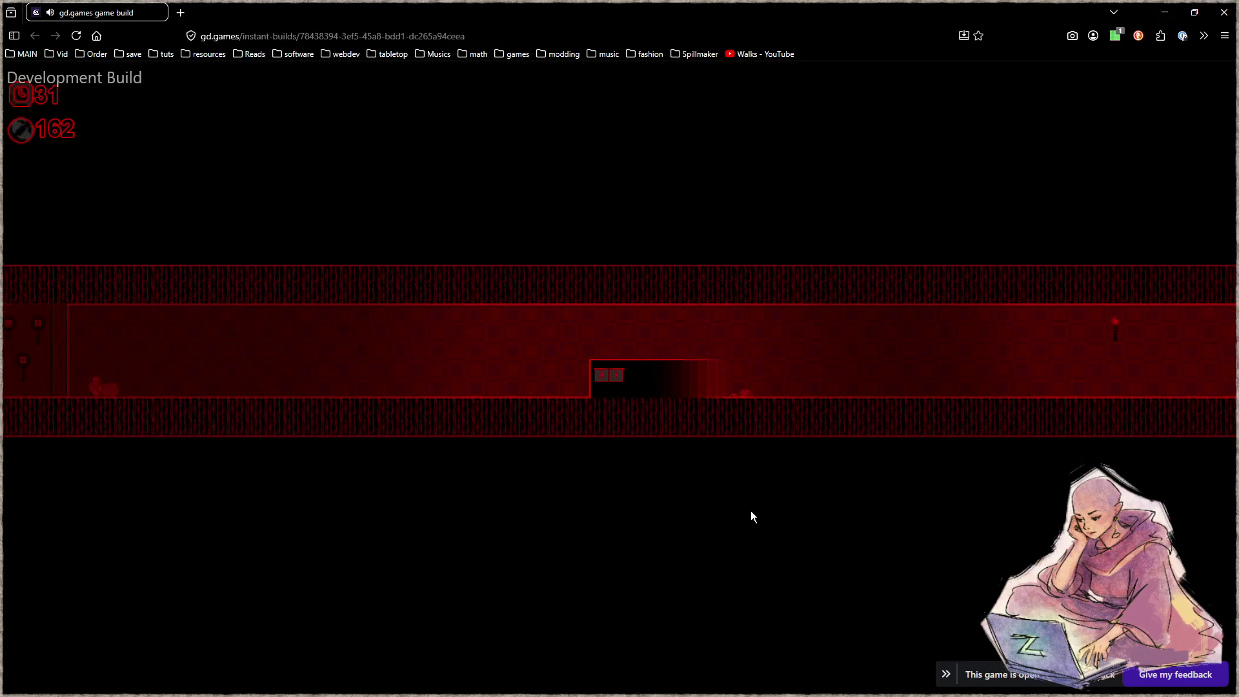
key("Right")
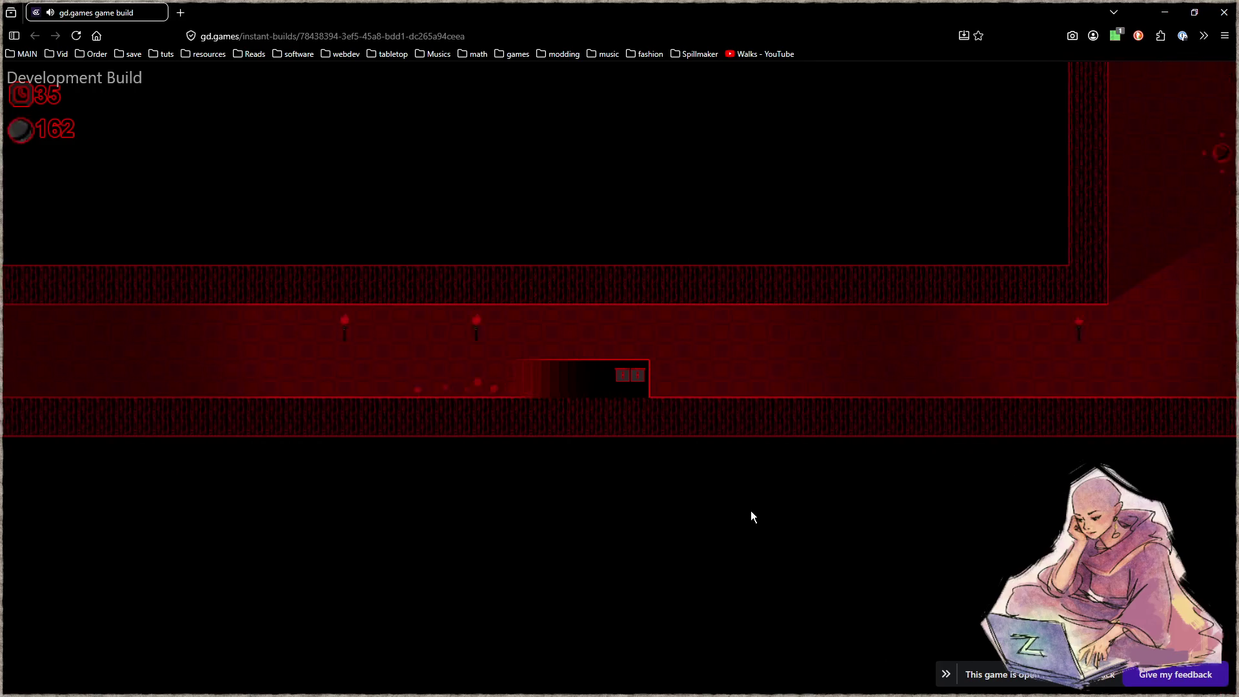
Climb the vertical corridor and drop down the narrow rung shaft into the lower room.
key("Up")
key("Up")
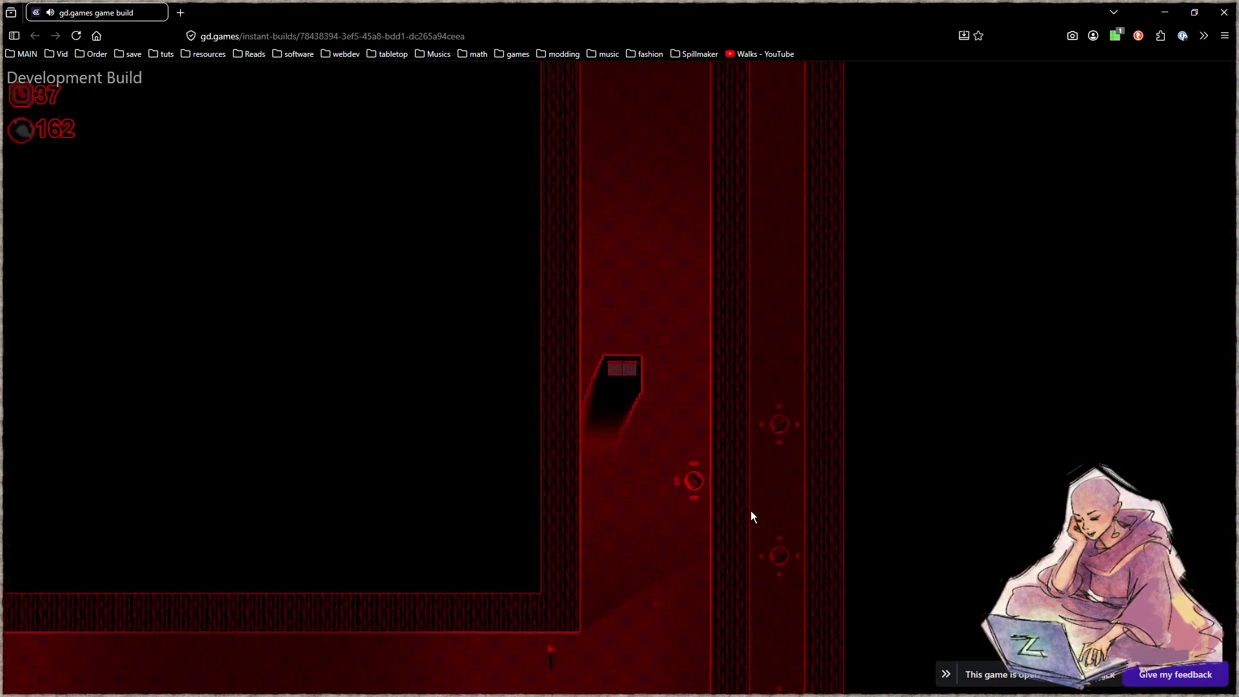
key("Right")
key("Down")
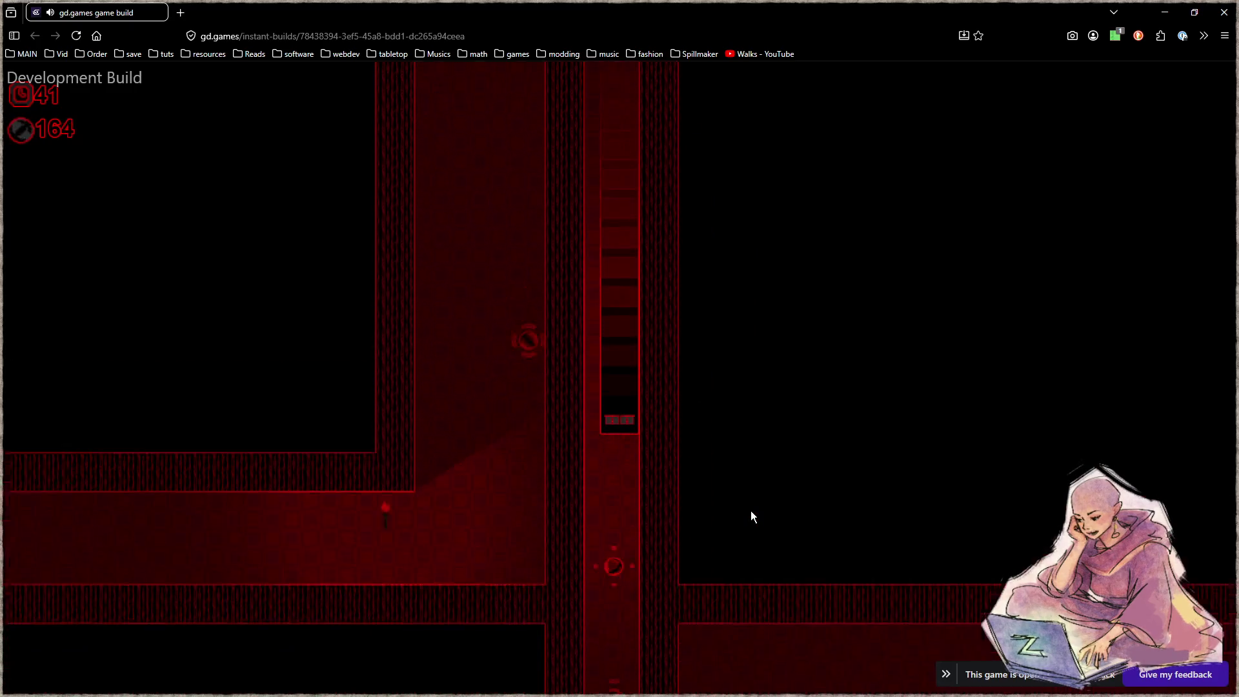
key("Left")
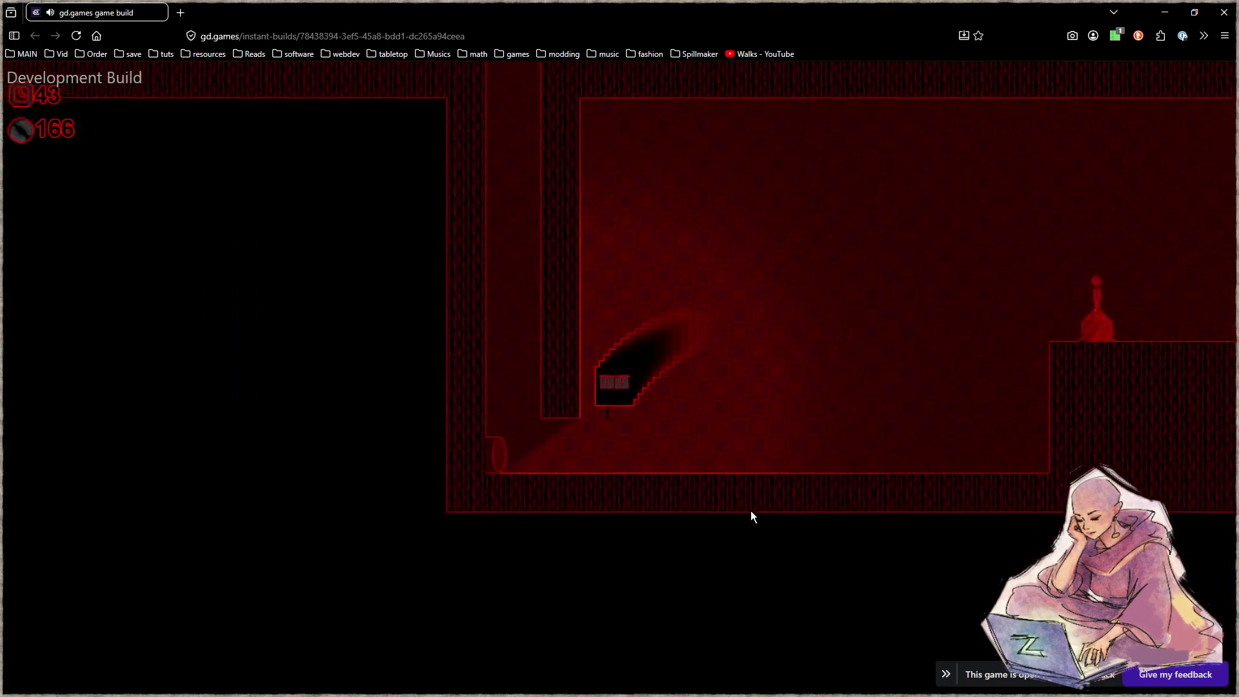
Respawn and dash the player through the nearby rooms.
key("Right")
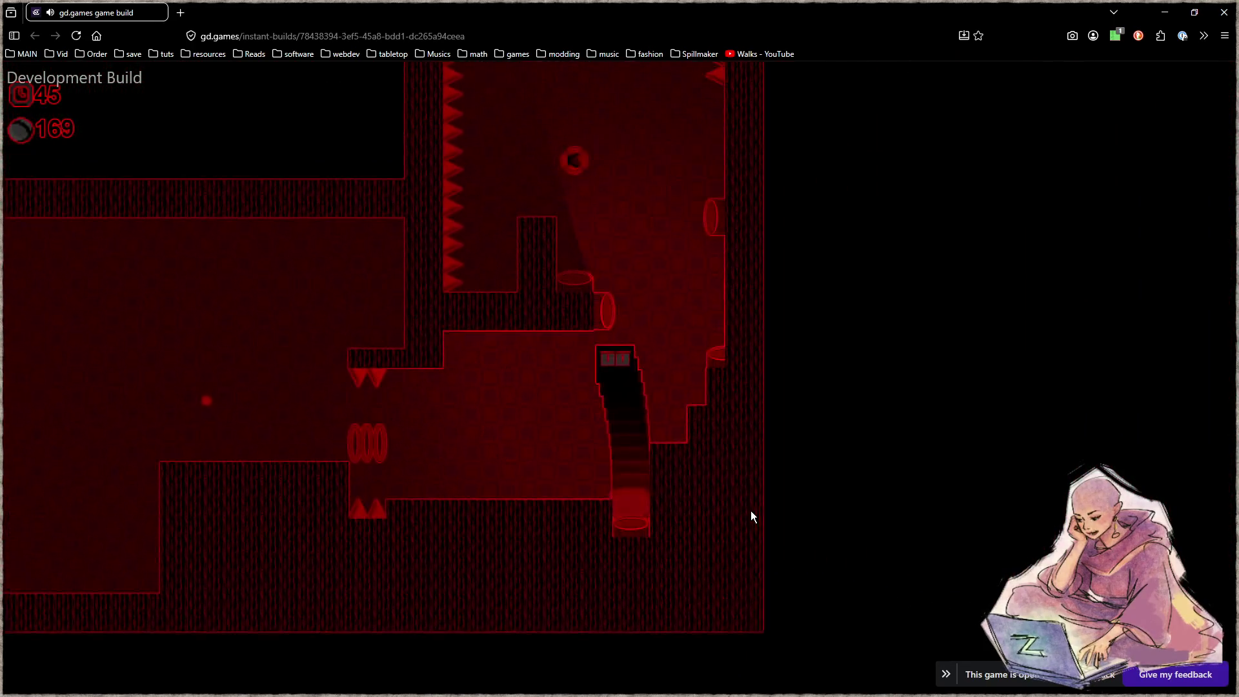
key("Left")
key("Right")
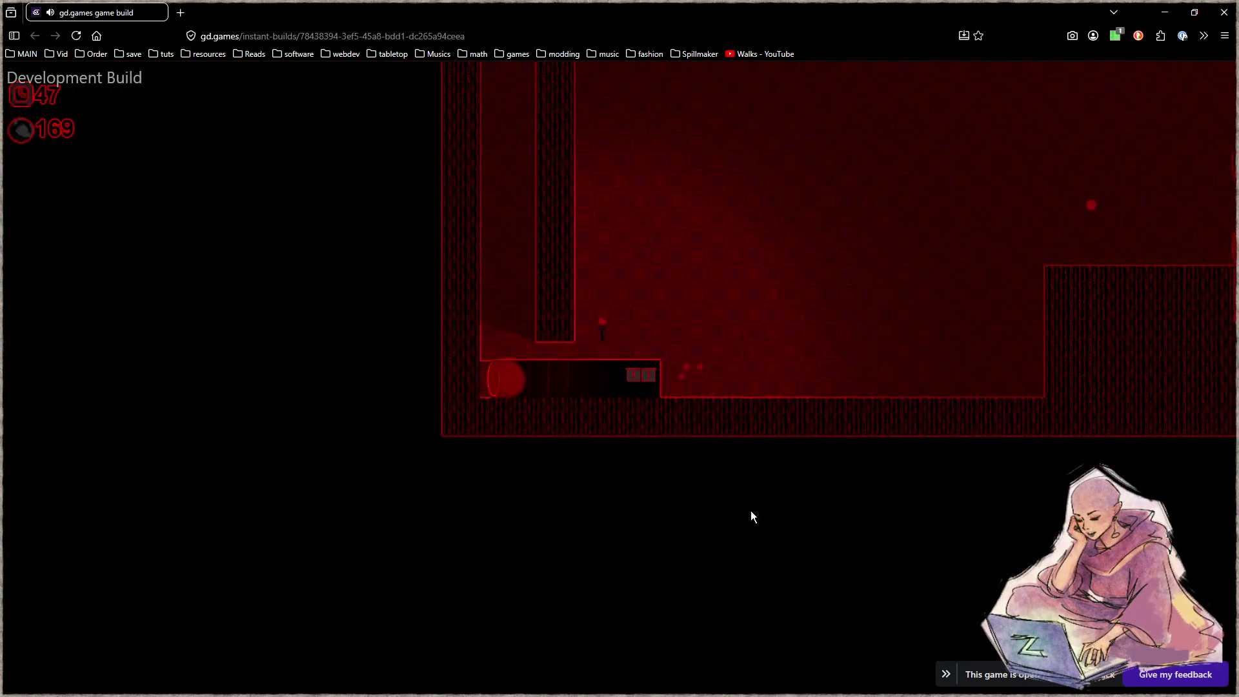
key("Right")
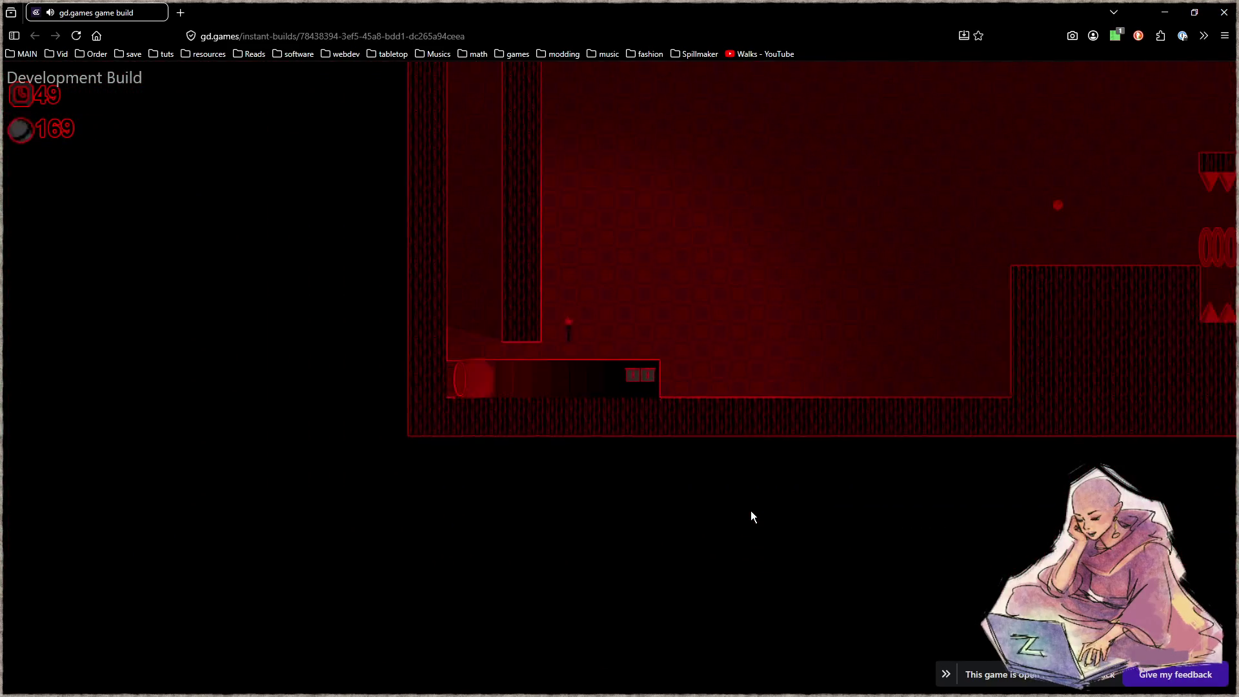
key("Left")
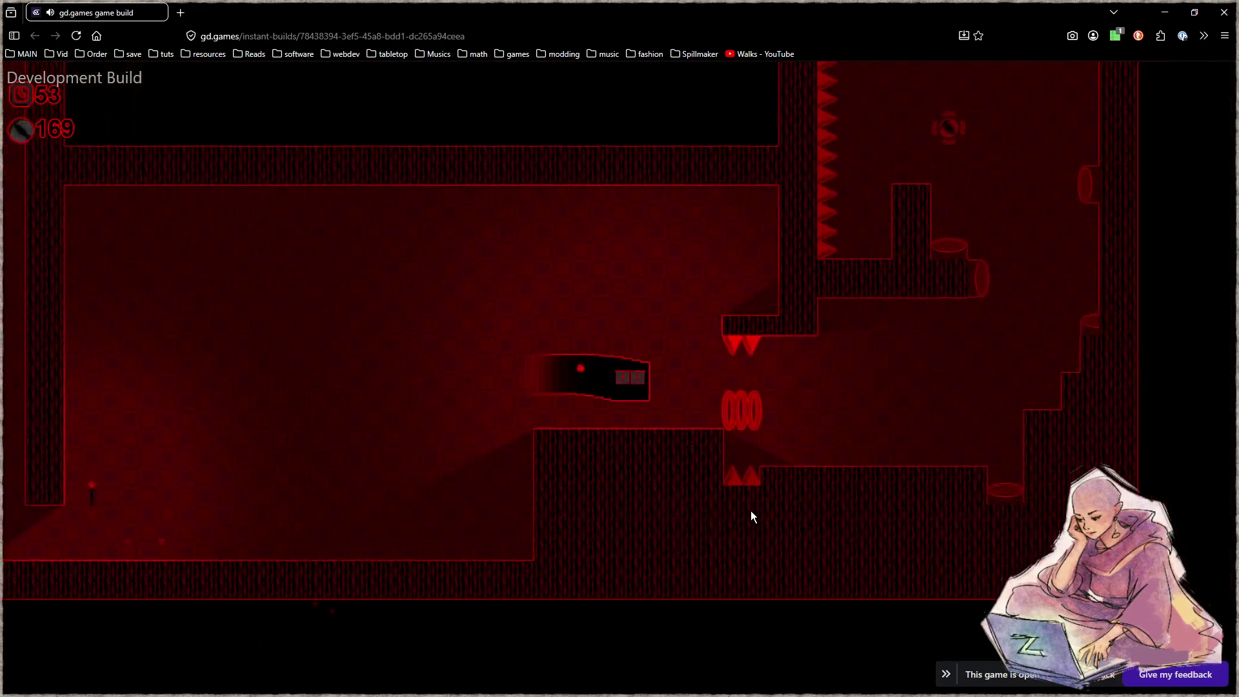
Climb the spiked vertical shaft, retrying after a fall, and reach the spike-corridor room.
key("Up")
key("Down")
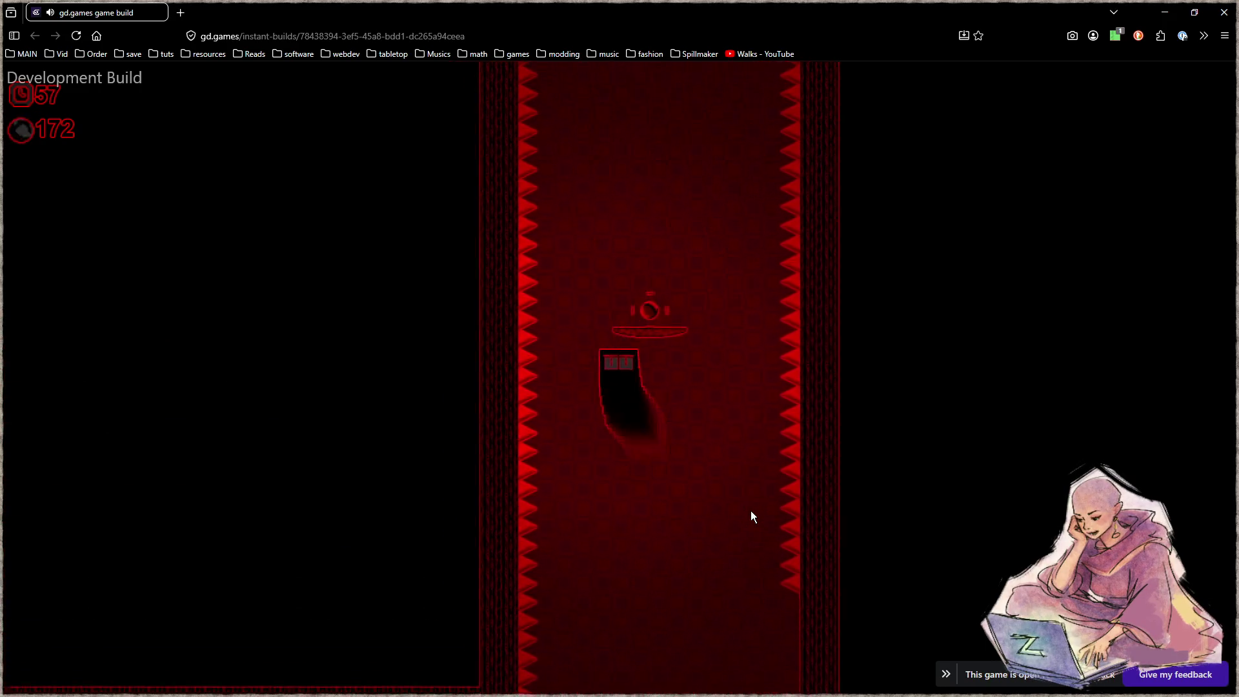
key("Up")
key("Up")
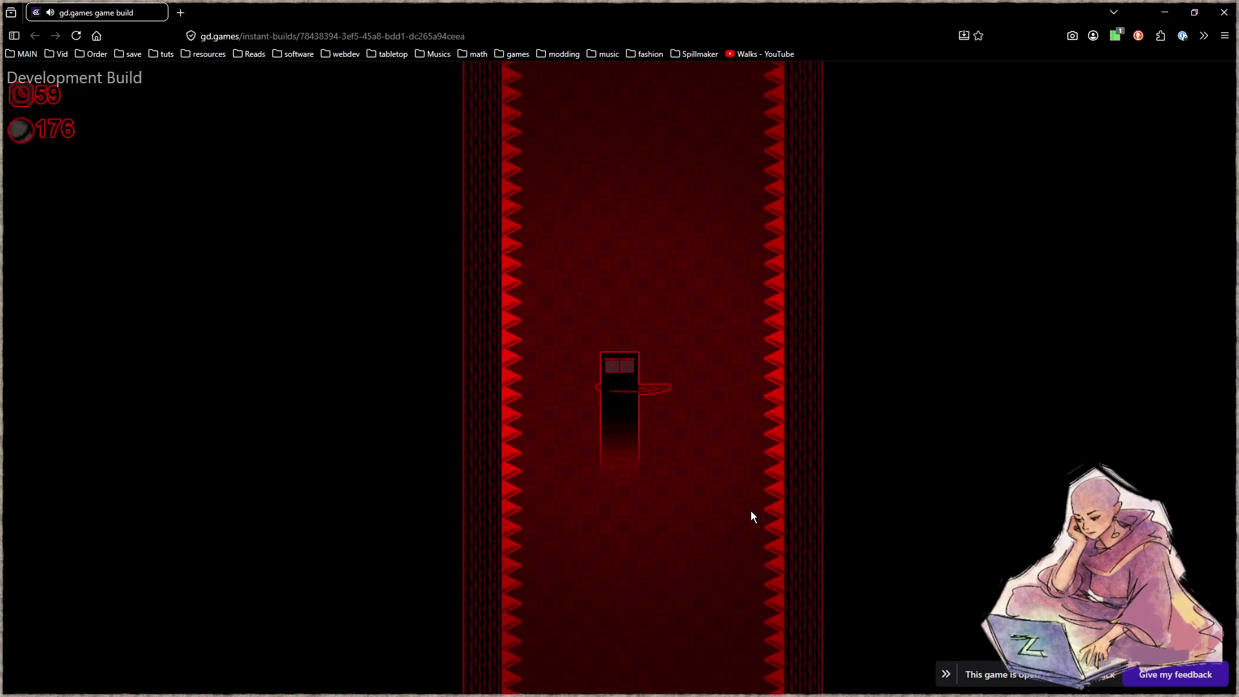
key("Up")
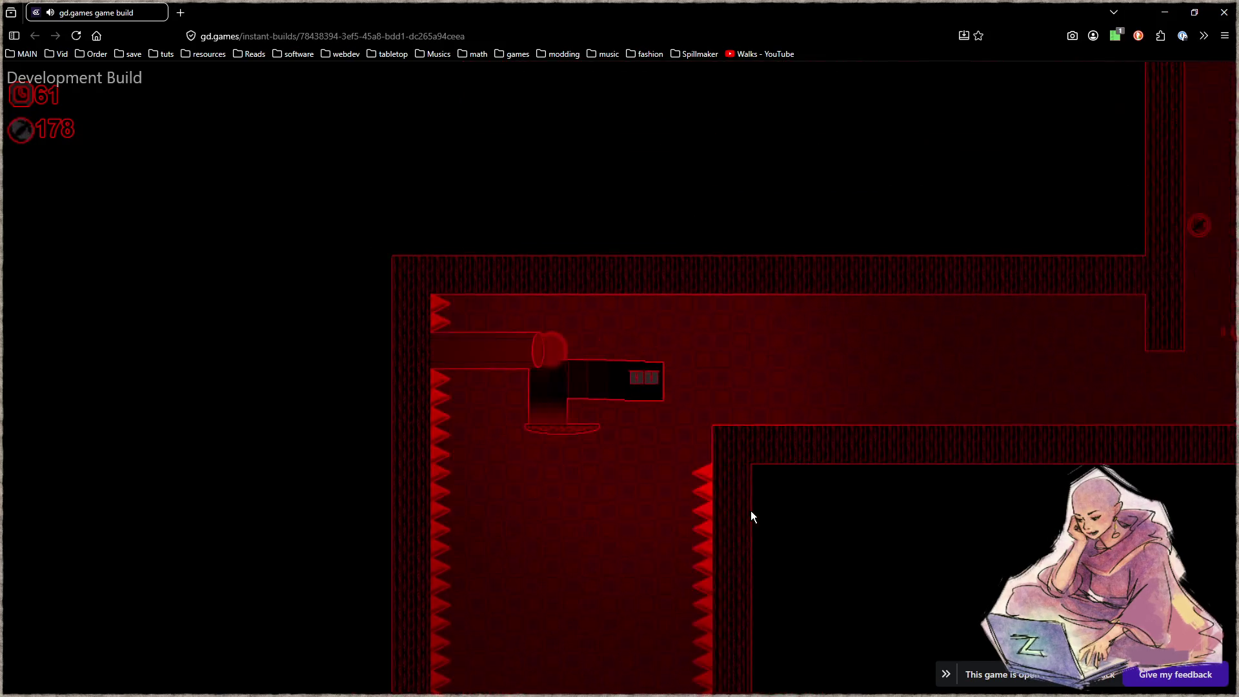
key("Up")
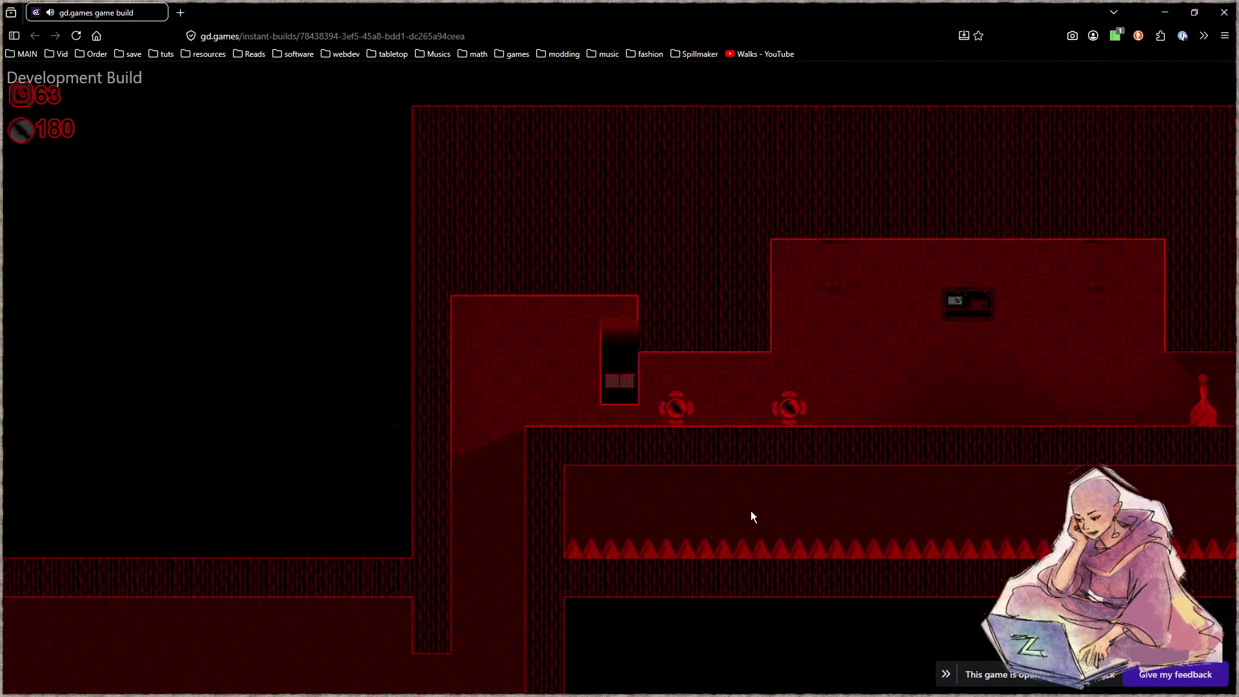
key("Left")
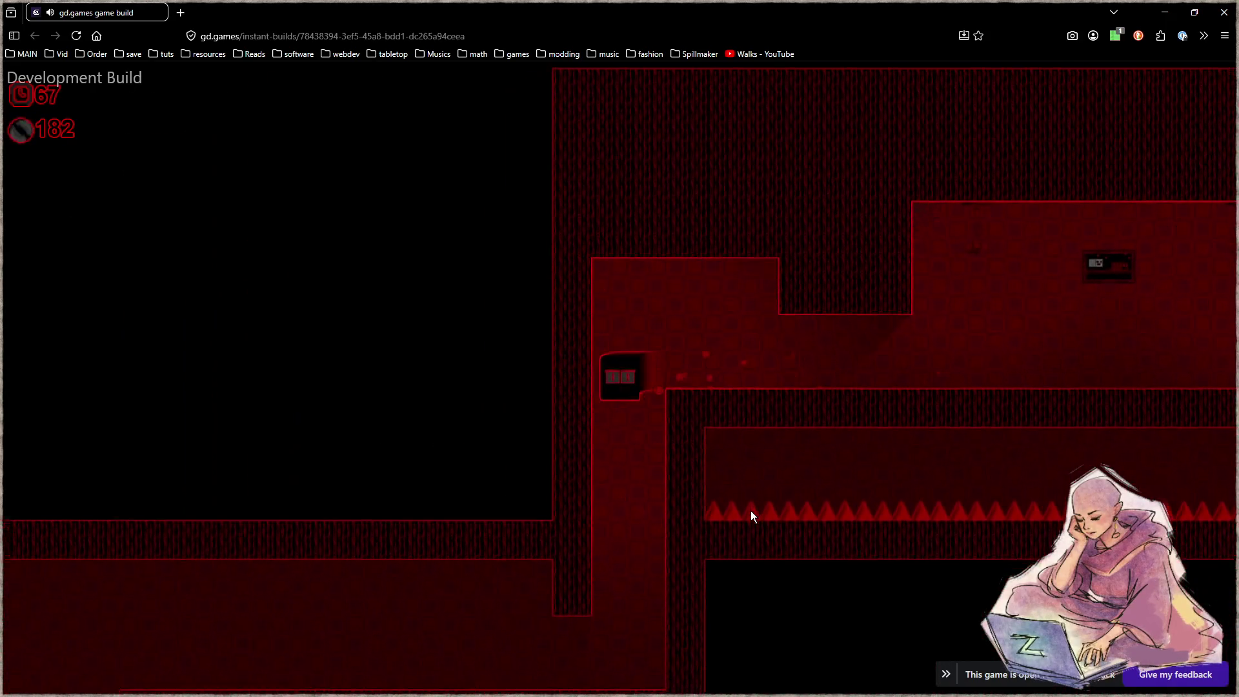
key("Left")
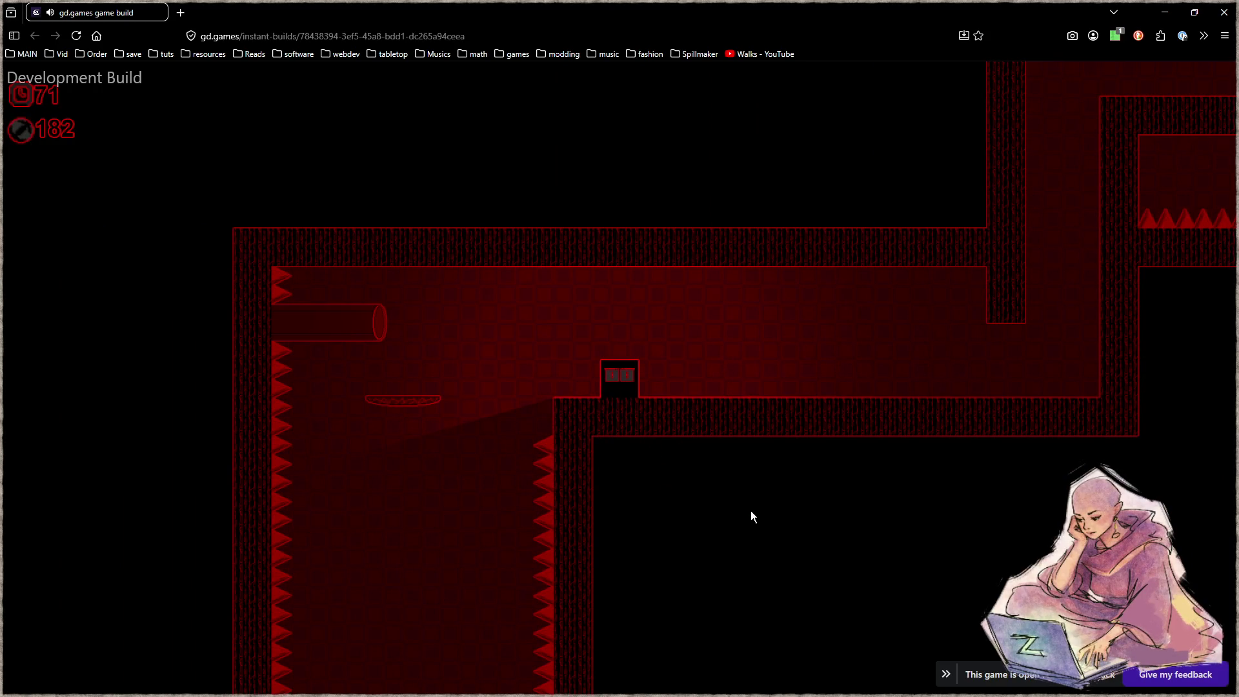
Run the player back and forth along the corridor, wall-jump onto the right wall, then open a new browser tab.
key("Right")
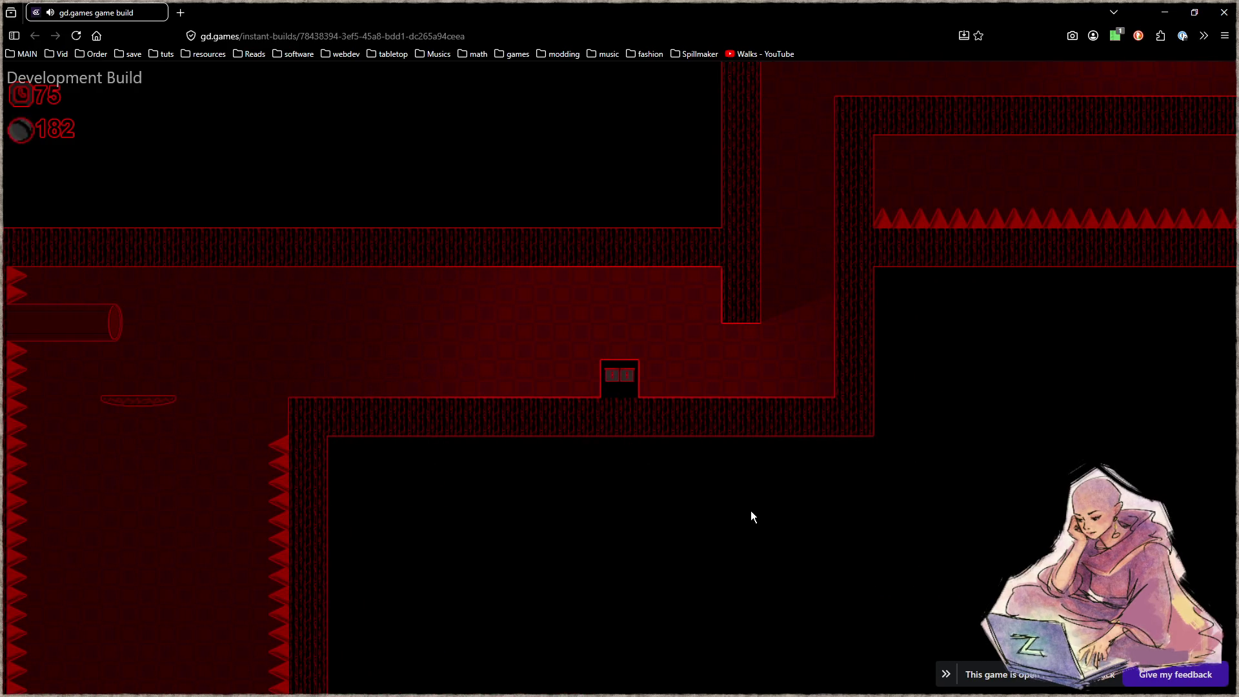
key("Right")
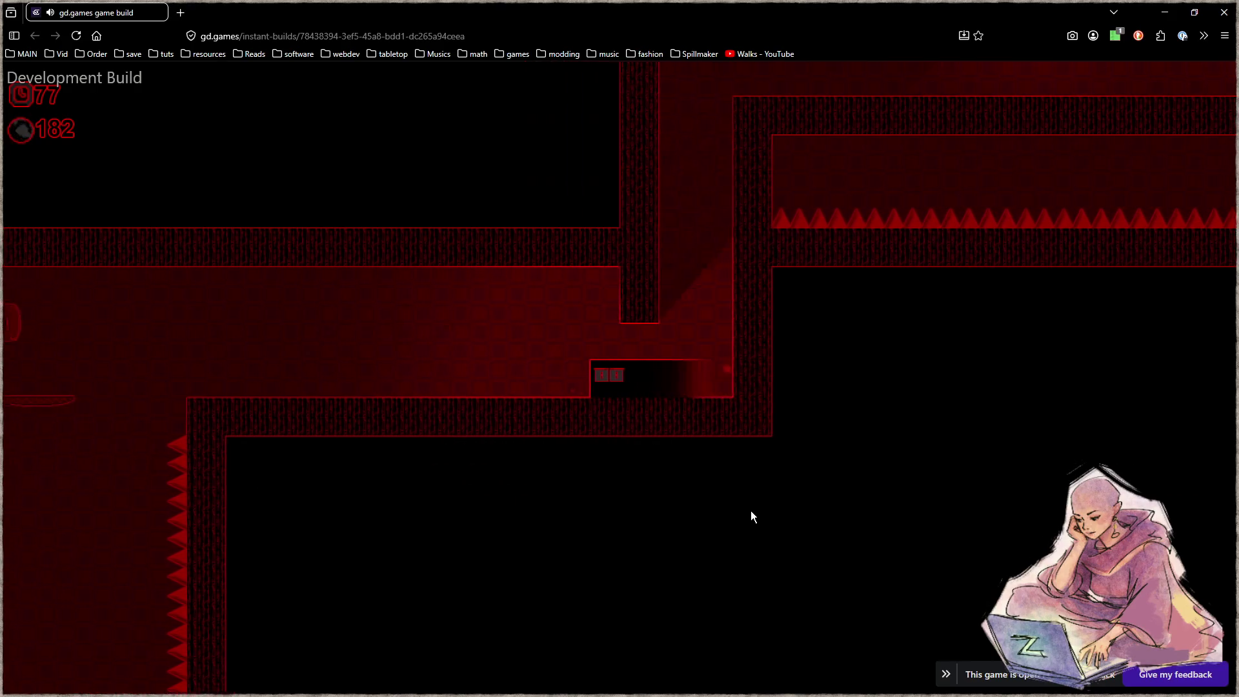
key("Left")
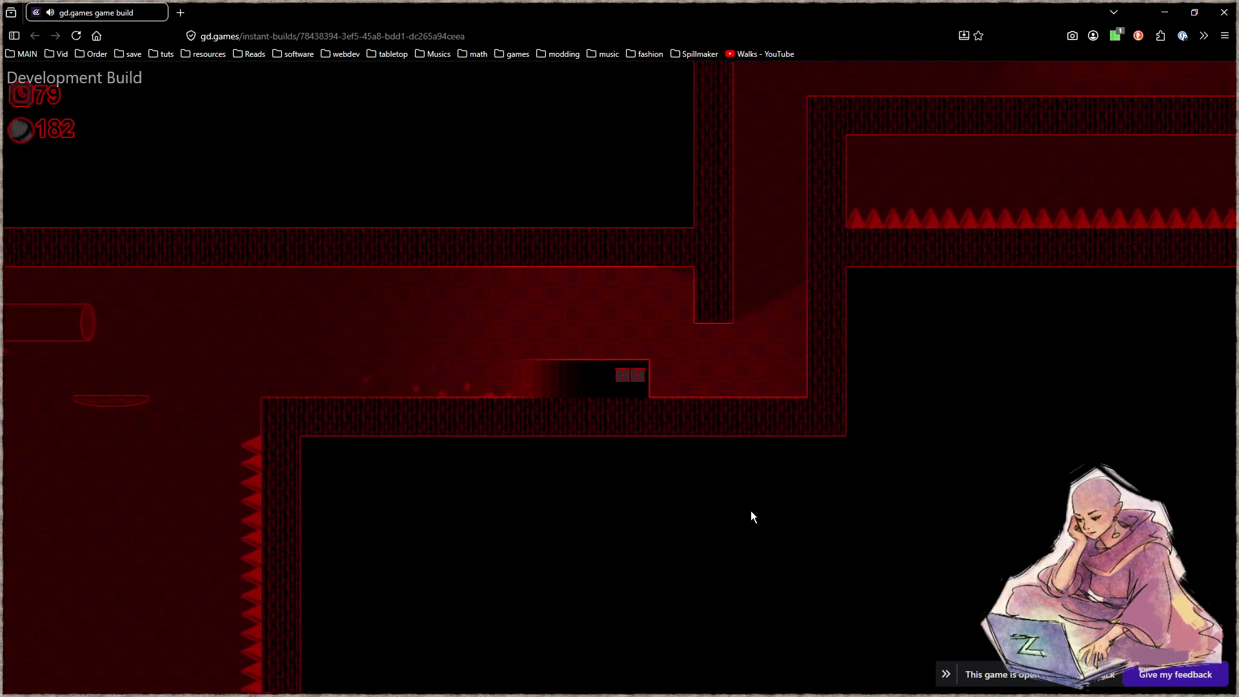
key("Right")
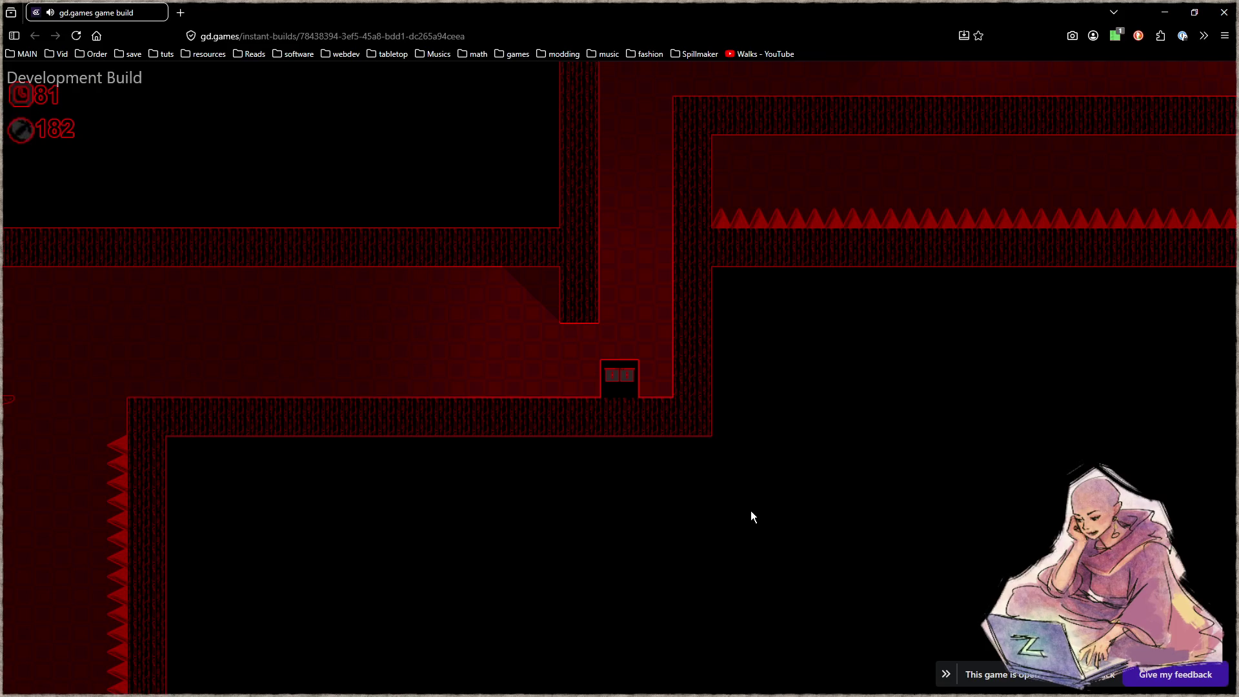
key("Left")
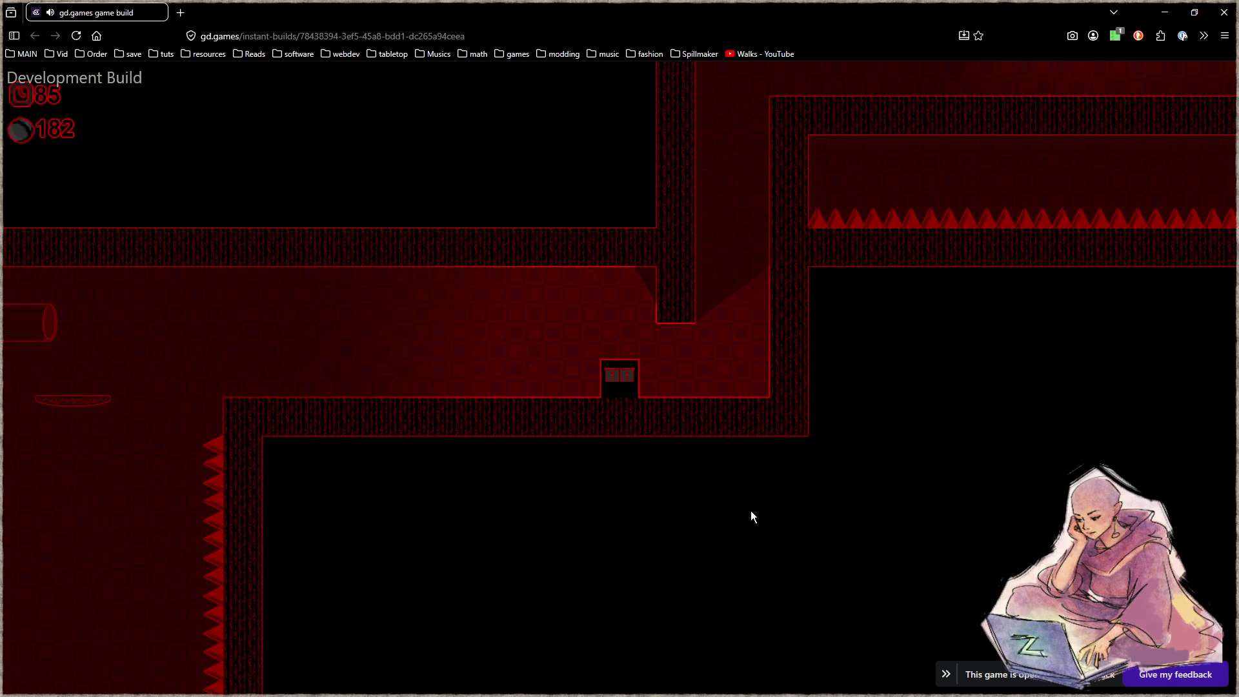
key("Up")
key("Right")
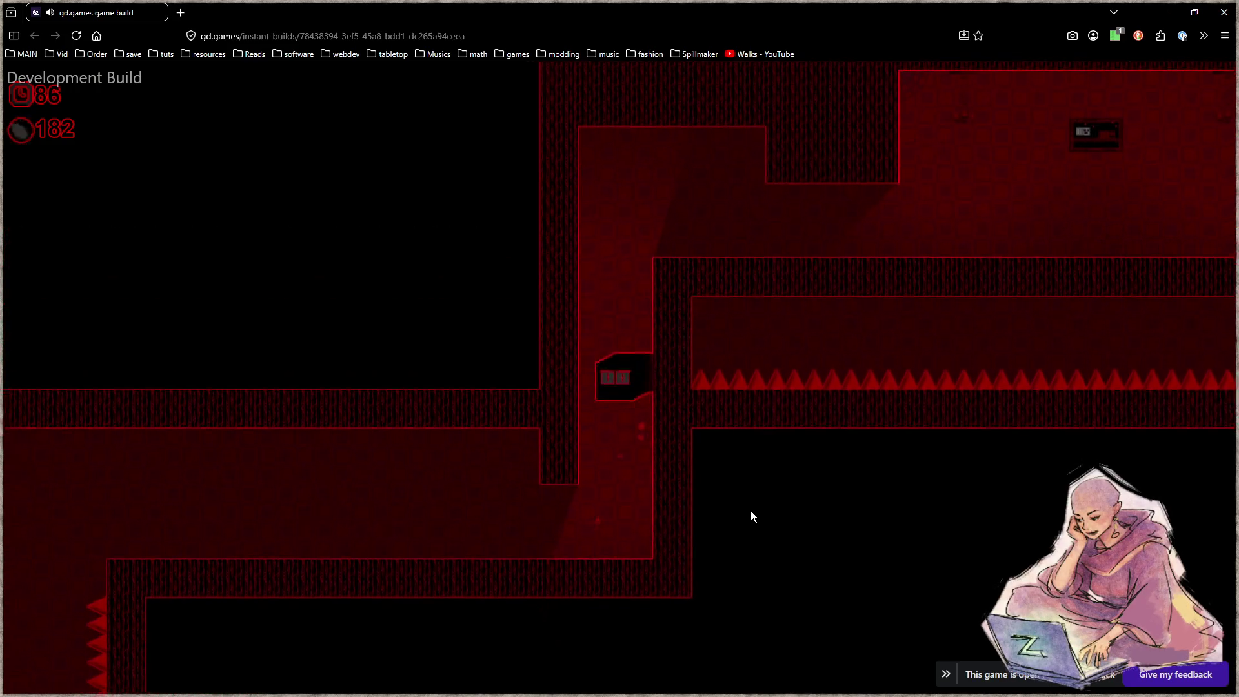
key("Left")
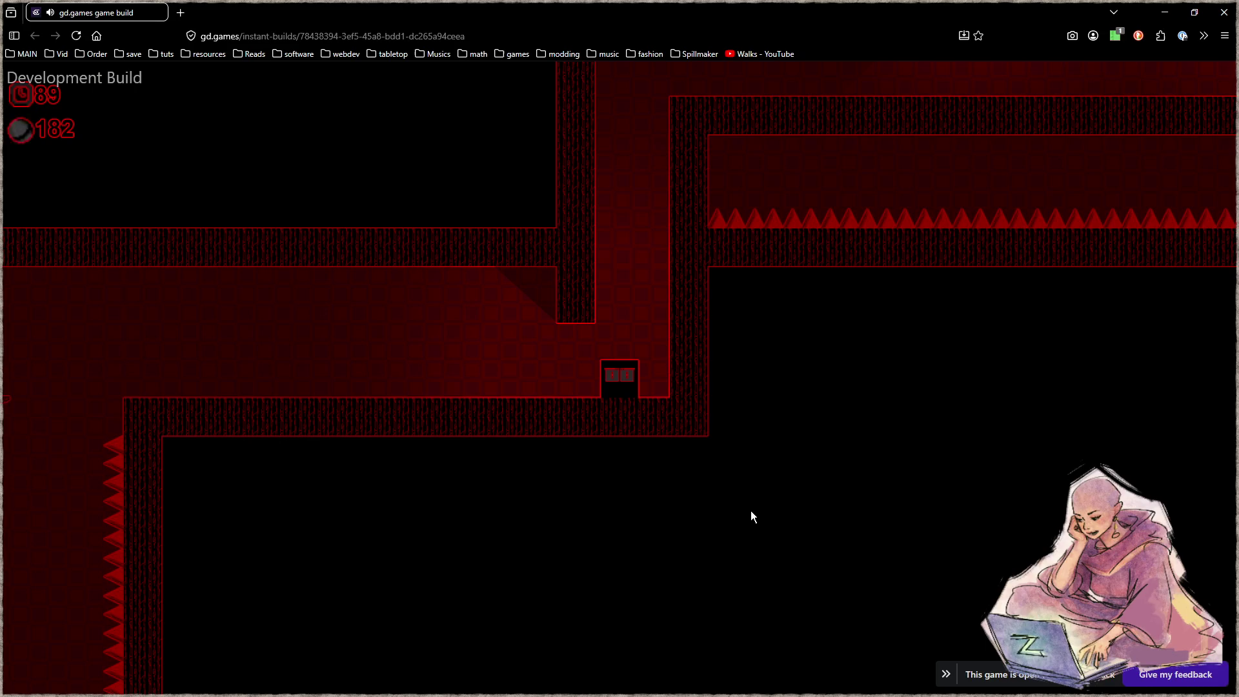
left_click(180, 12)
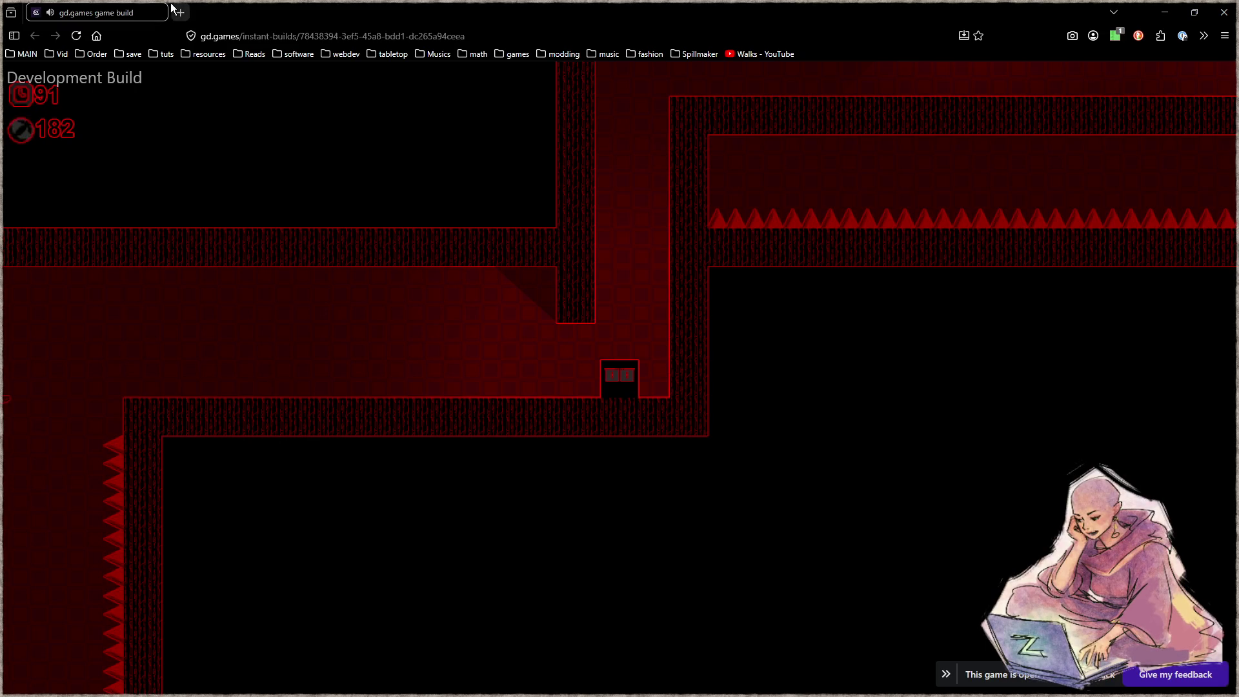
Search for 'ooo' in image results and refine the query to 'ooo game'.
type("ooo")
key("Return")
left_click(157, 119)
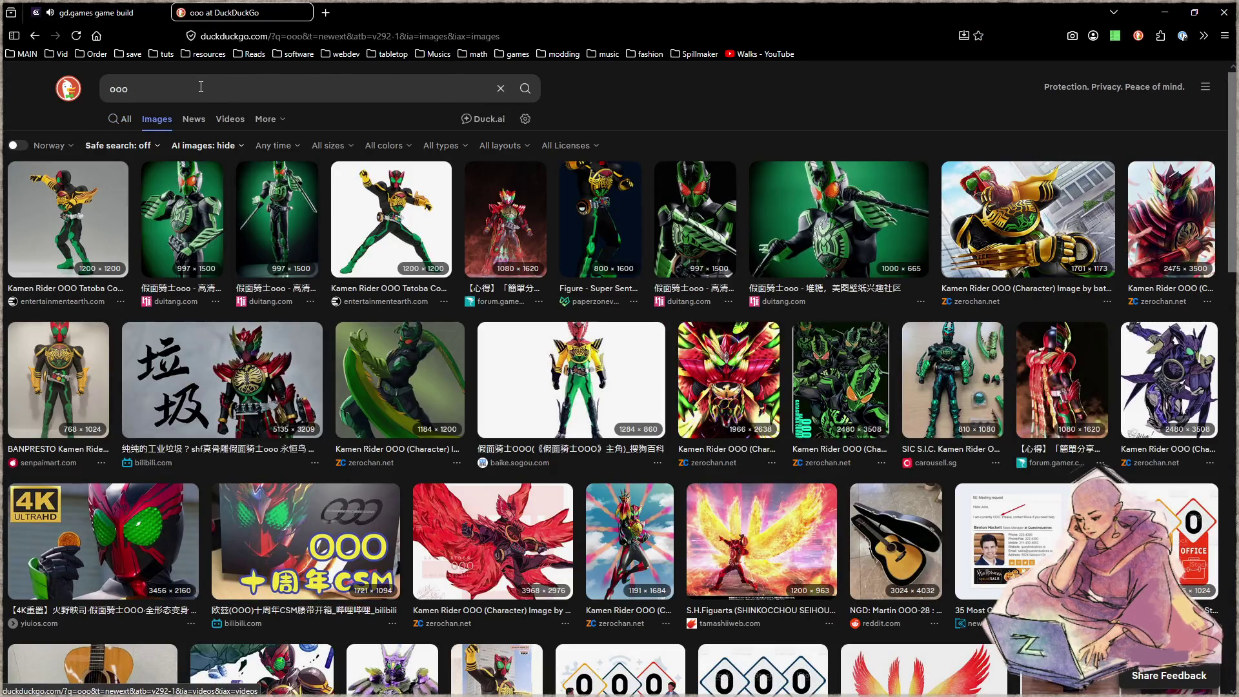
left_click(207, 94)
type("game")
key("Return")
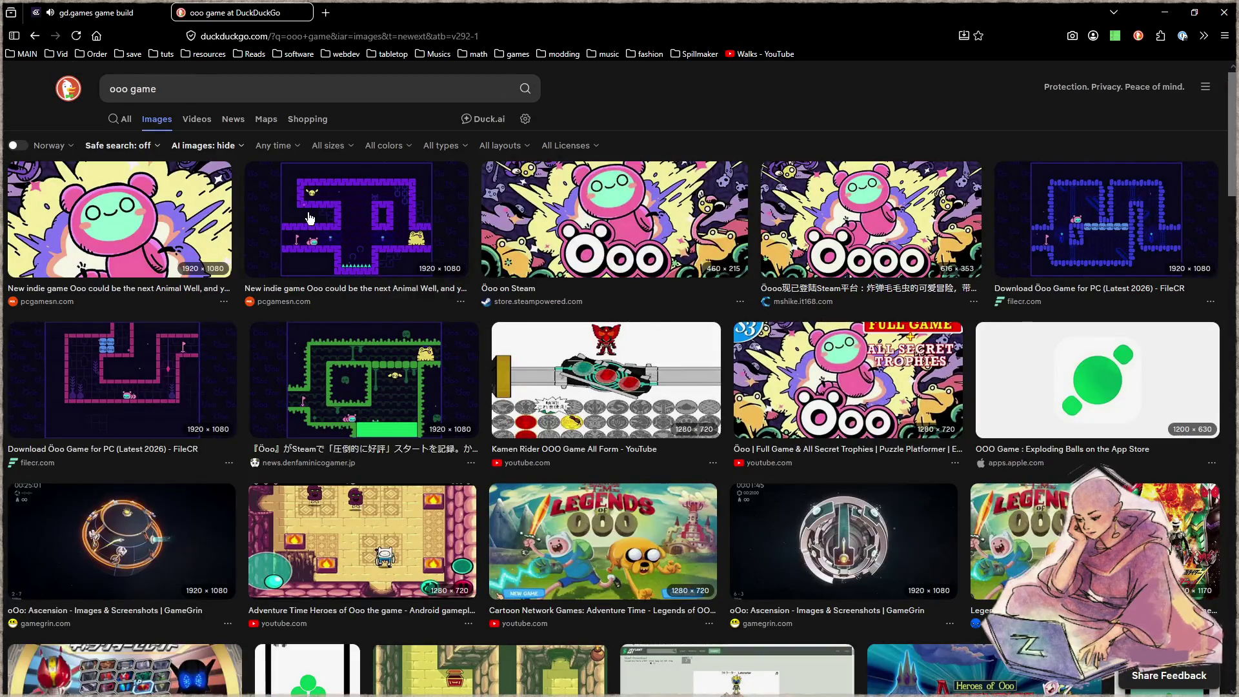
Preview two Ooo game images, return to the gd.games tab and open a blank tab.
left_click(310, 218)
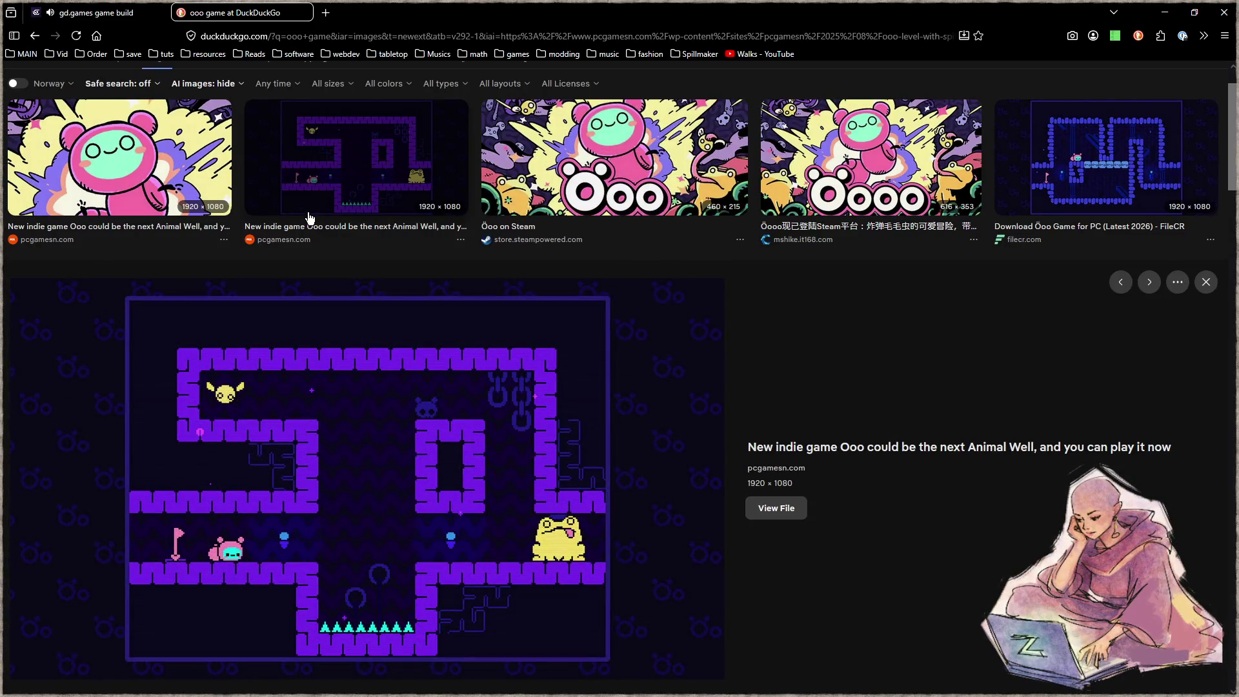
left_click(1132, 187)
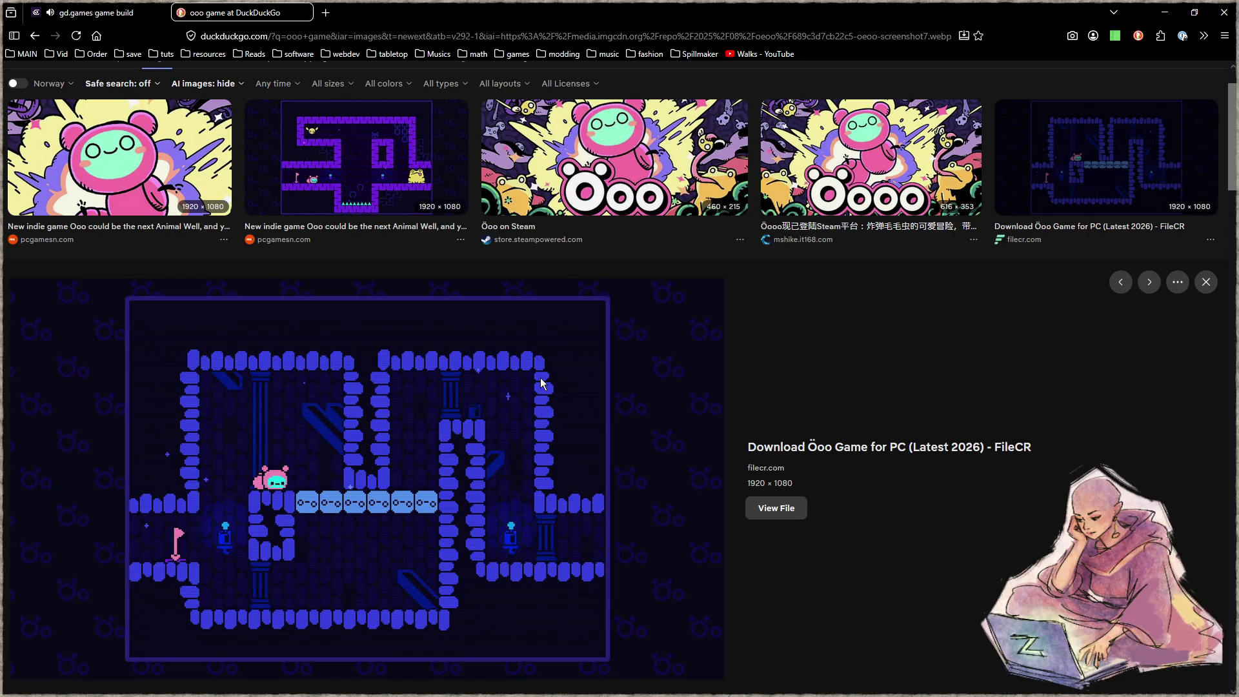
left_click(100, 13)
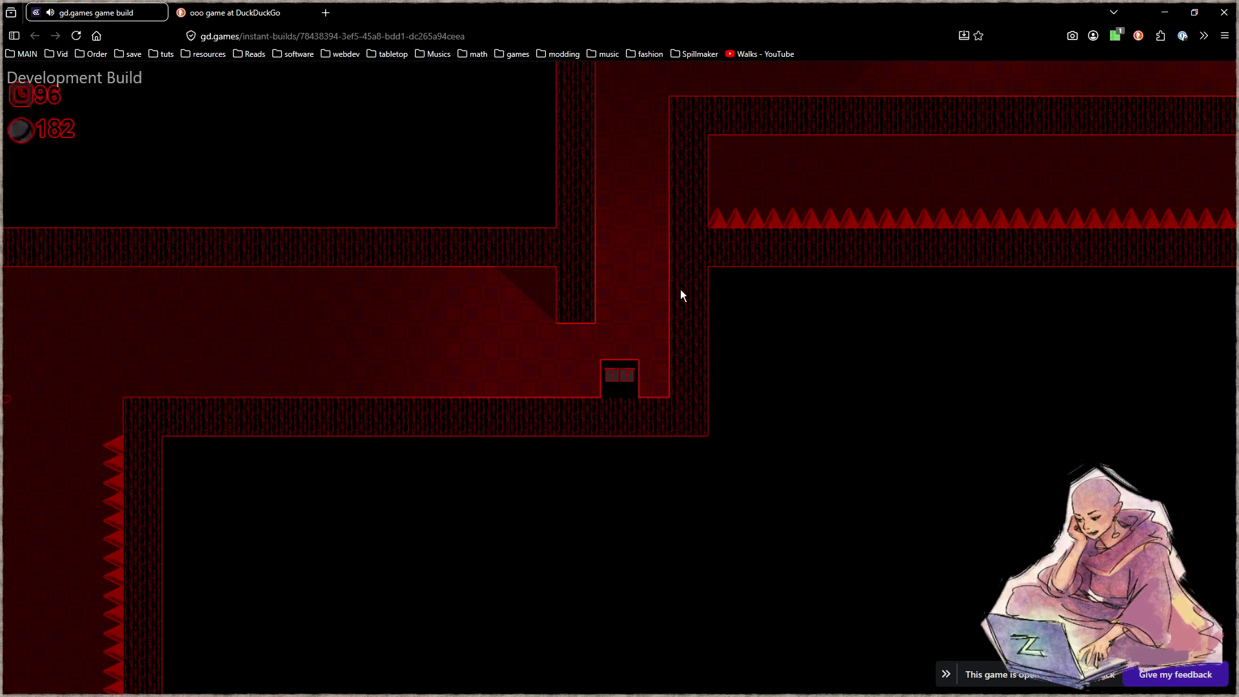
left_click(327, 13)
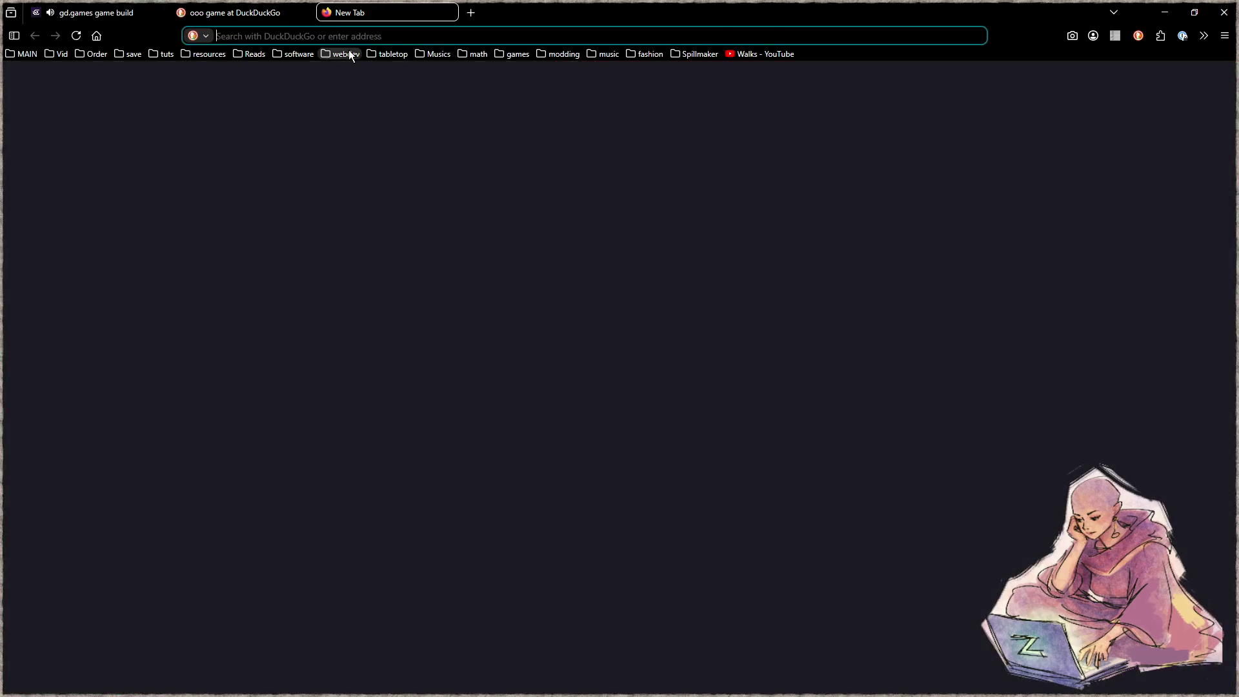
Search 'geometry wars' in DuckDuckGo and show the image results.
type("geometry wars")
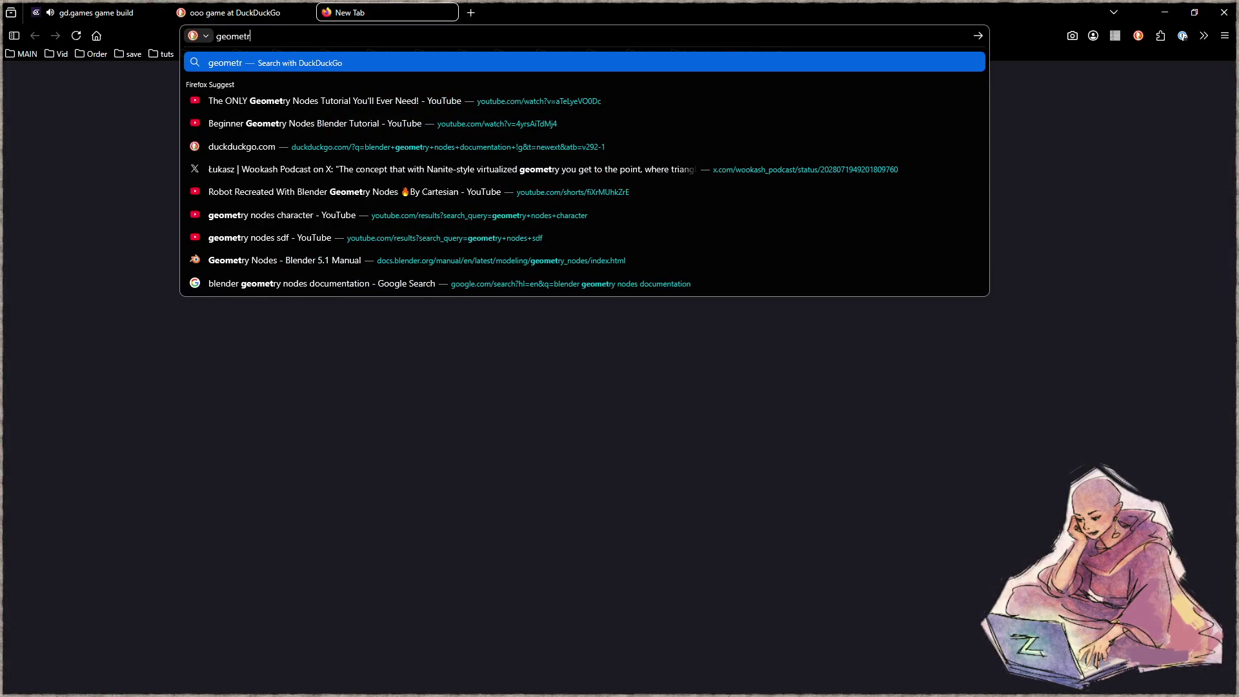
key("Return")
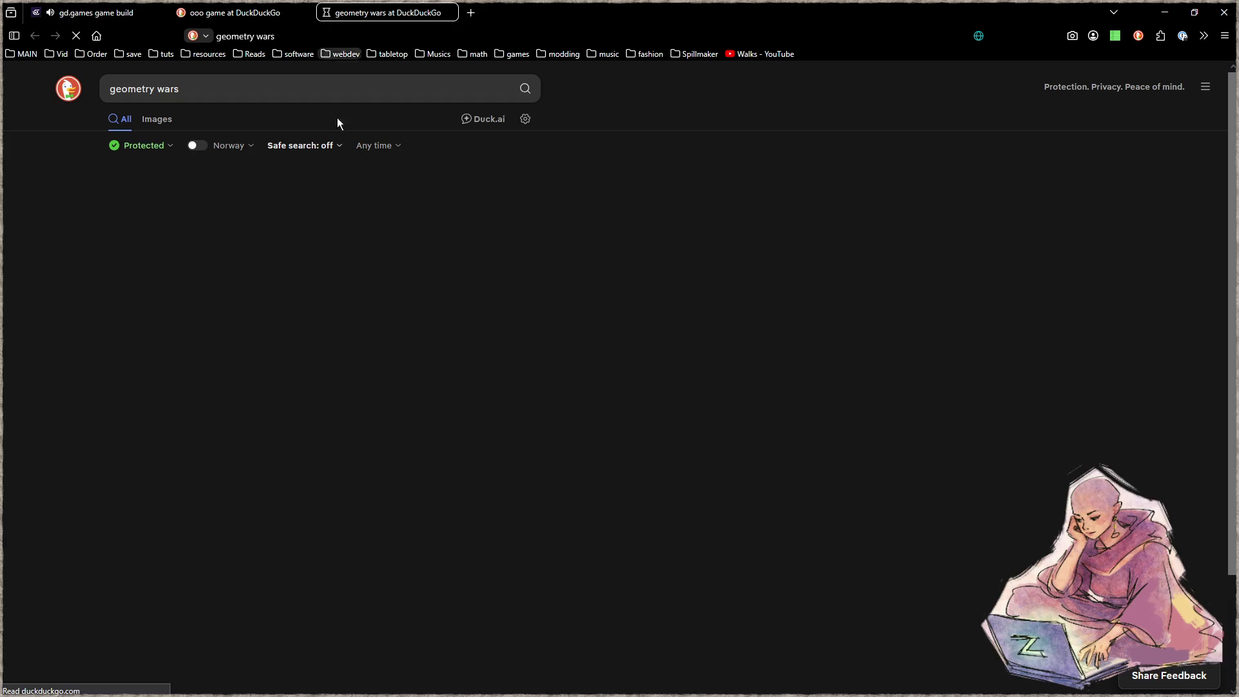
left_click(158, 122)
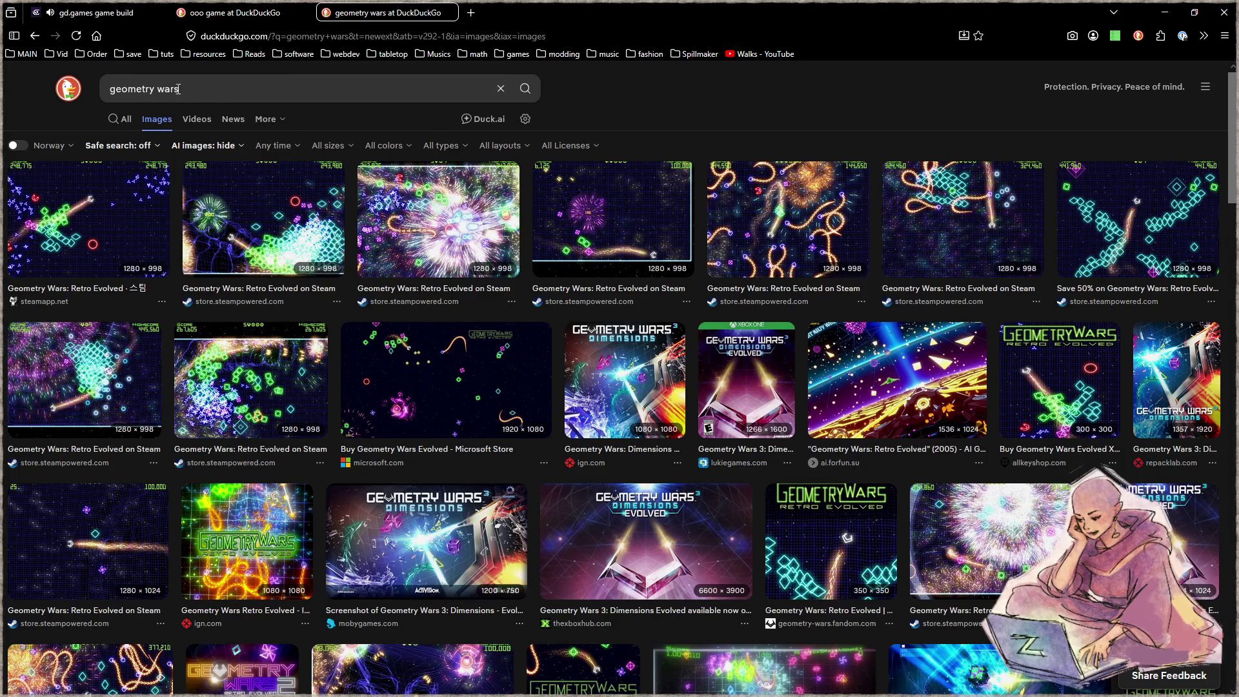
Search images for 'geometry dash' and preview the Steam and 'How to jump, Explained' images.
left_click_drag(180, 89, 6, 93)
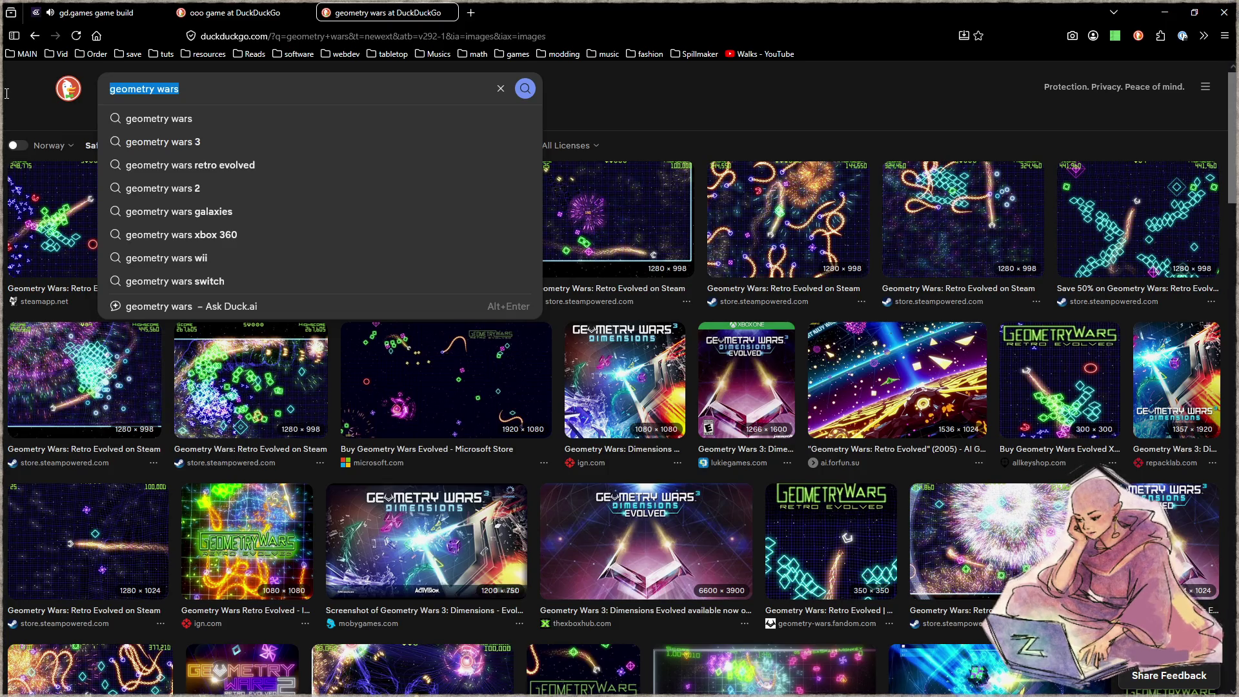
type("geometry dash")
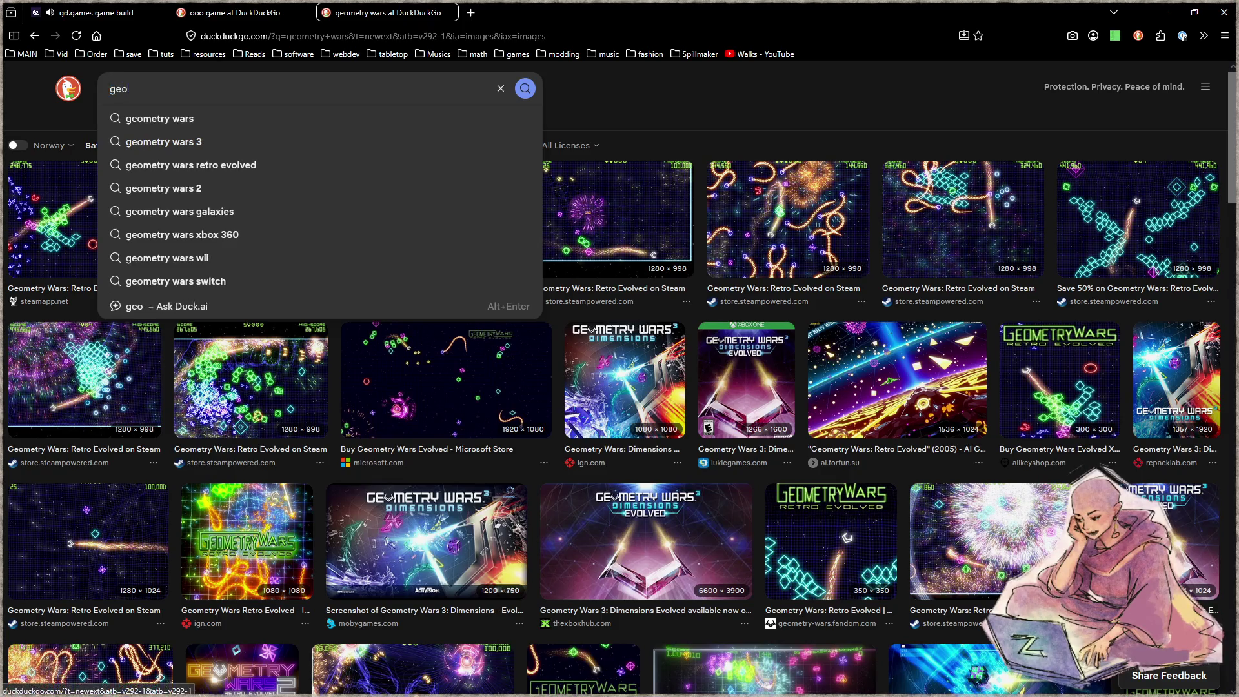
key("Return")
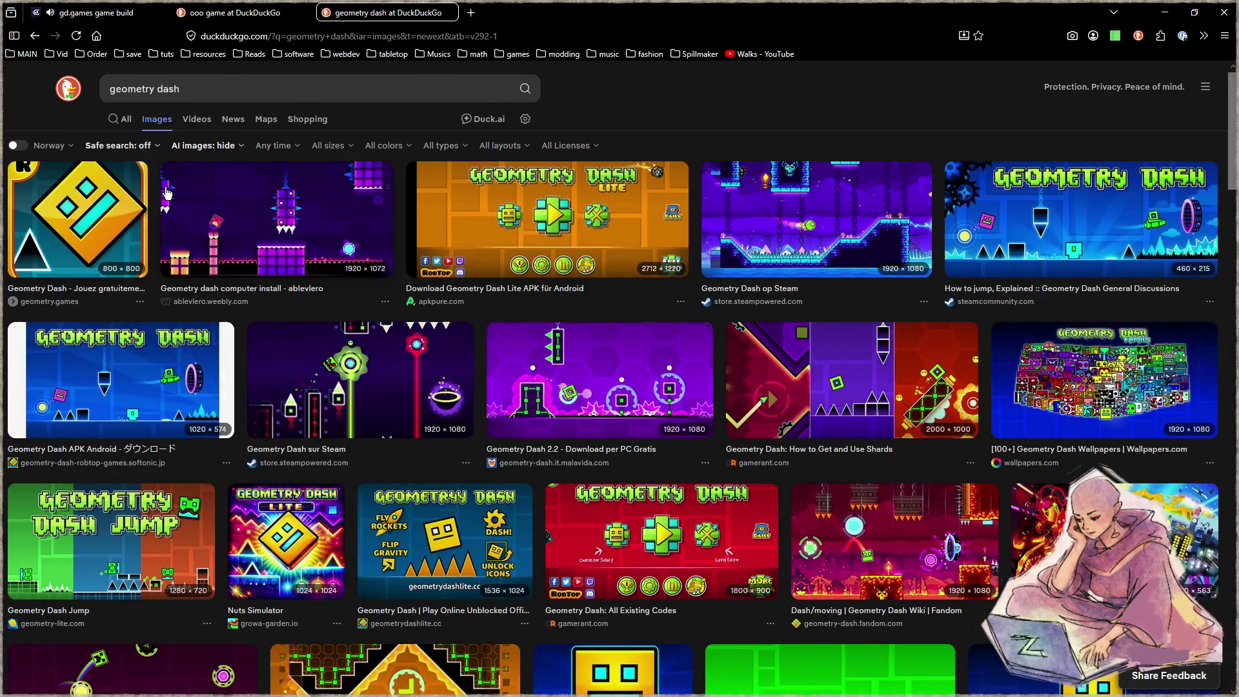
left_click(835, 227)
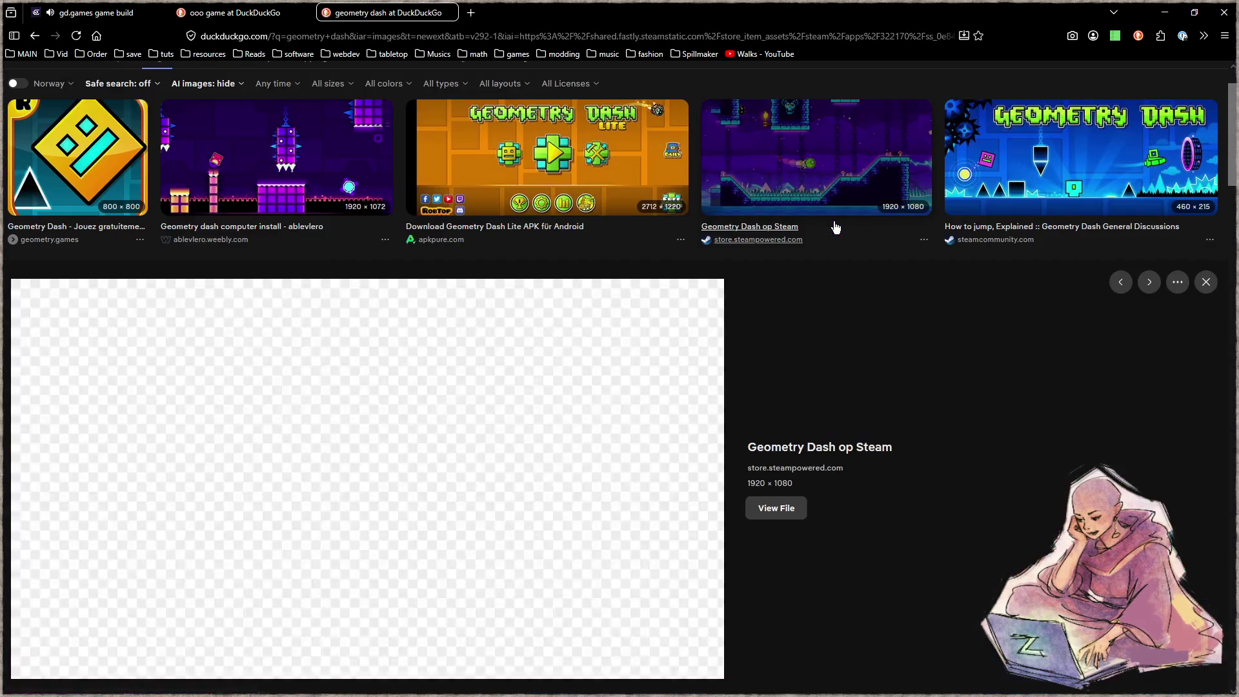
left_click(1037, 185)
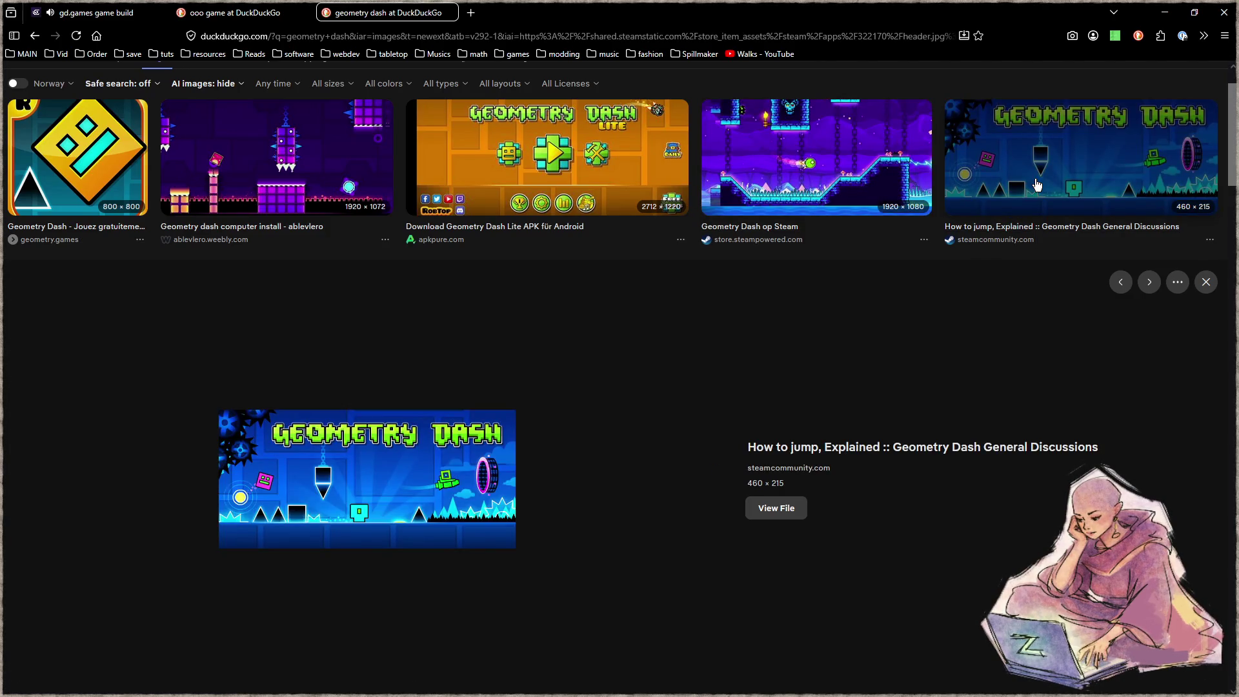
Search images for 'vvvvv' and preview the Indie platformer VVVVVV image.
scroll(217, 84, "up", 1)
left_click(218, 83)
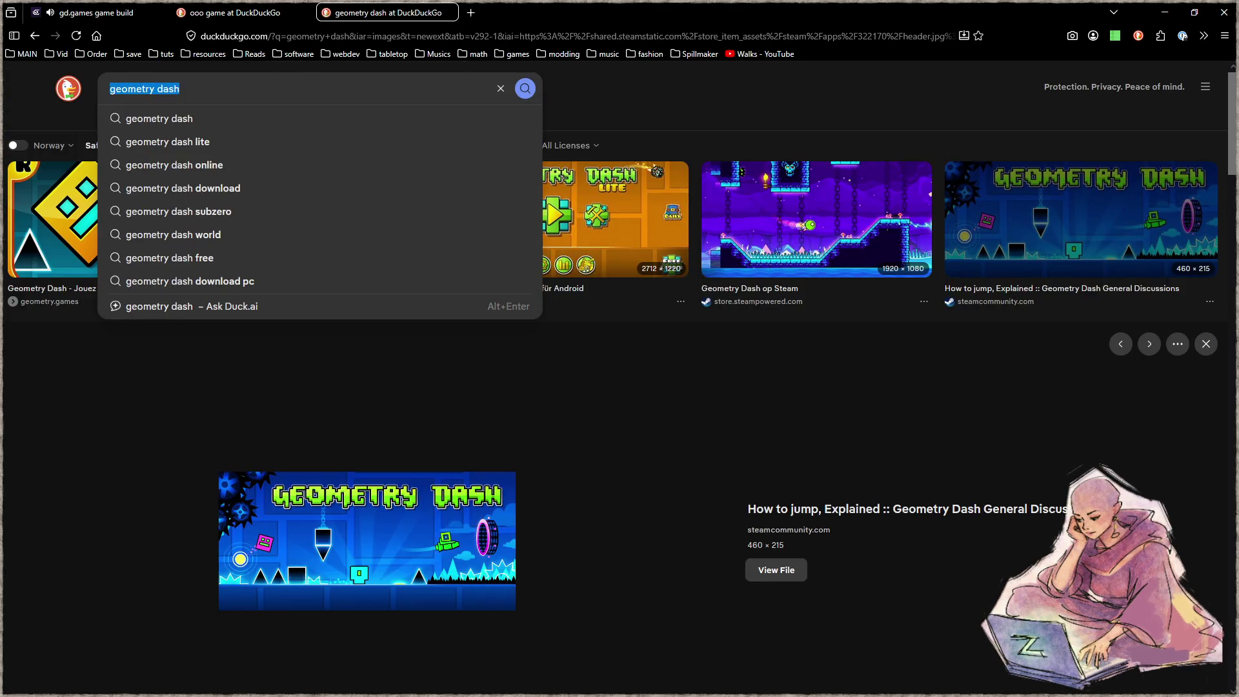
type("vvvvv")
key("Return")
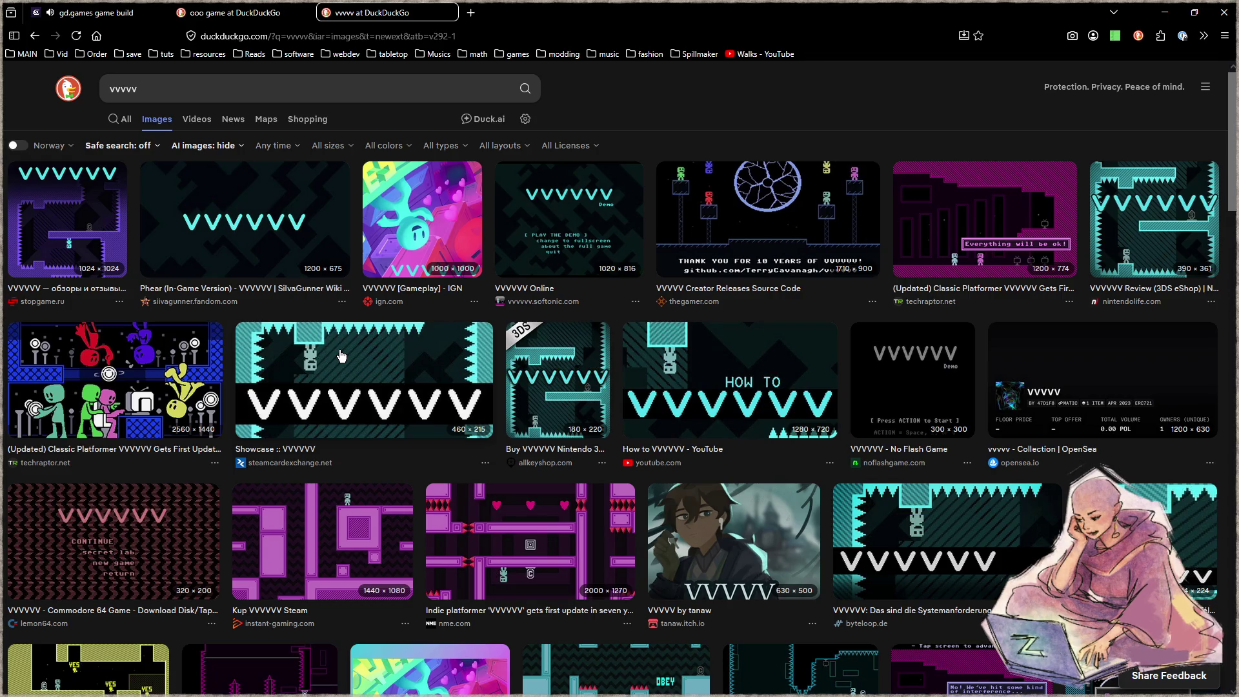
left_click(471, 527)
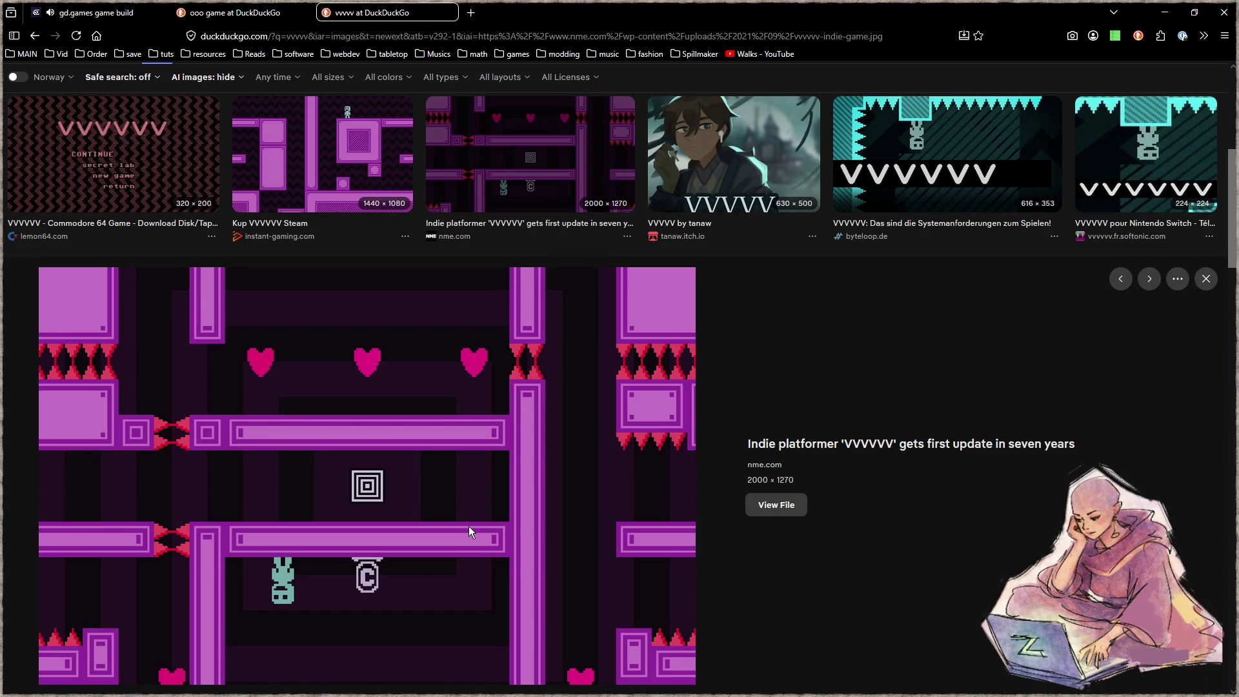
Return to the gd.games build tab and run the character left.
left_click(116, 13)
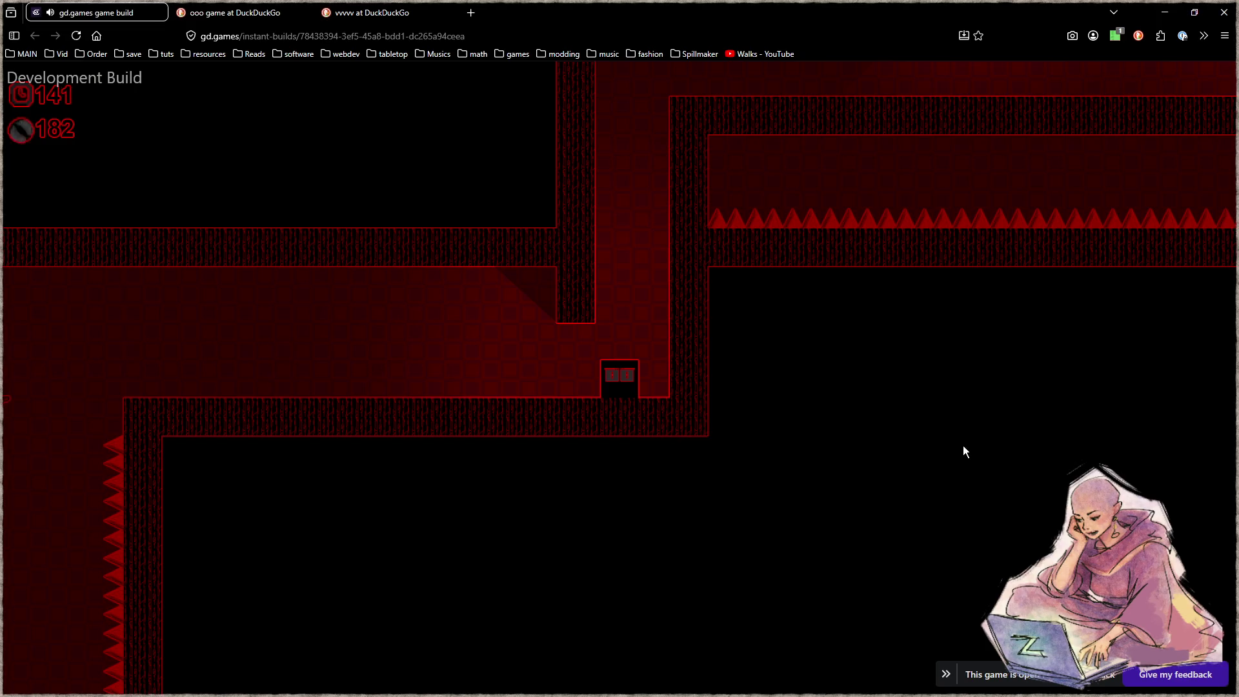
key("Left")
Move the character right and up, then flip gravity through the spiky and spike-pillar rooms.
key("Right")
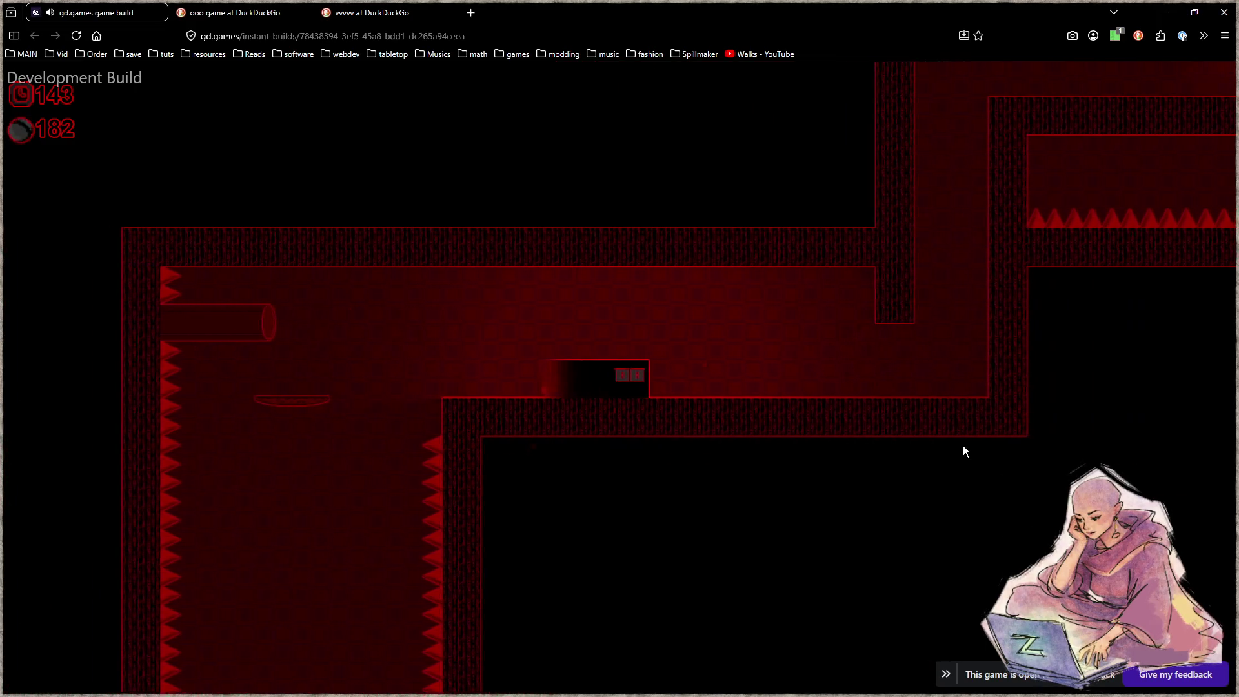
key("Up")
key("Right")
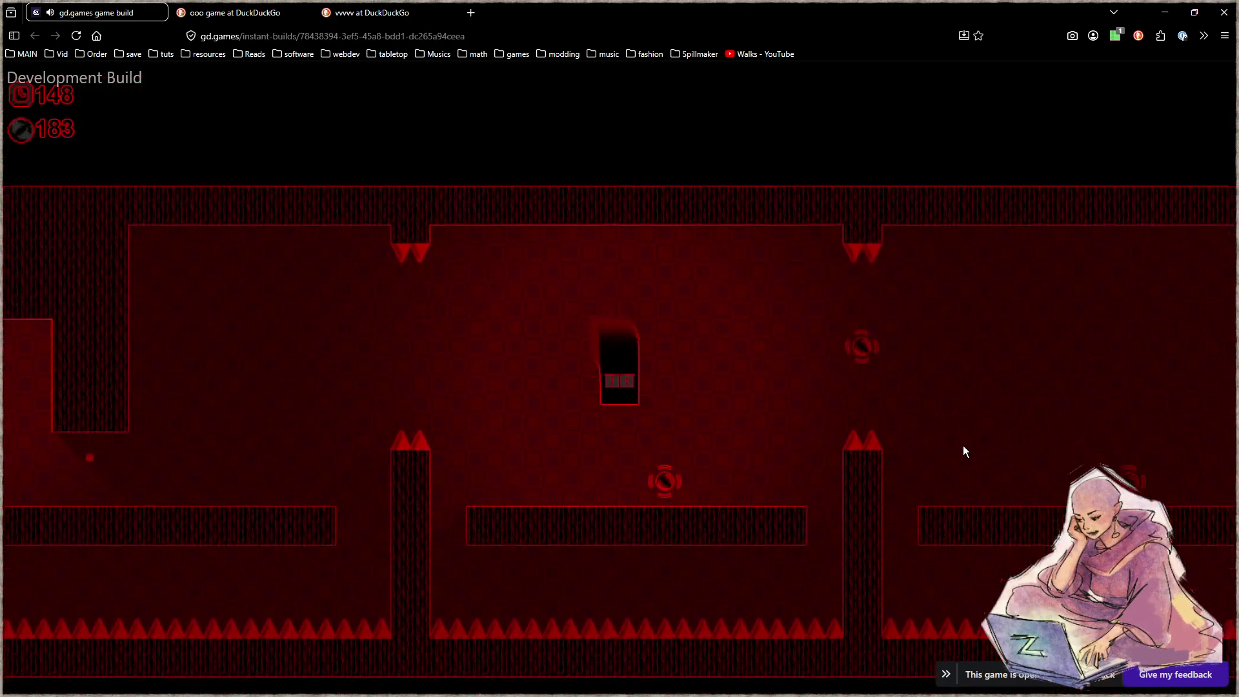
key("space")
key("space")
key("space")
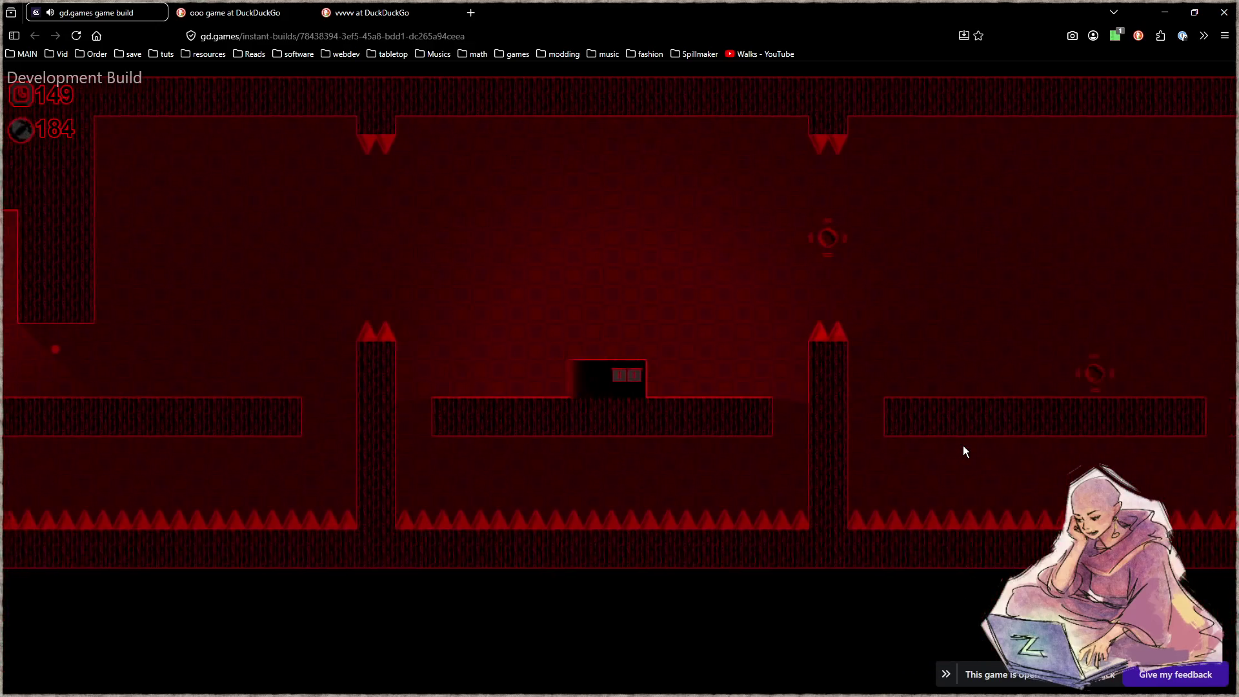
key("space")
key("space")
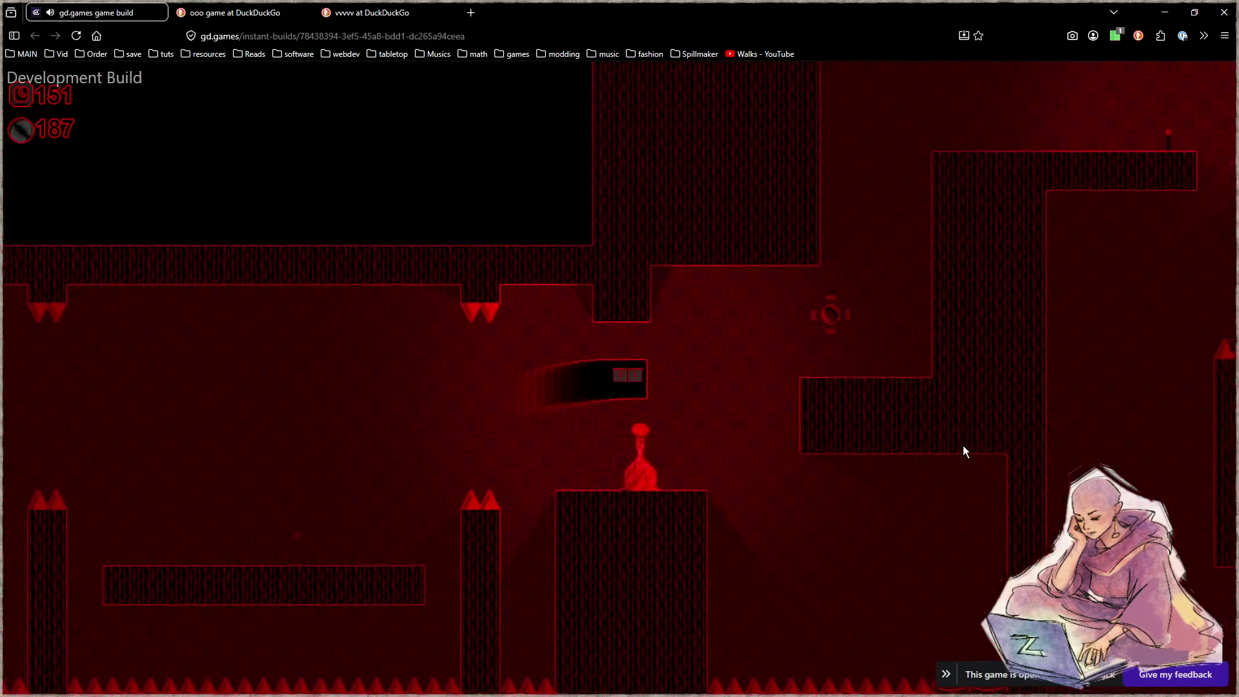
key("space")
key("space")
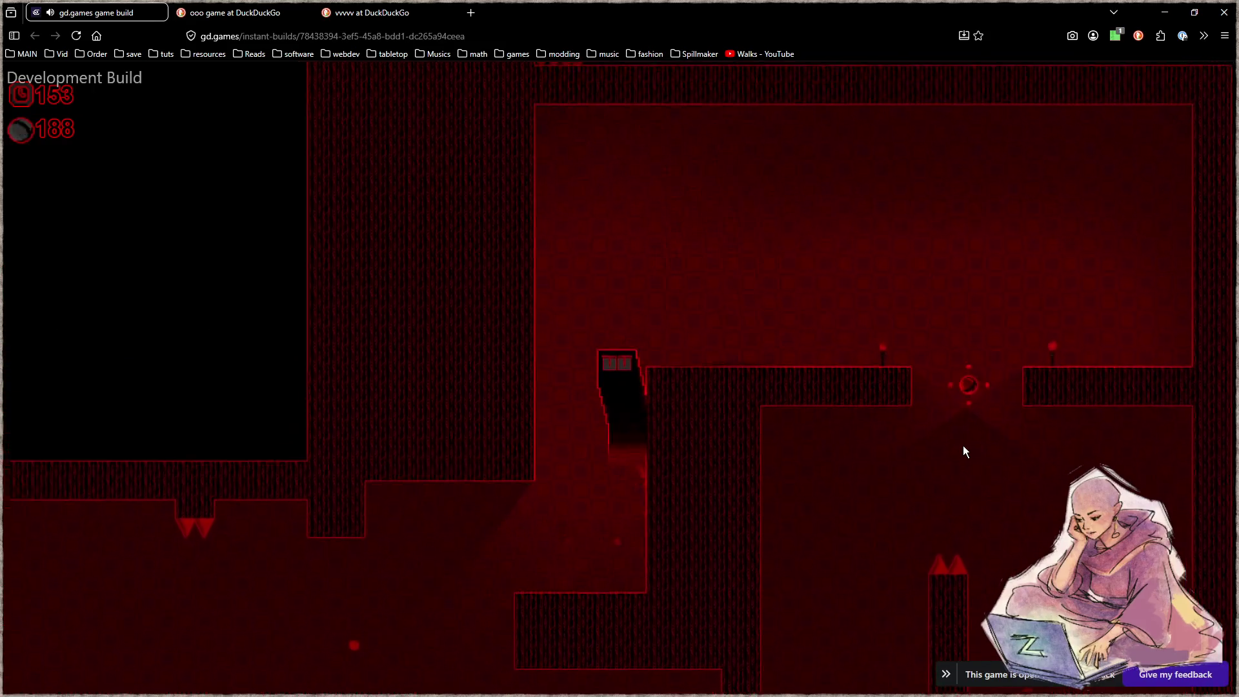
key("space")
key("space")
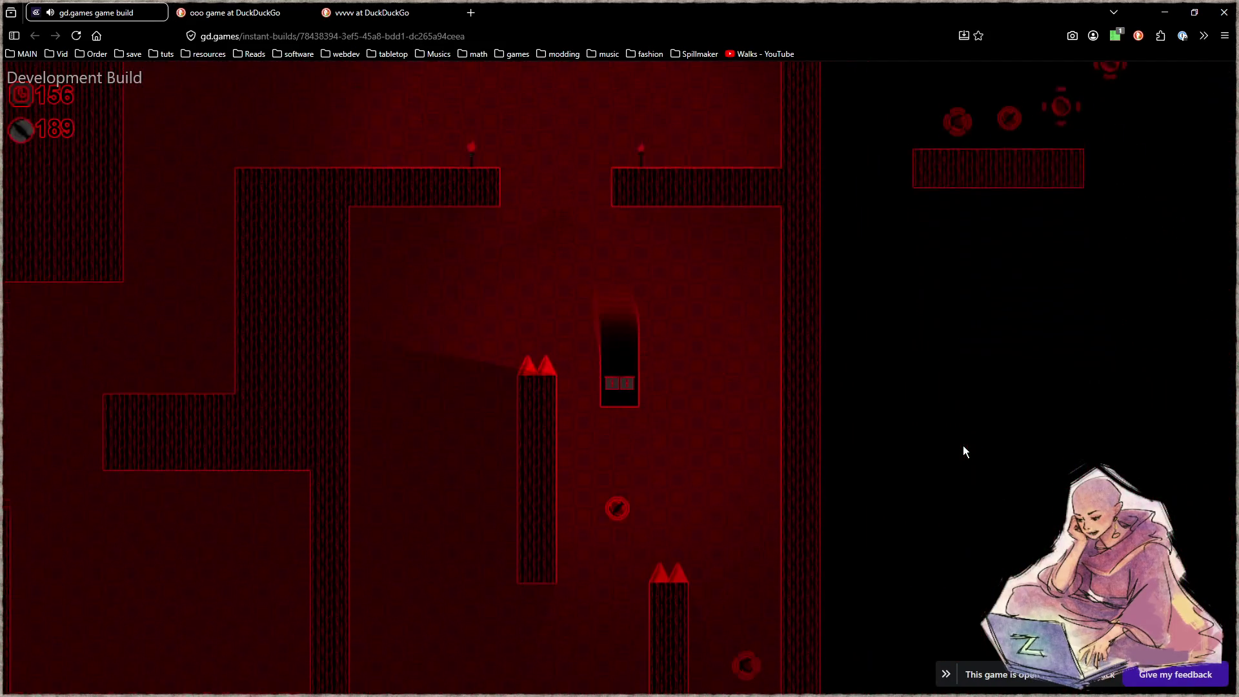
key("space")
key("space")
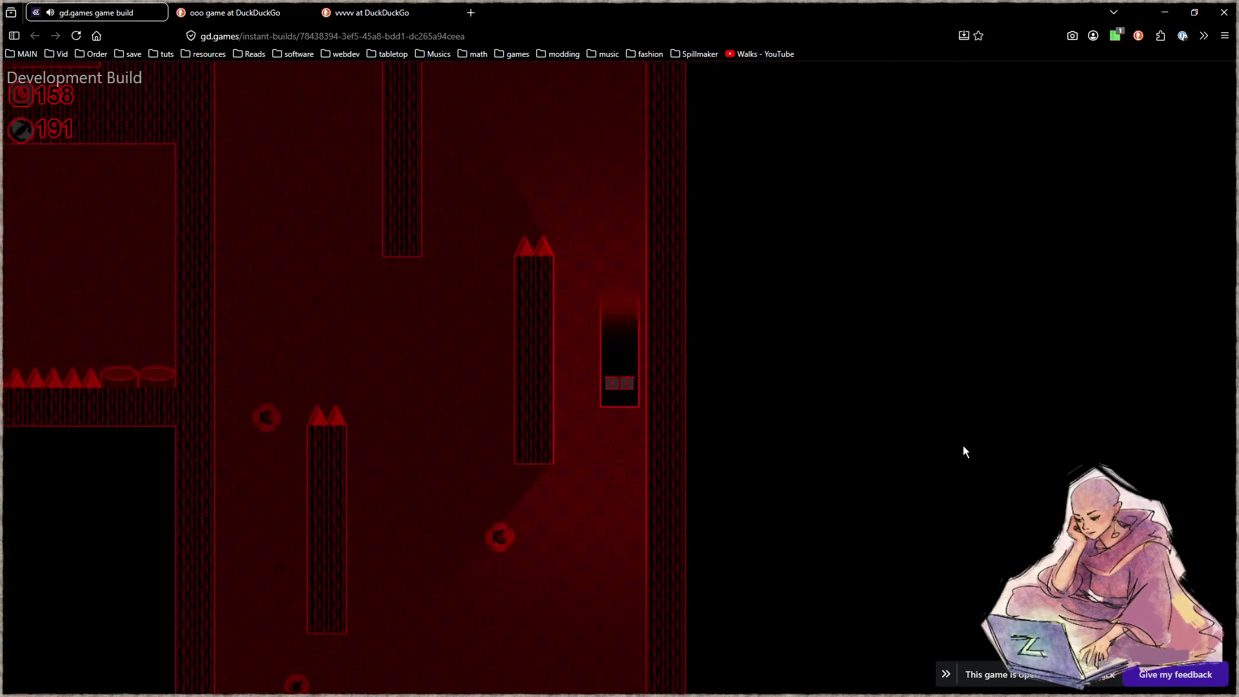
key("space")
key("space")
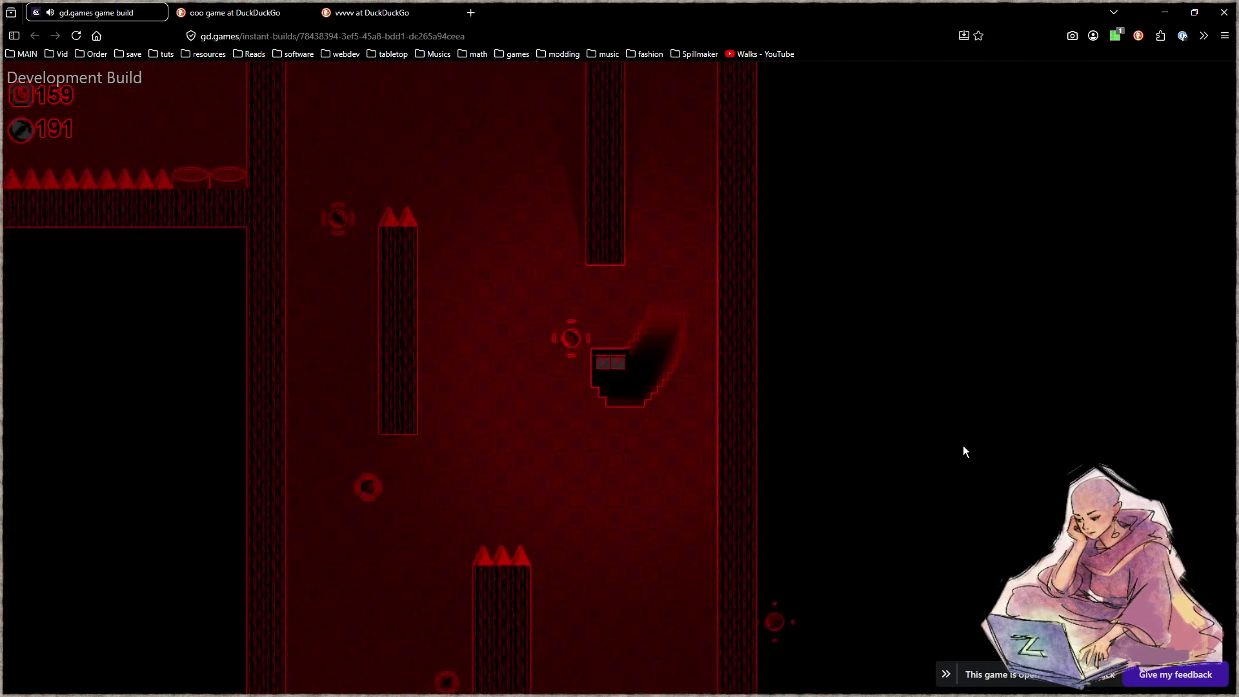
key("space")
key("space")
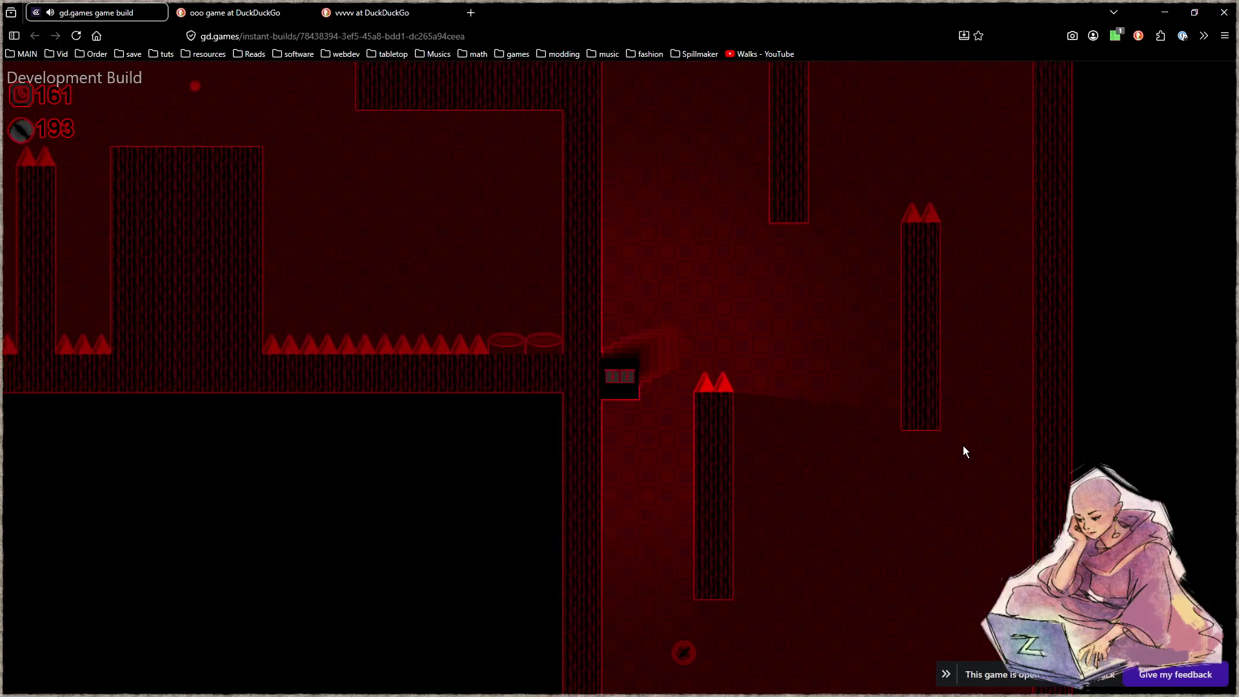
Keep flipping through the stepped room onto a platform, then bounce onward to the orb cross room.
key("space")
key("space")
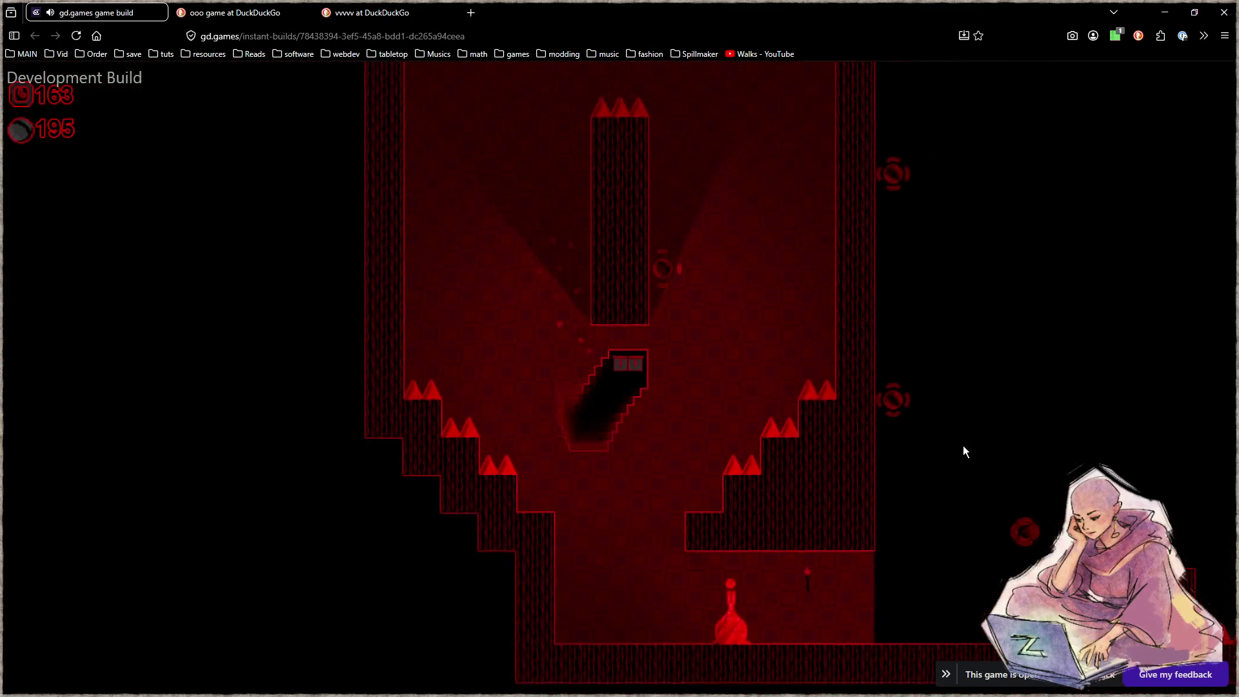
key("space")
key("space")
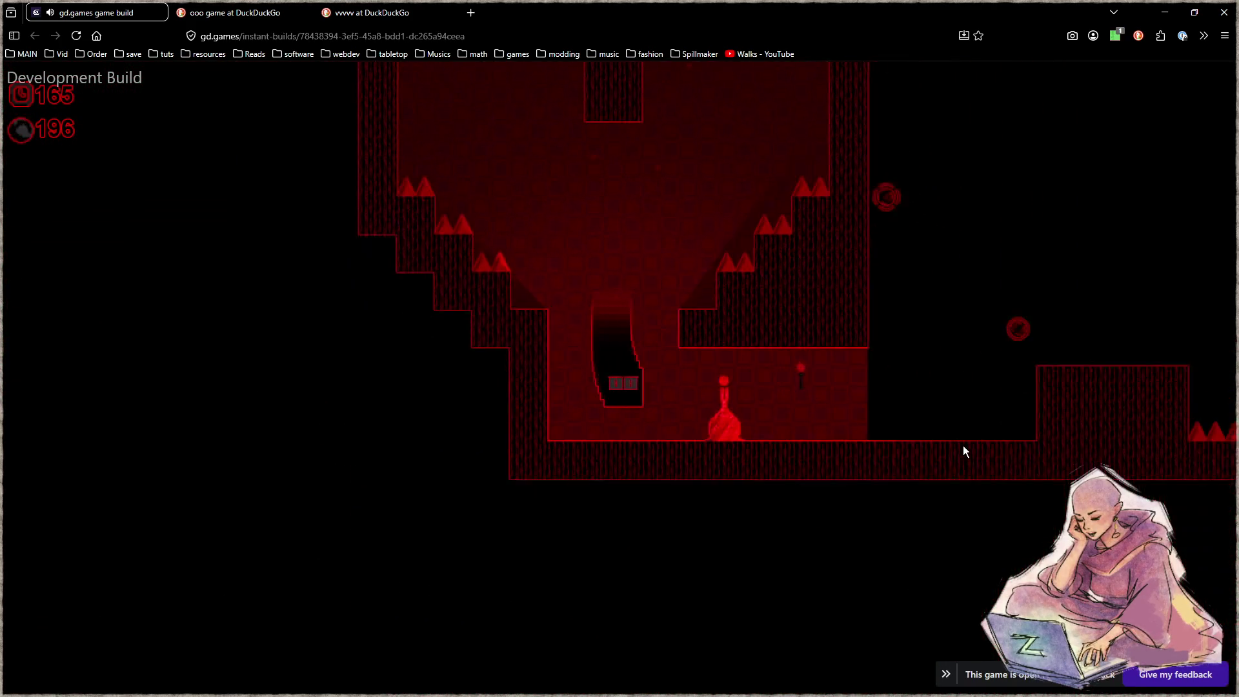
key("space")
key("space")
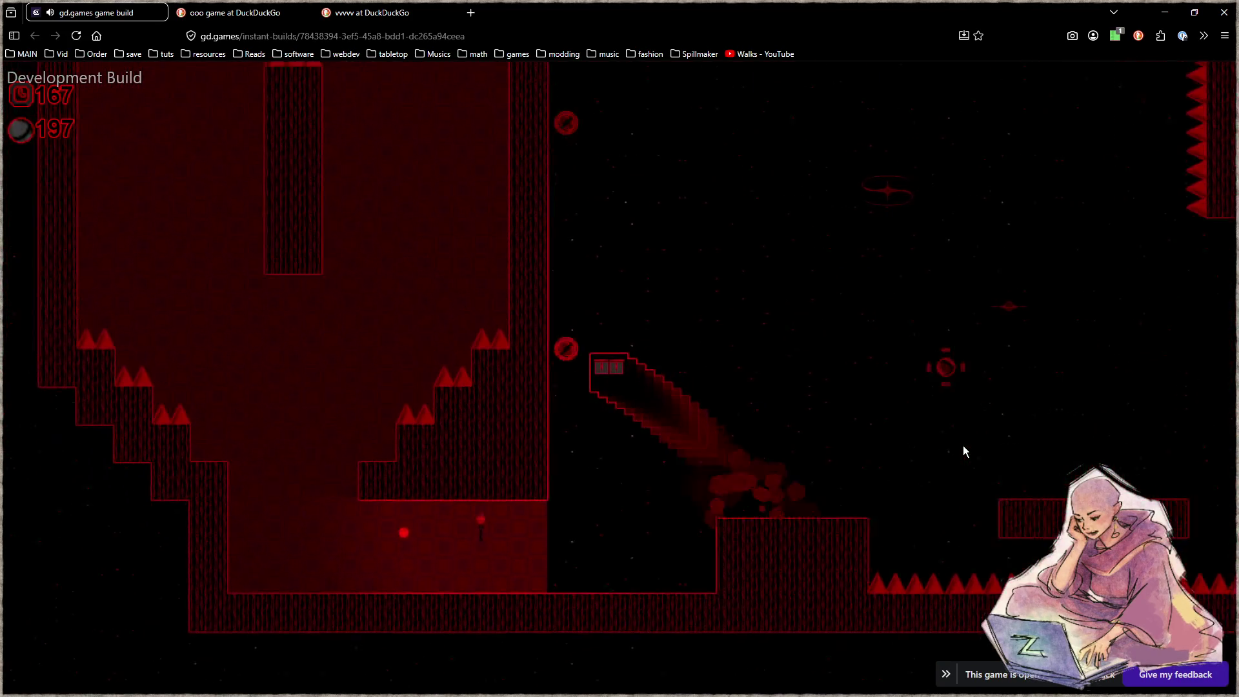
key("space")
key("space")
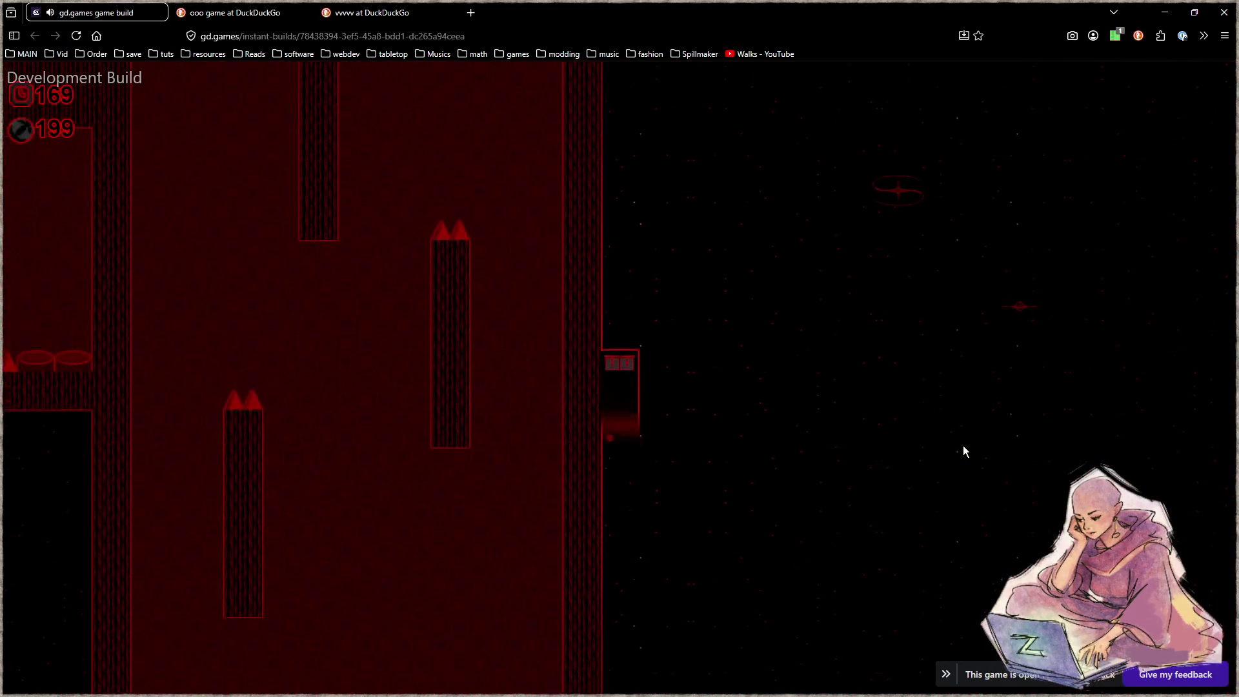
key("space")
key("space")
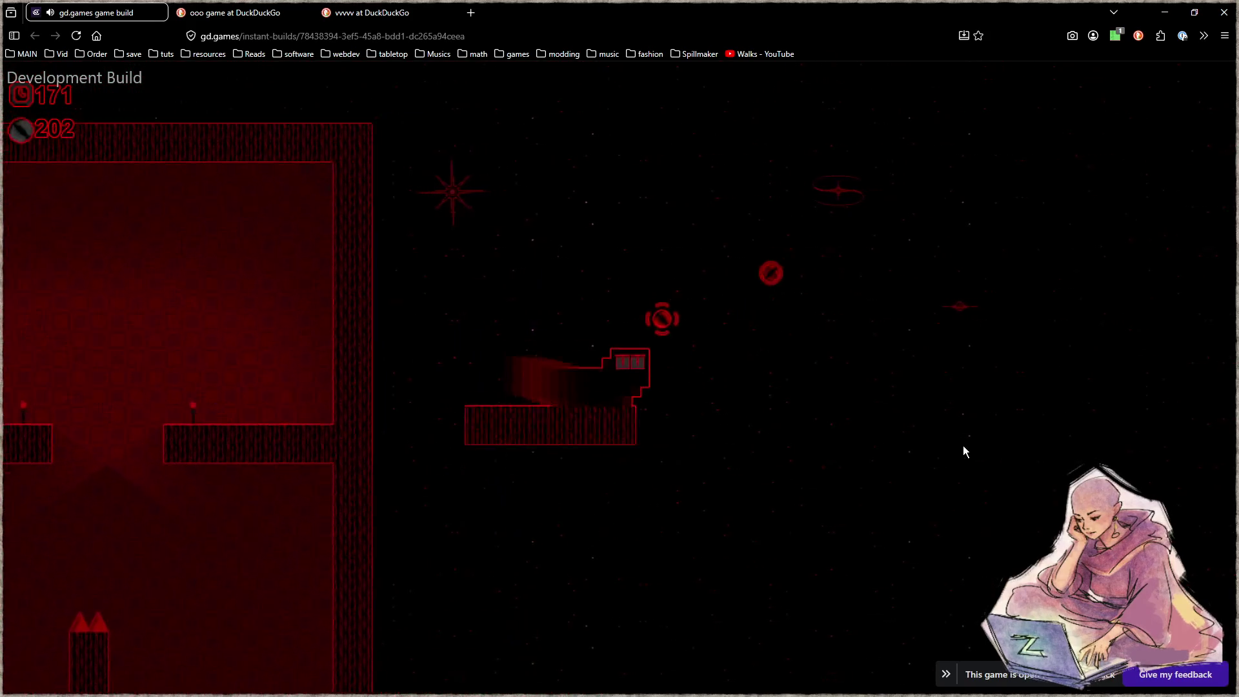
key("space")
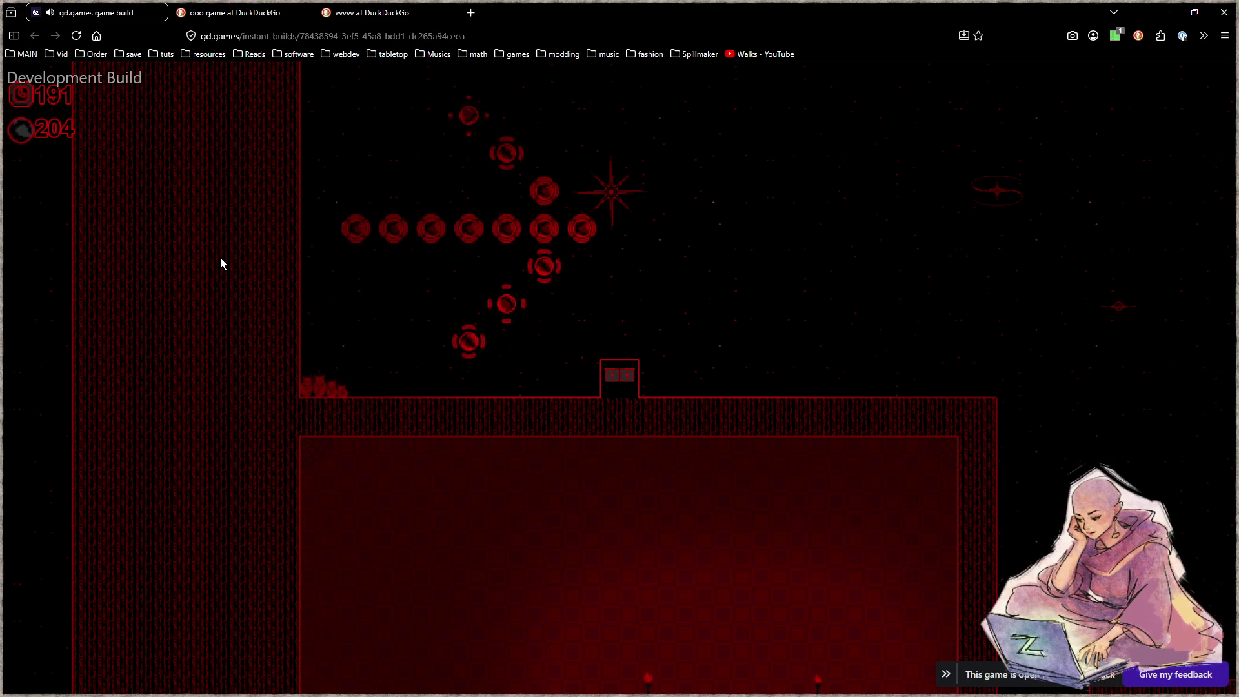
key("space")
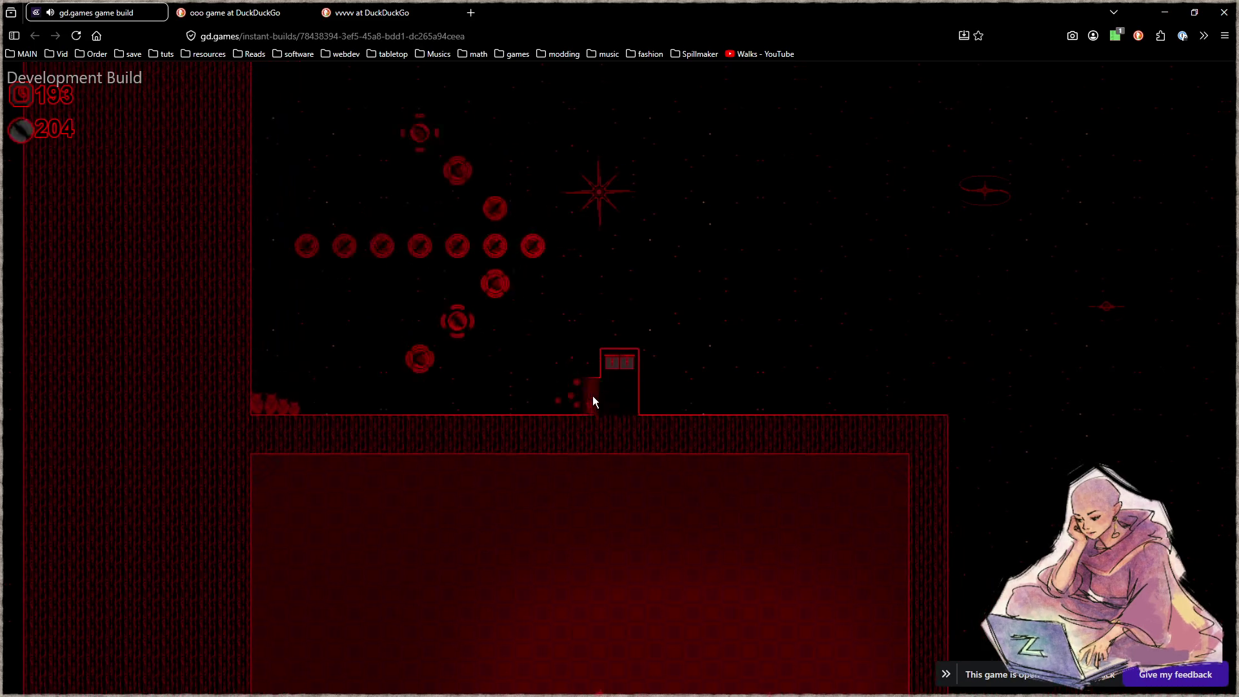
key("space")
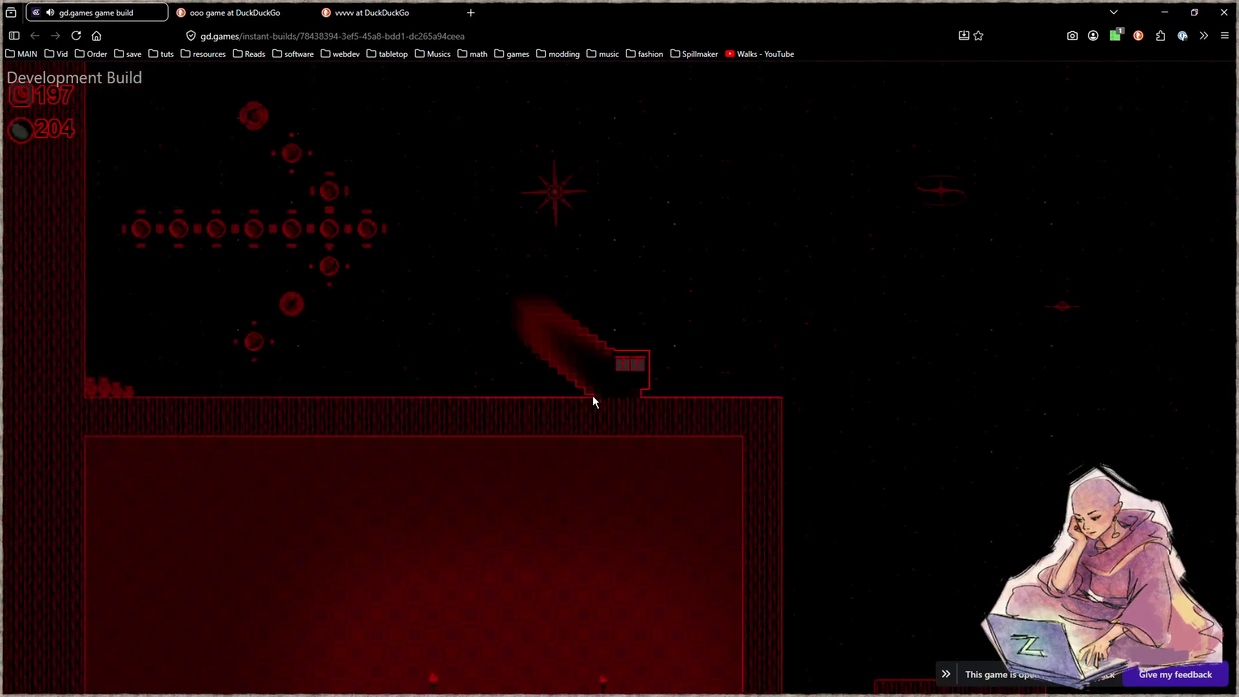
key("space")
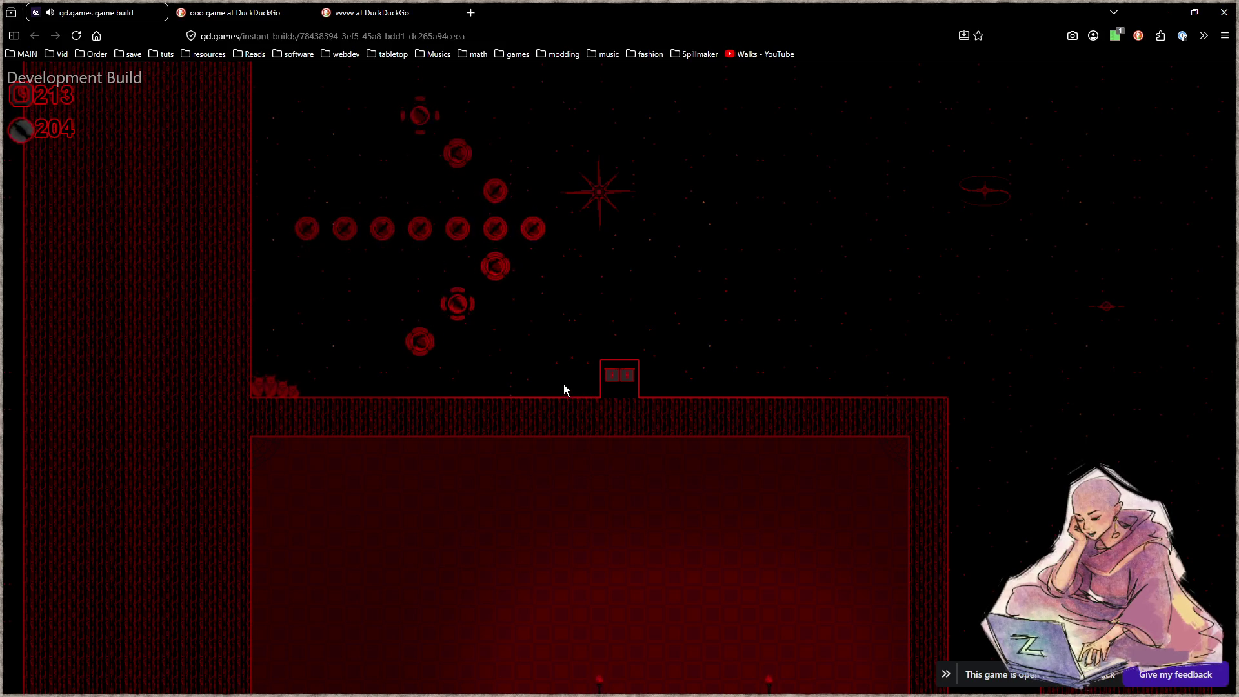
In the vvvvv tab, search image results for 'vector display games'.
left_click(400, 15)
left_click(401, 37)
type("vector")
key("Return")
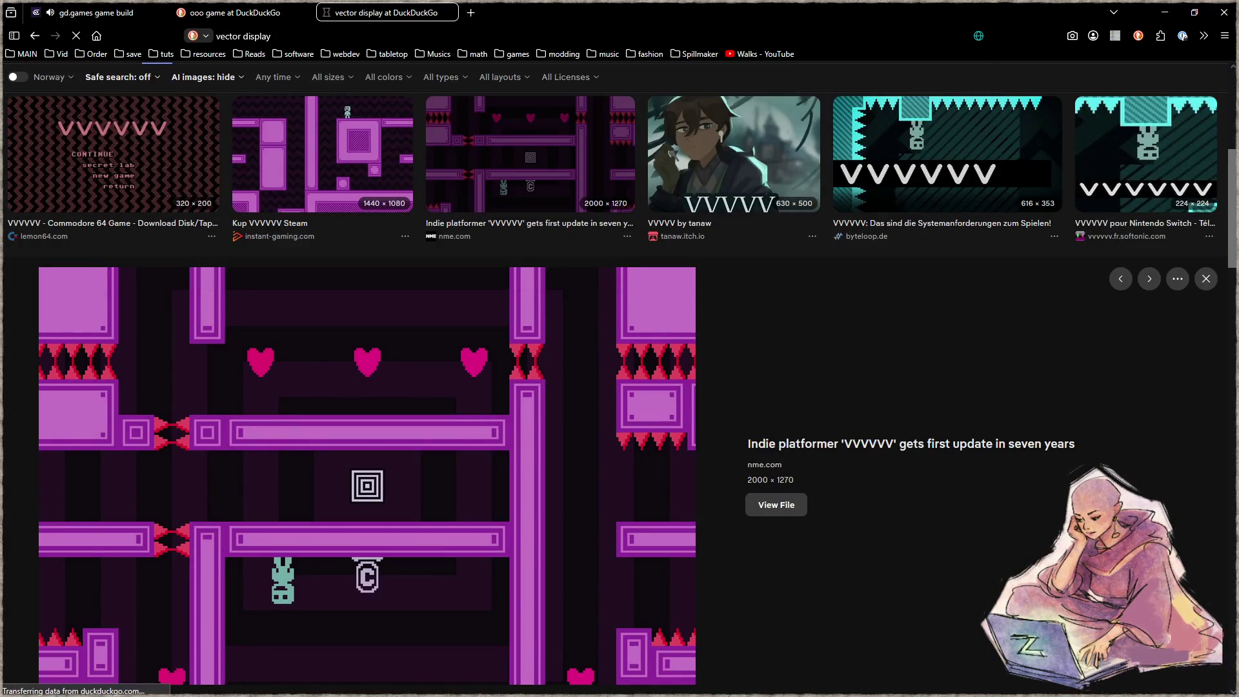
left_click(149, 120)
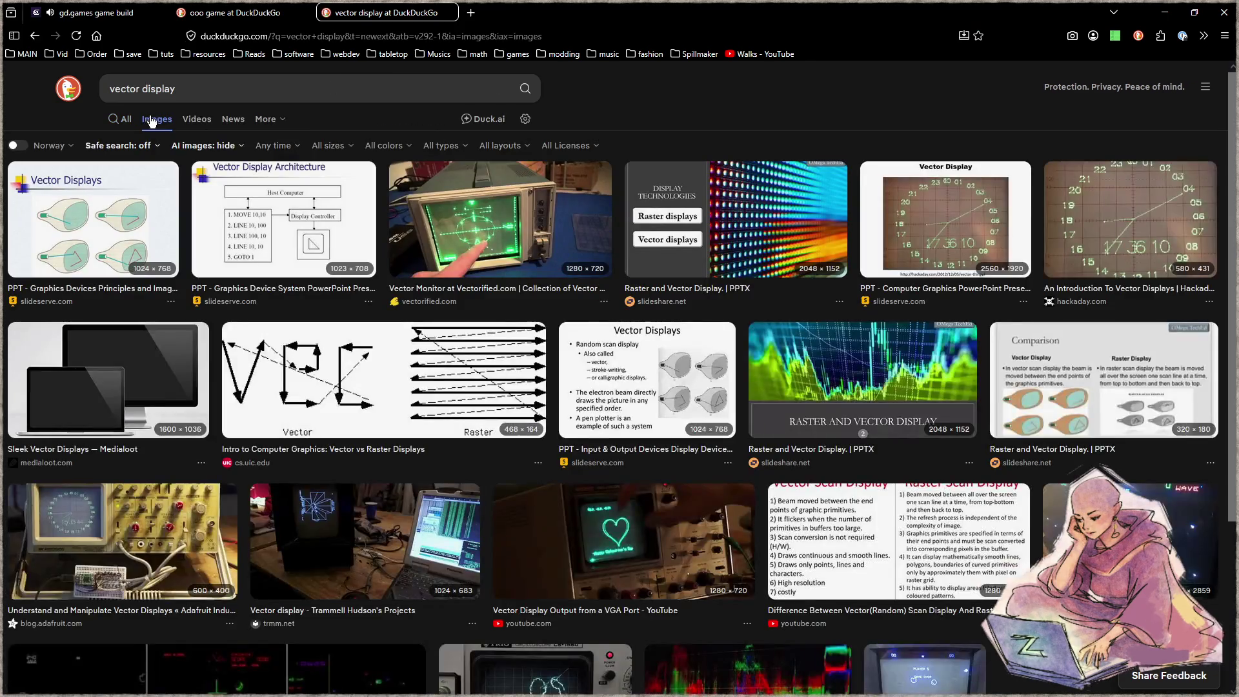
left_click(285, 93)
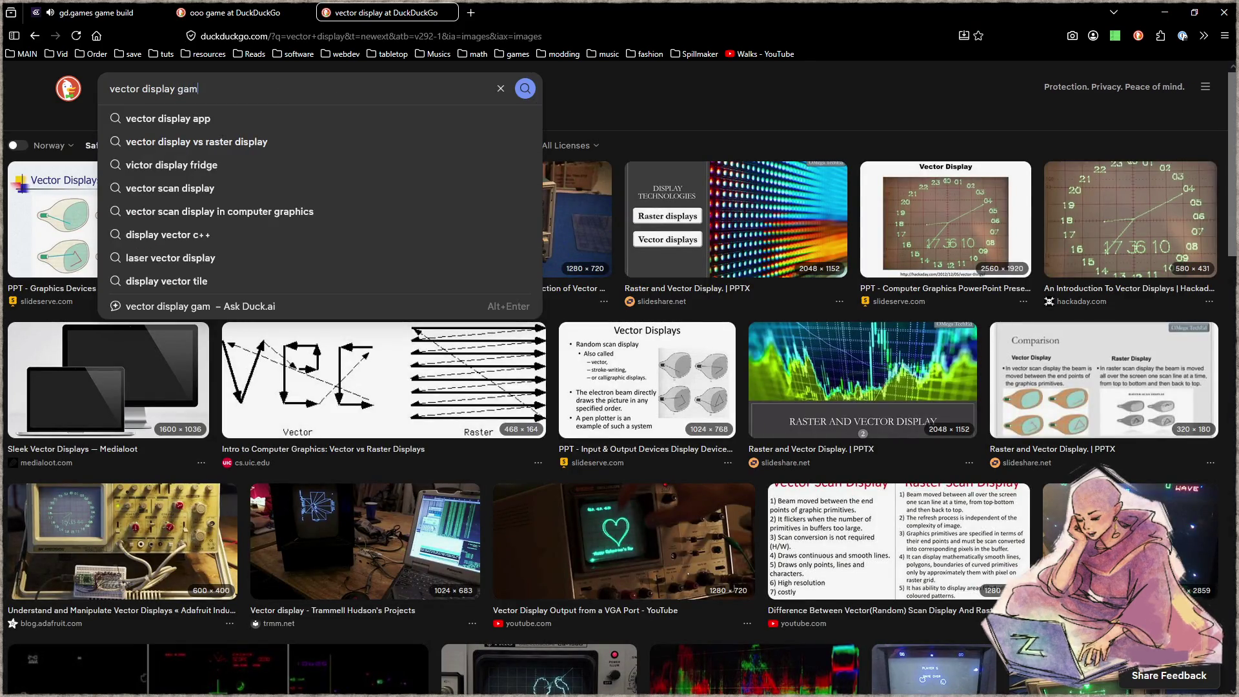
type("es")
key("Return")
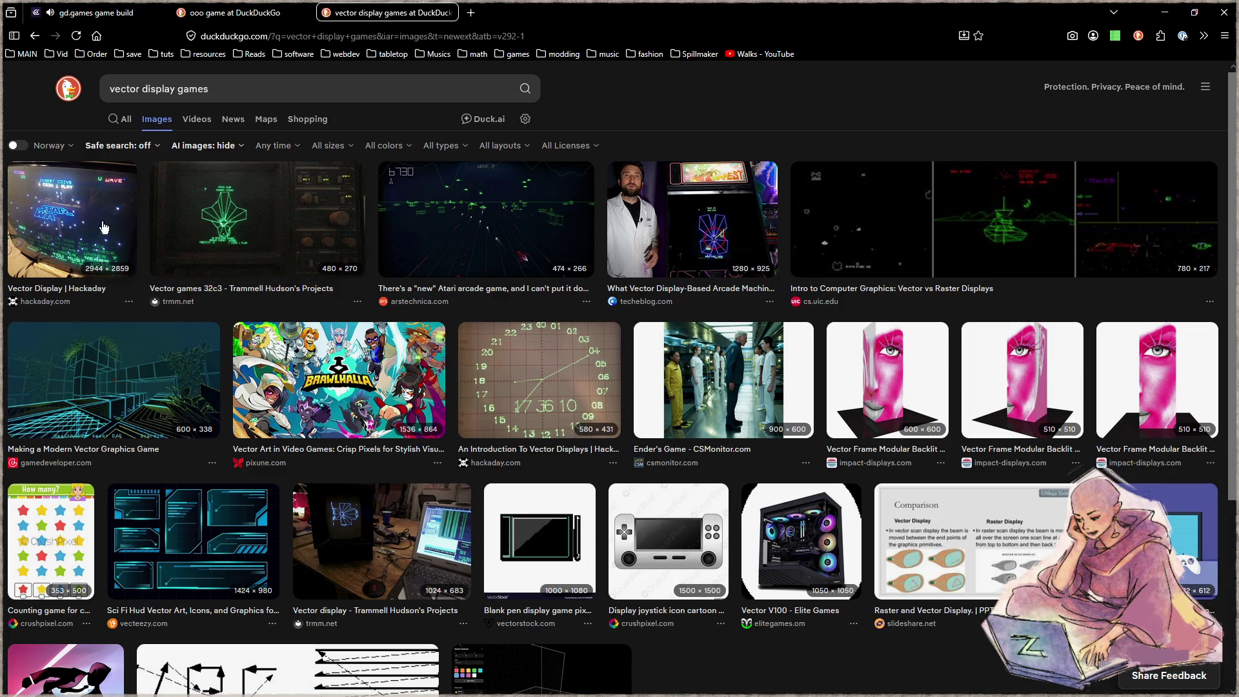
Preview the green wireframe and Atari arcade images, then return to the game tab.
left_click(250, 236)
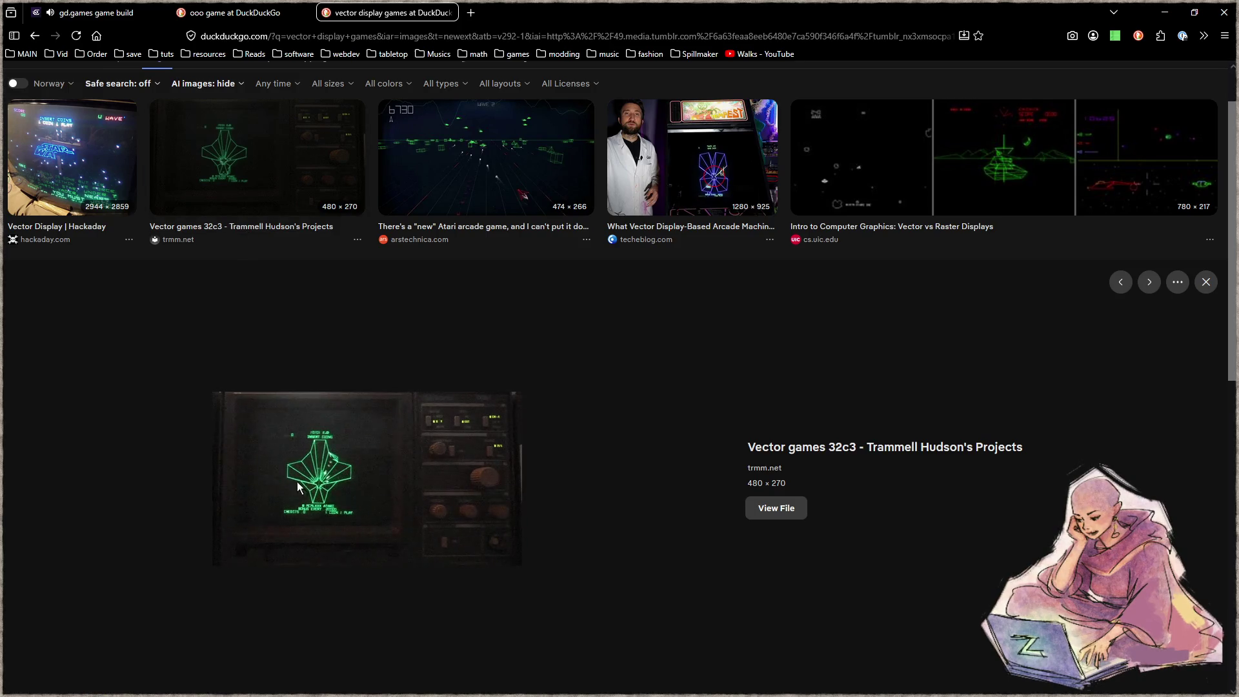
left_click(504, 176)
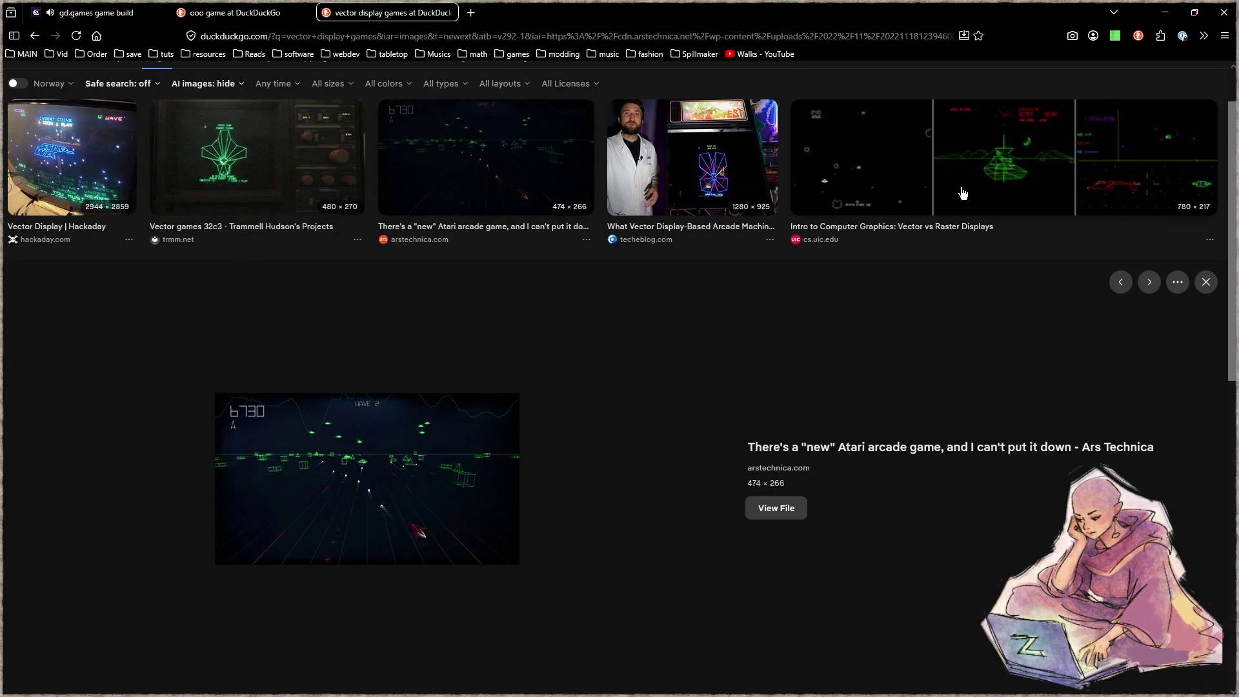
left_click(106, 19)
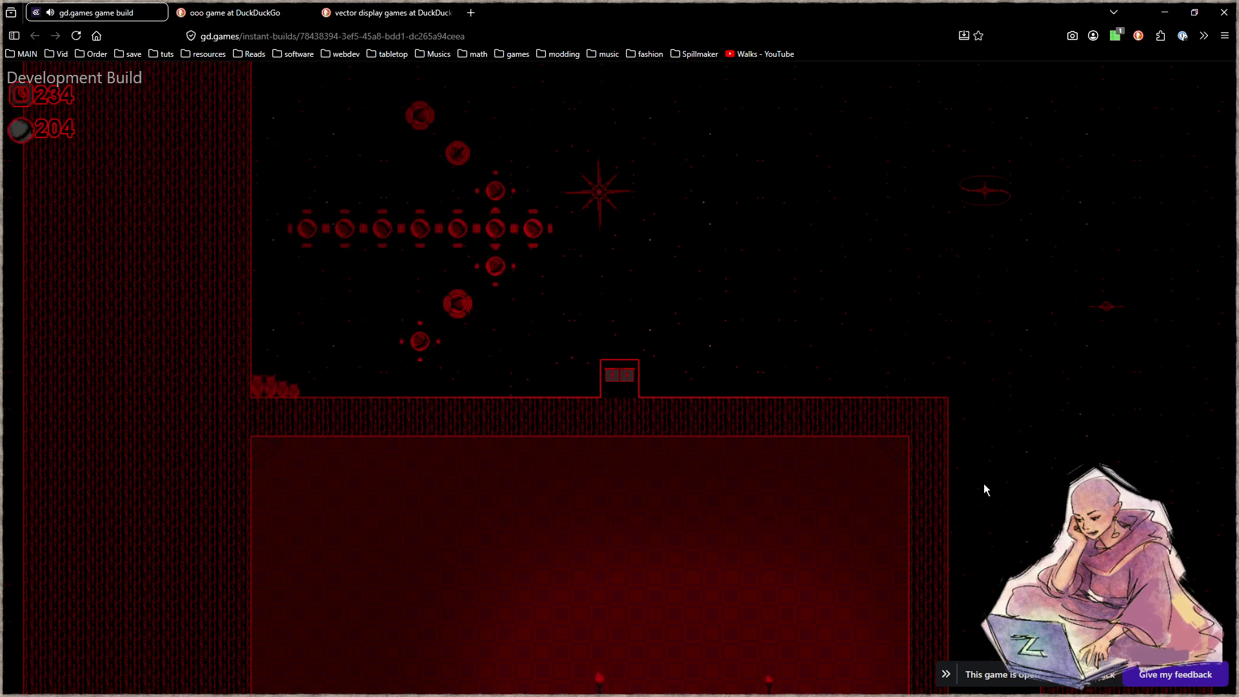
Drop the character into the next room onto a ledge and launch it up out of the tunnel.
key("Left")
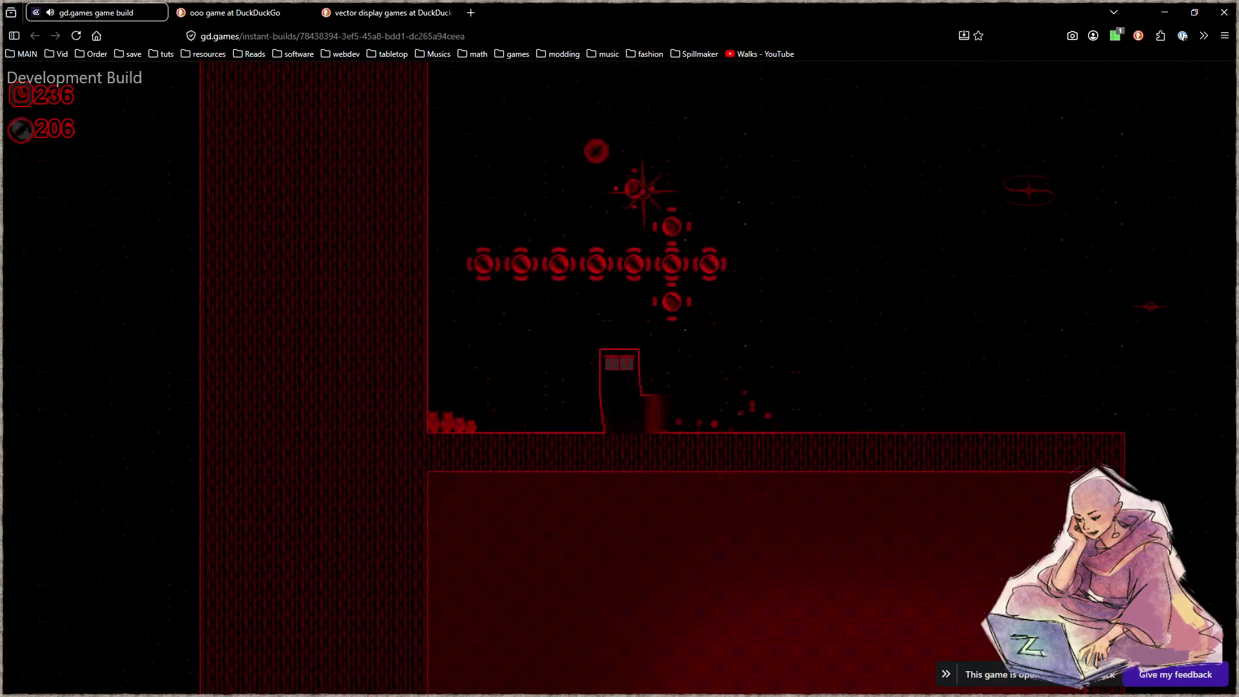
key("Down")
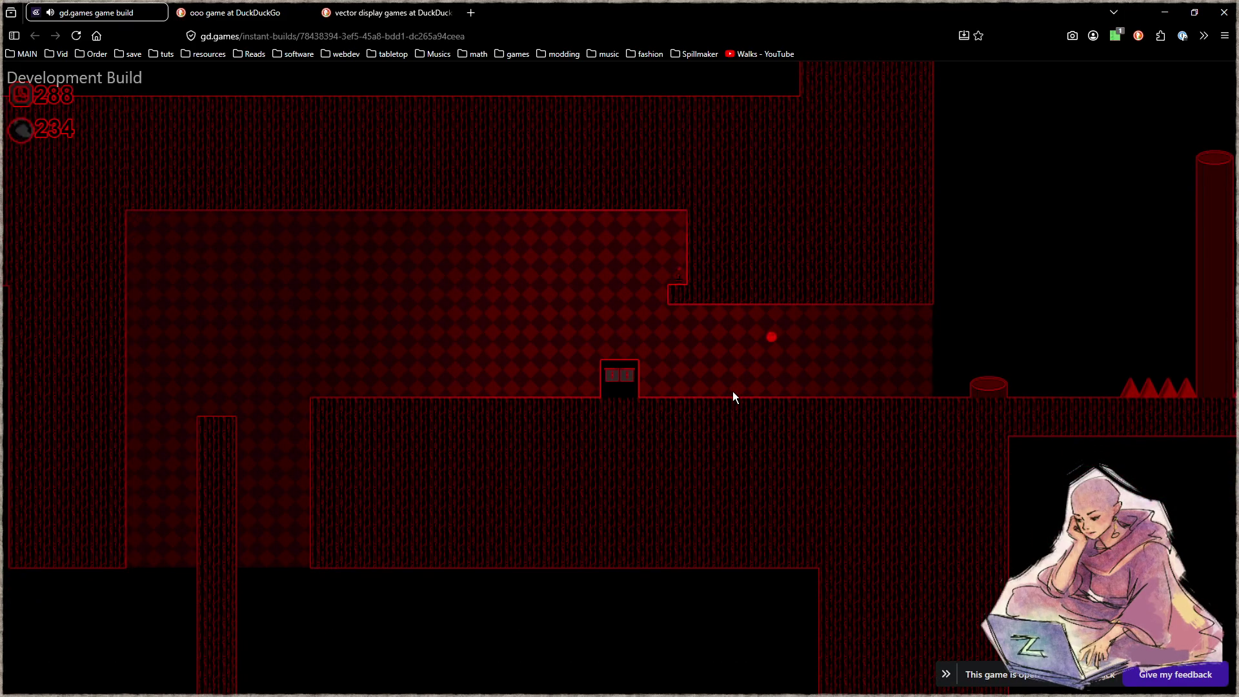
key("Left")
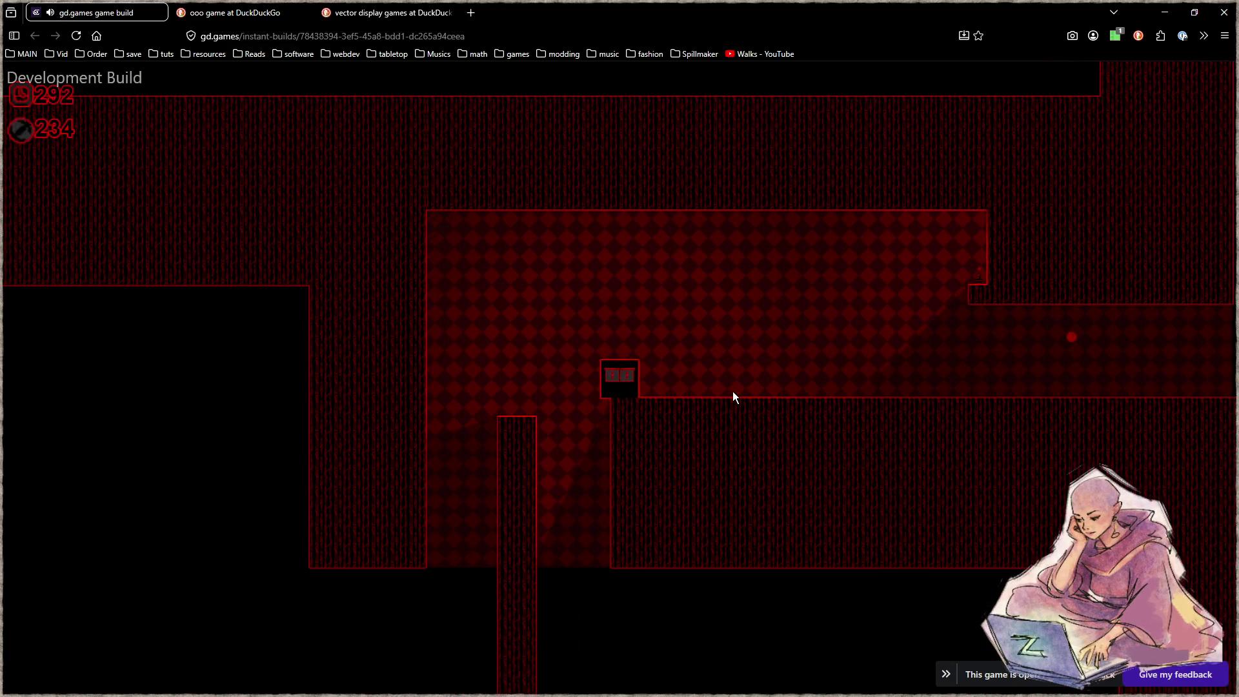
key("Right")
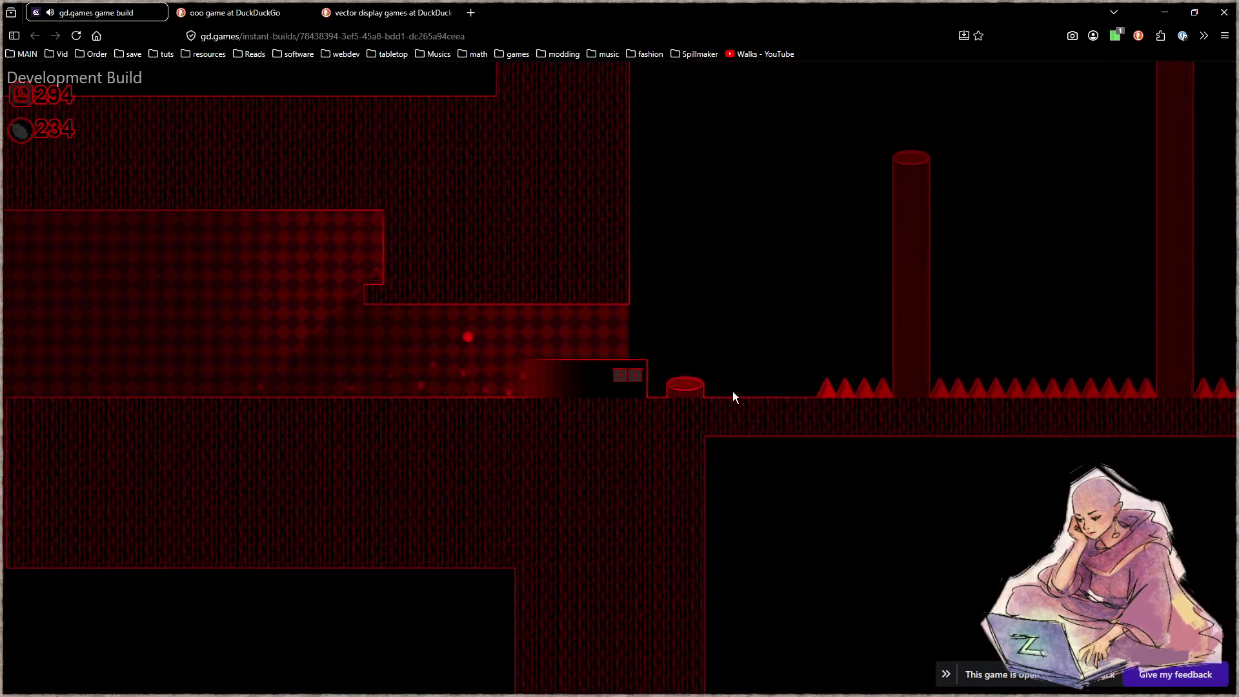
key("Up")
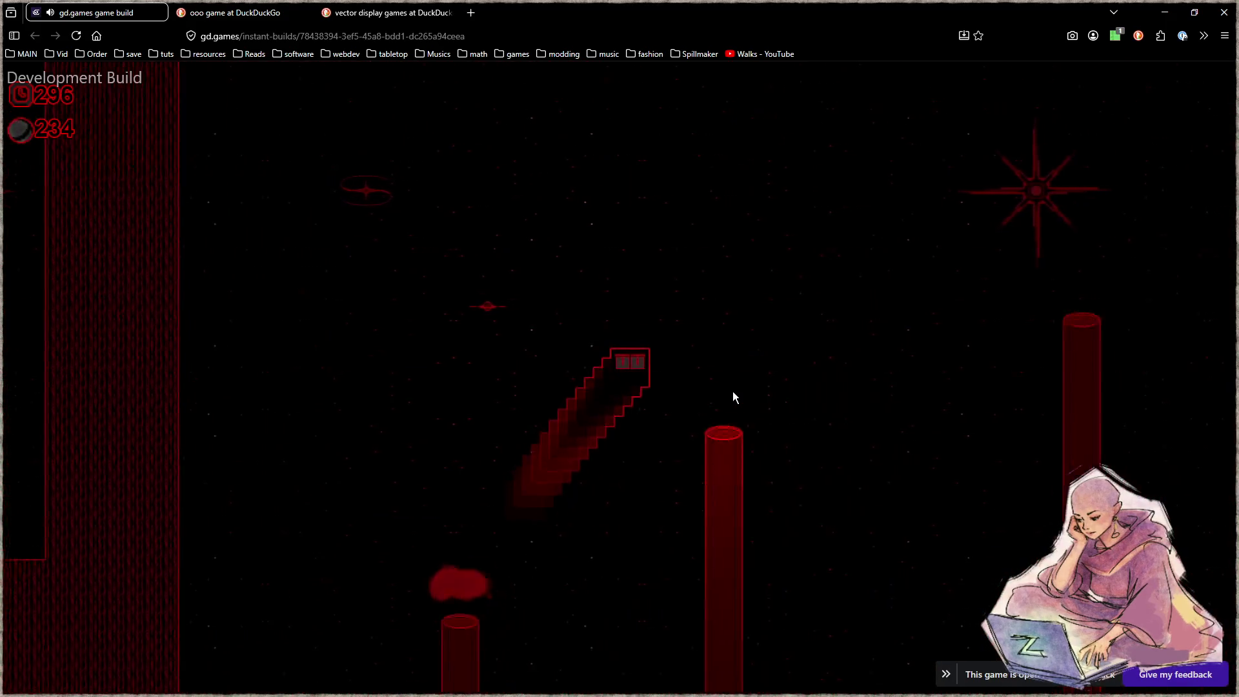
key("Left")
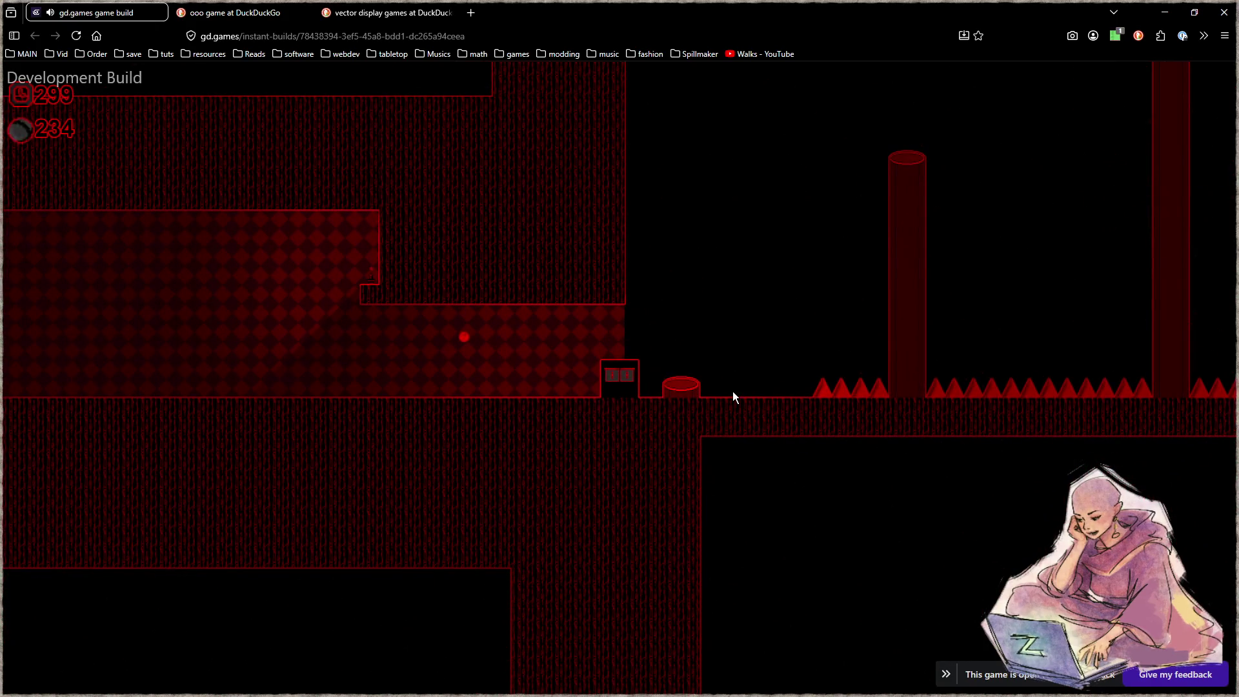
key("Up")
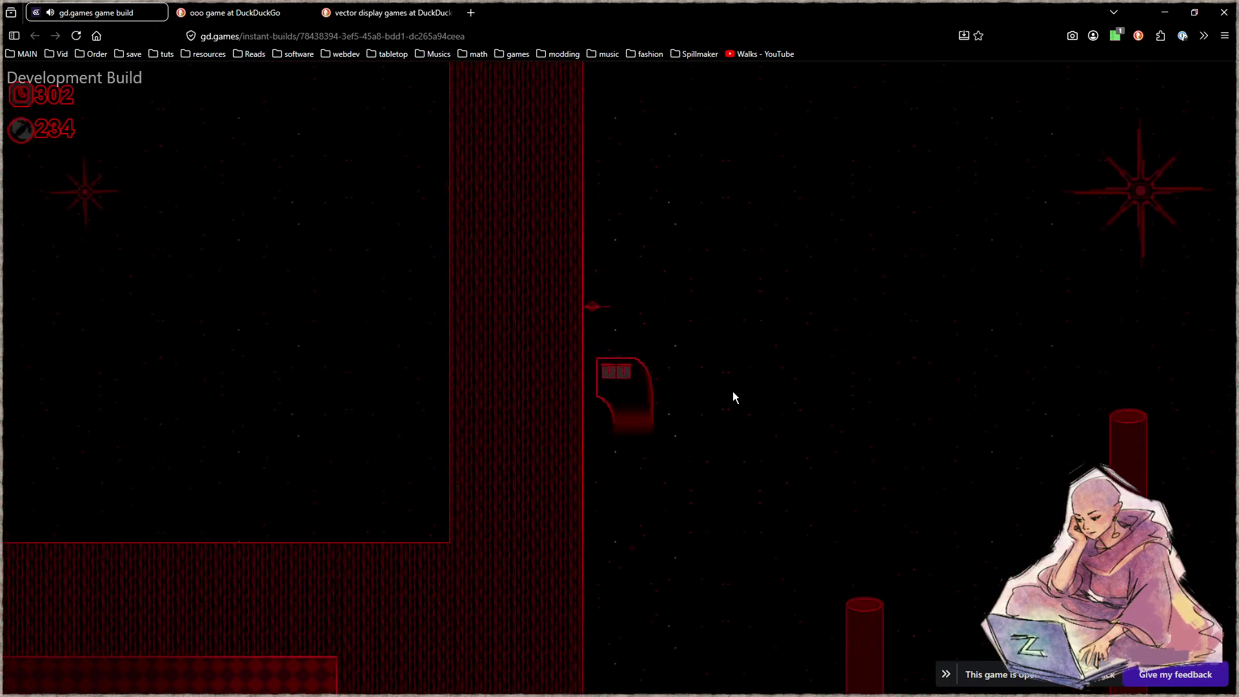
Dash right over the wall onto the ledge, then move left into the ring-hazard room.
key("Right")
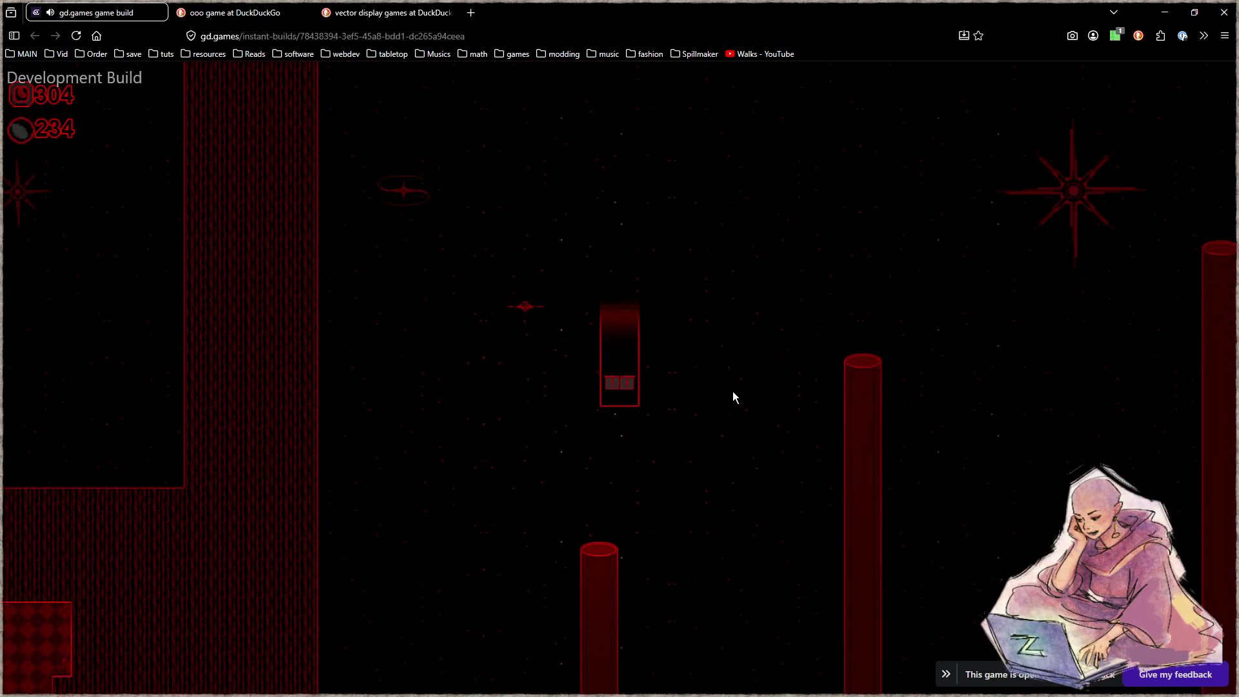
key("Right")
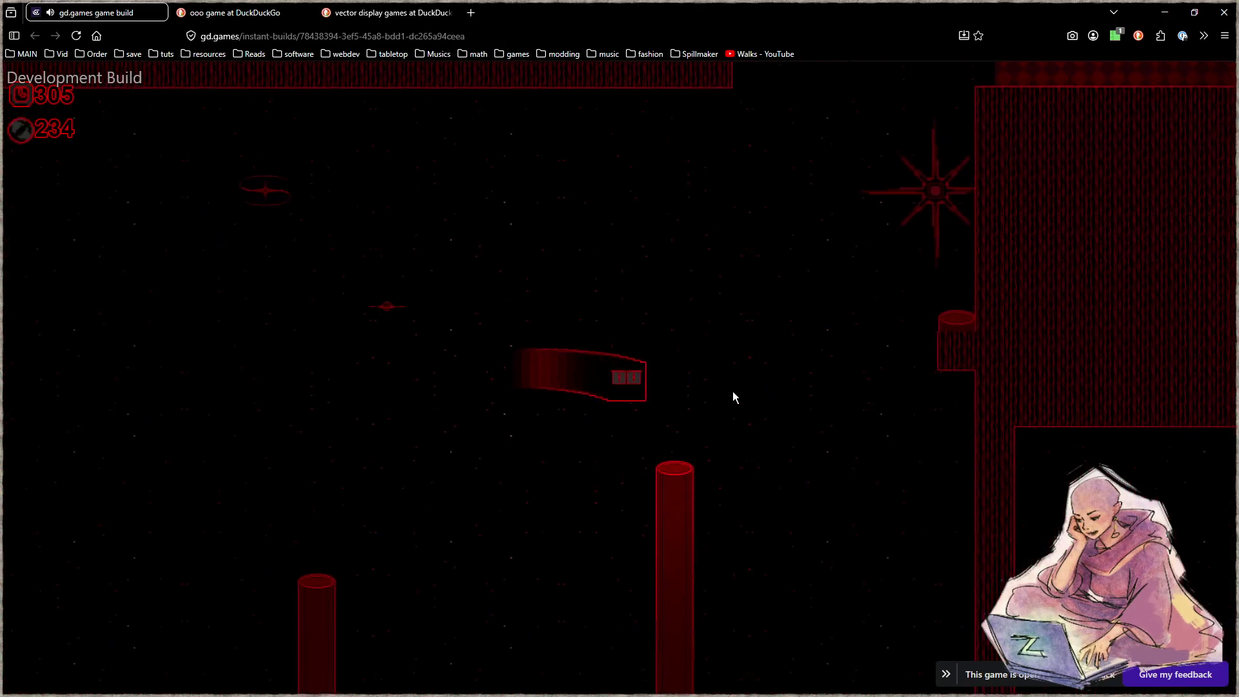
key("Up")
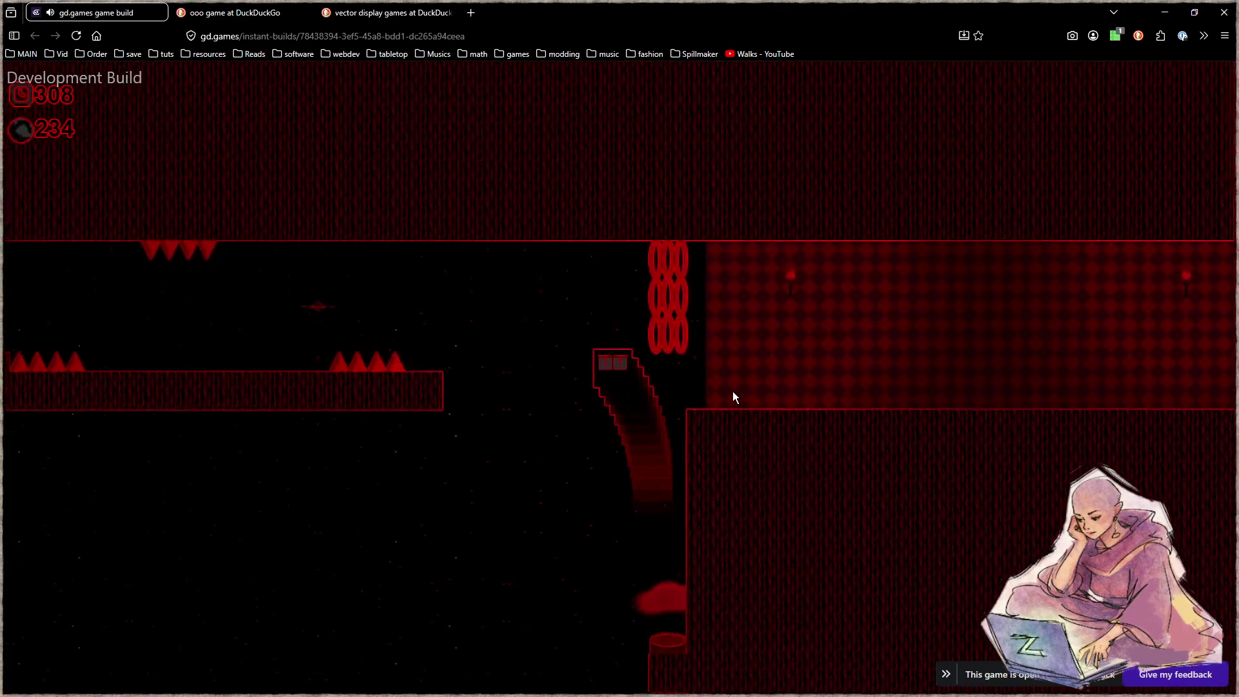
key("Right")
key("Left")
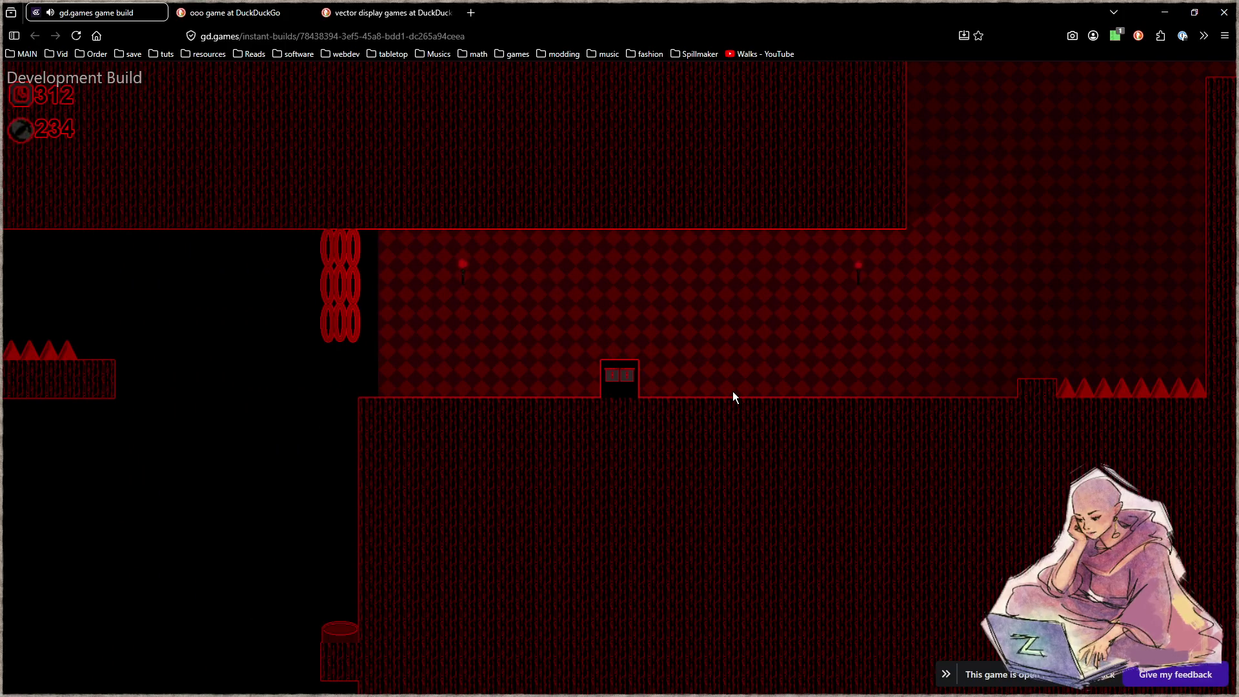
key("Left")
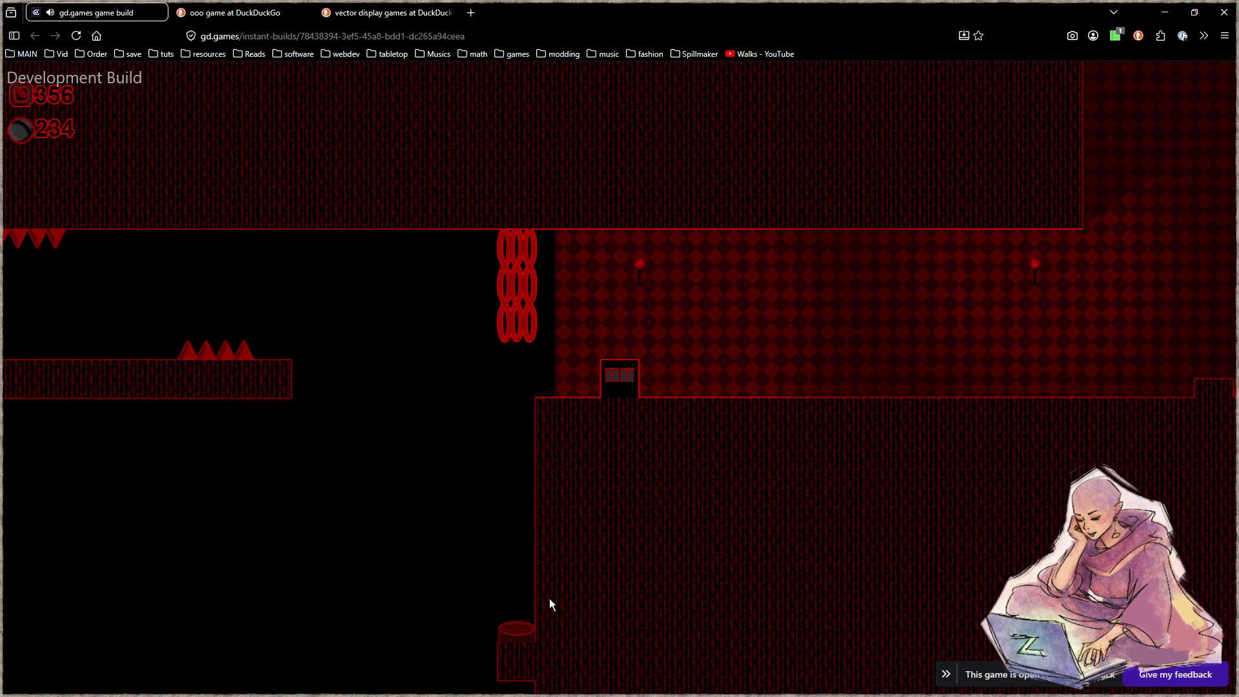
Walk the character back and forth in the red ring room, then snip the game area.
key("Left")
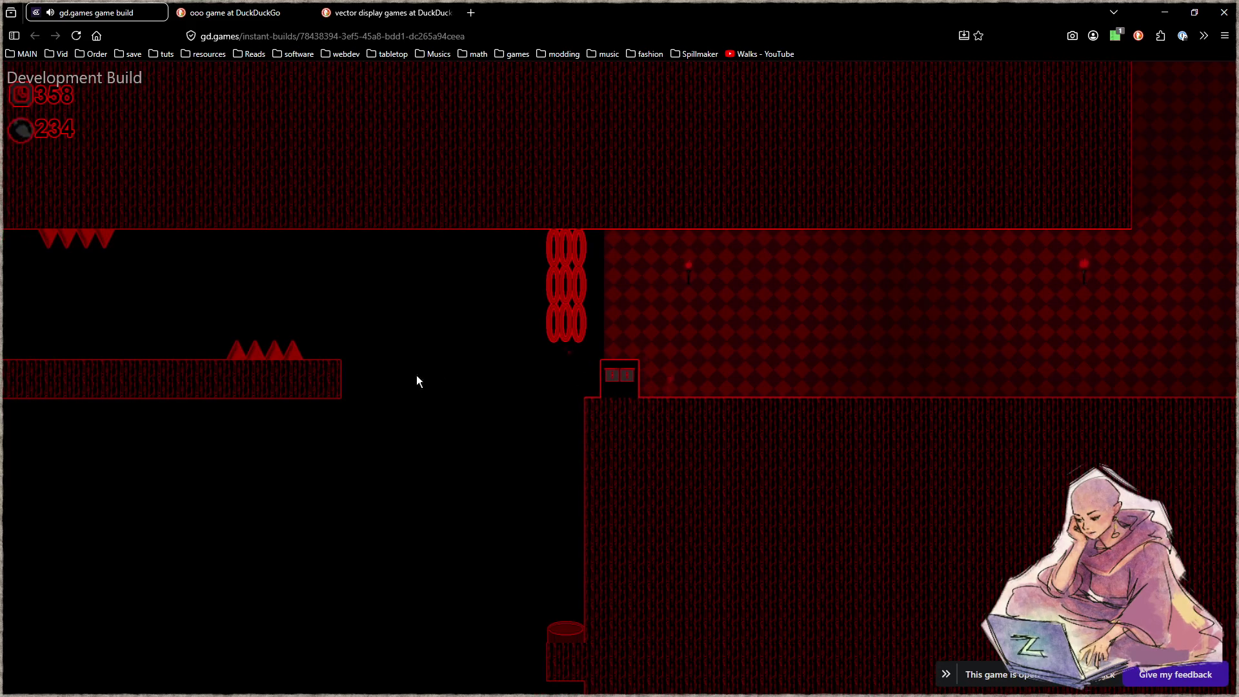
key("Right")
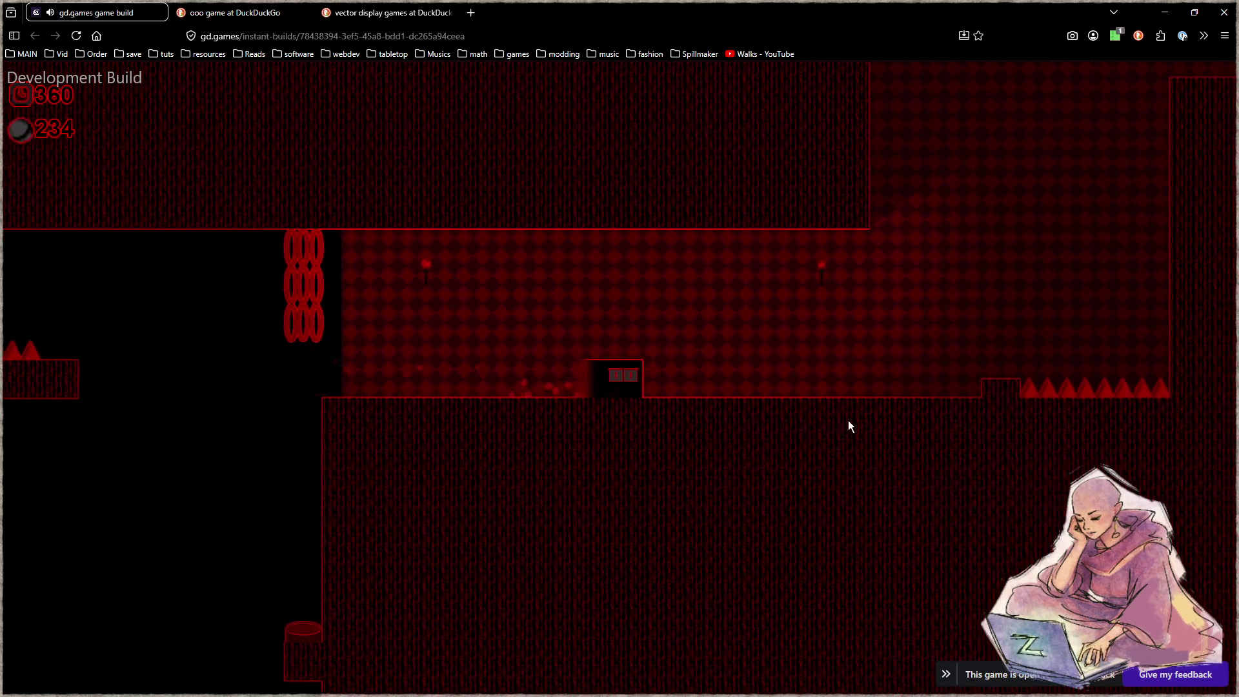
key("Left")
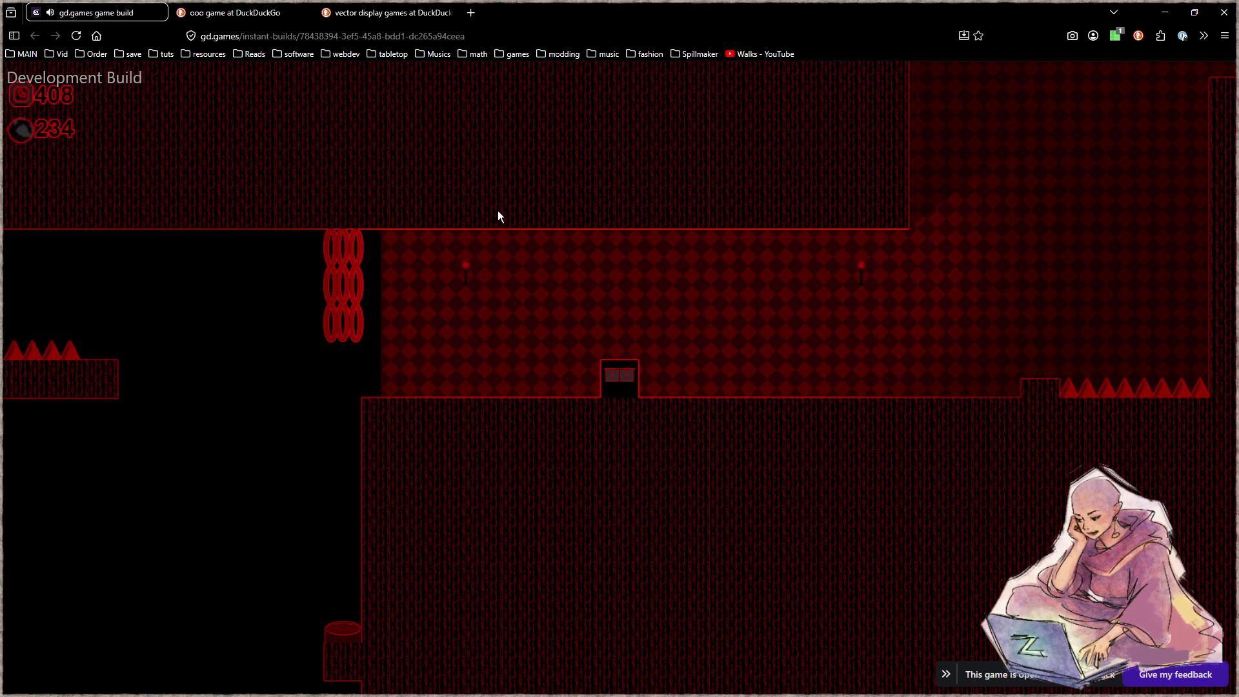
key("super+shift+s")
left_click_drag(548, 153, 222, 443)
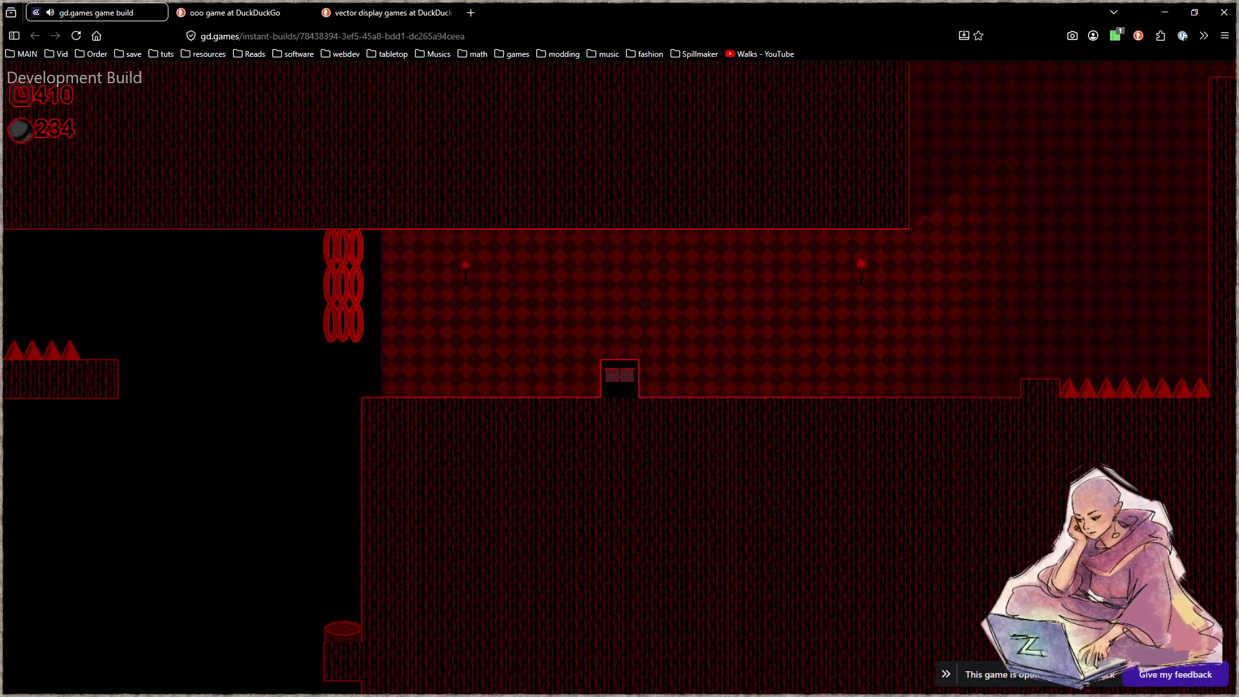
Zoom into the snip and draw trial pen strokes, undoing and redoing them.
scroll(628, 322, "up", 2)
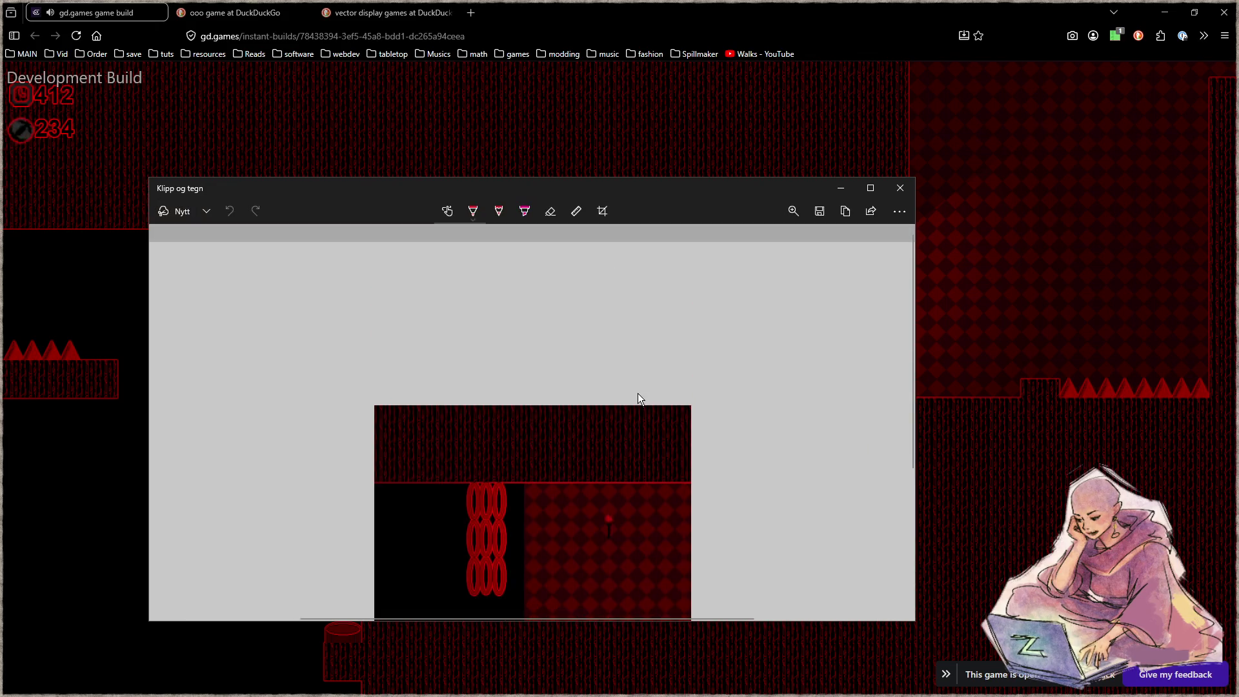
scroll(637, 393, "down", 5)
scroll(602, 287, "up", 5, "ctrl")
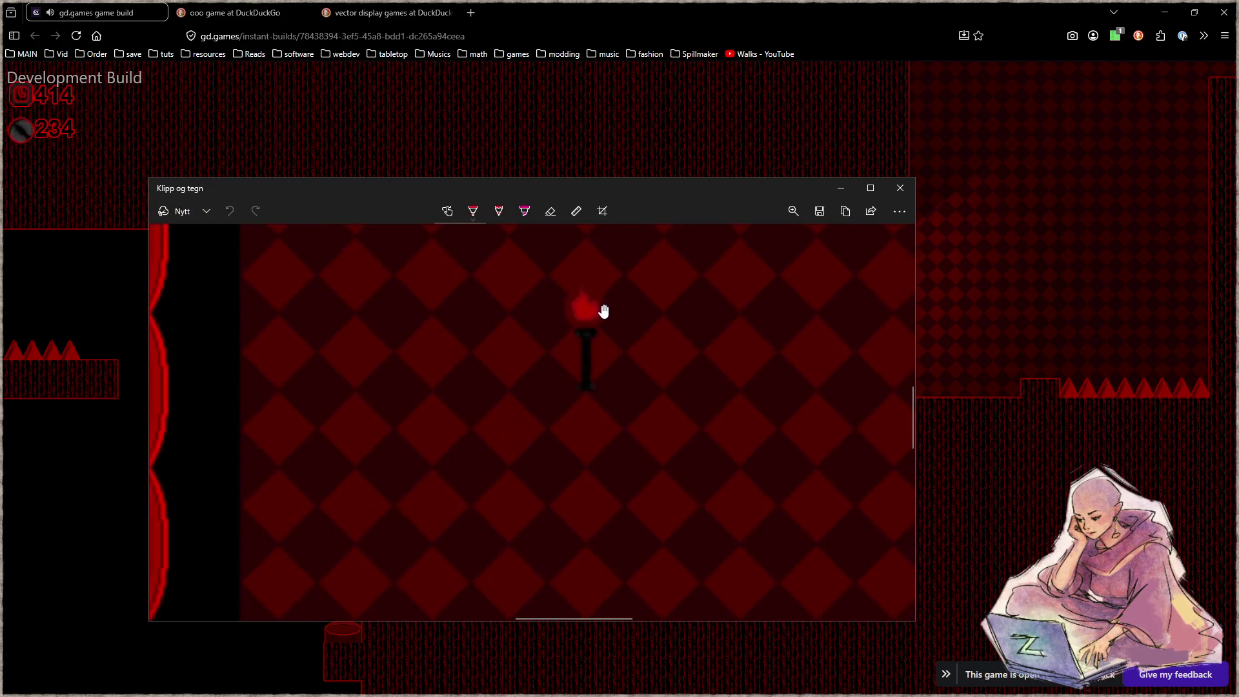
left_click_drag(333, 314, 567, 409)
key("ctrl+z")
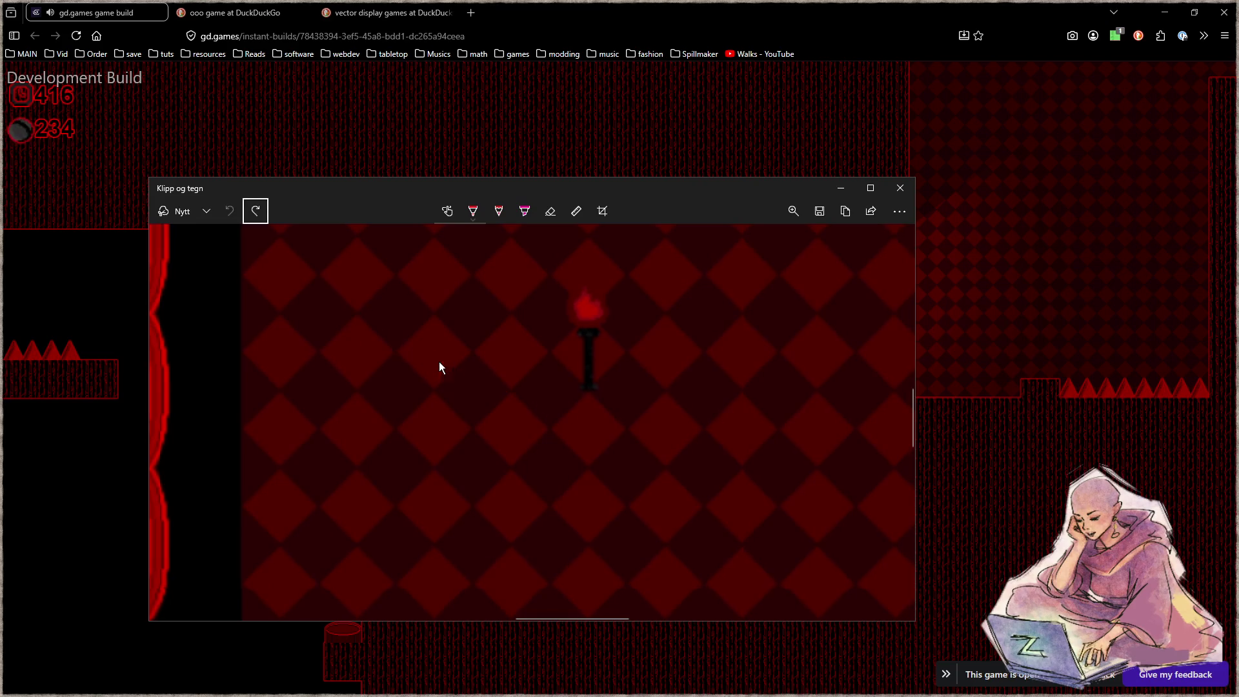
key("ctrl+y")
scroll(402, 312, "down", 3)
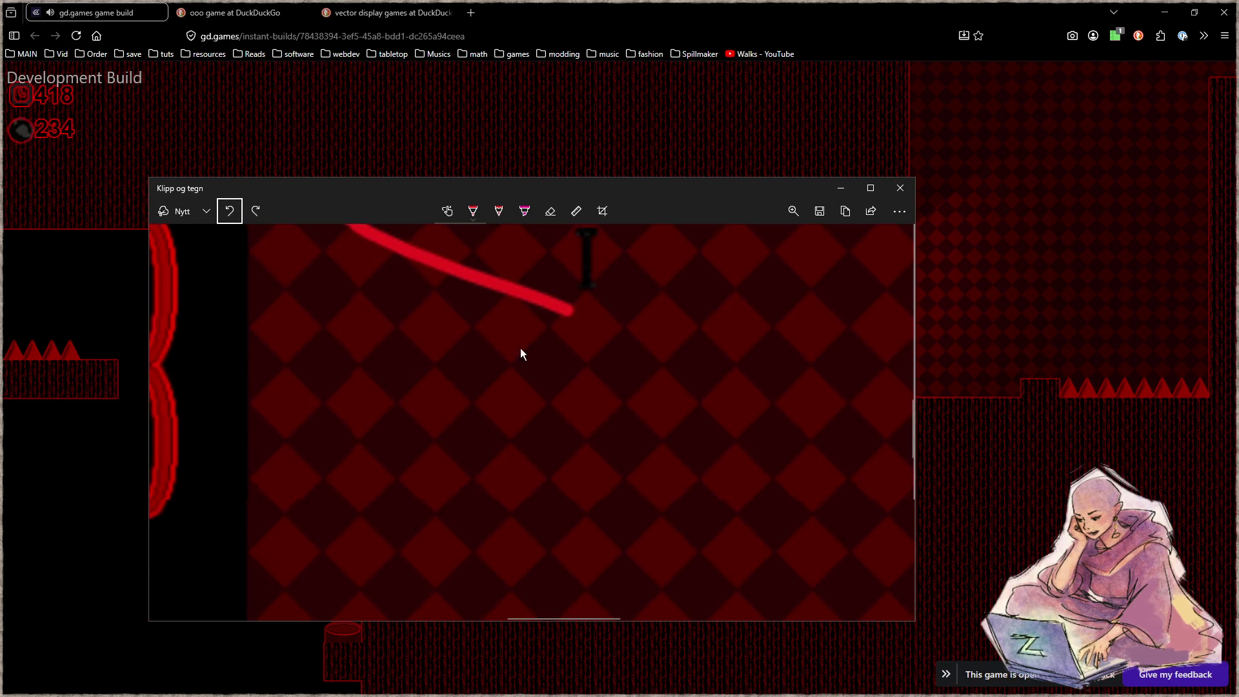
key("ctrl+z")
scroll(441, 322, "down", 5)
left_click_drag(404, 292, 476, 401)
key("ctrl+z")
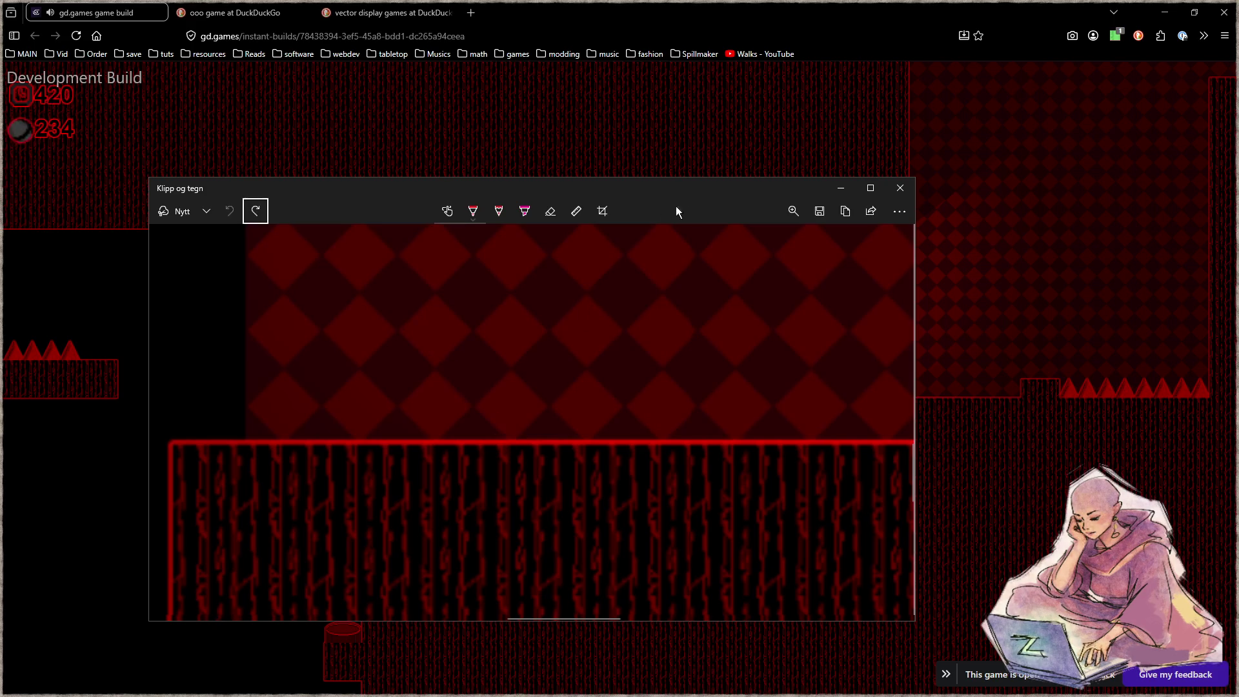
left_click_drag(362, 441, 451, 496)
key("ctrl+z")
key("ctrl+y")
Enable touch drawing, undo strokes over the checkerboard and wall, then pan and zoom the snip.
left_click(455, 217)
left_click_drag(360, 316, 498, 434)
key("ctrl+z")
left_click_drag(397, 302, 573, 424)
key("ctrl+z")
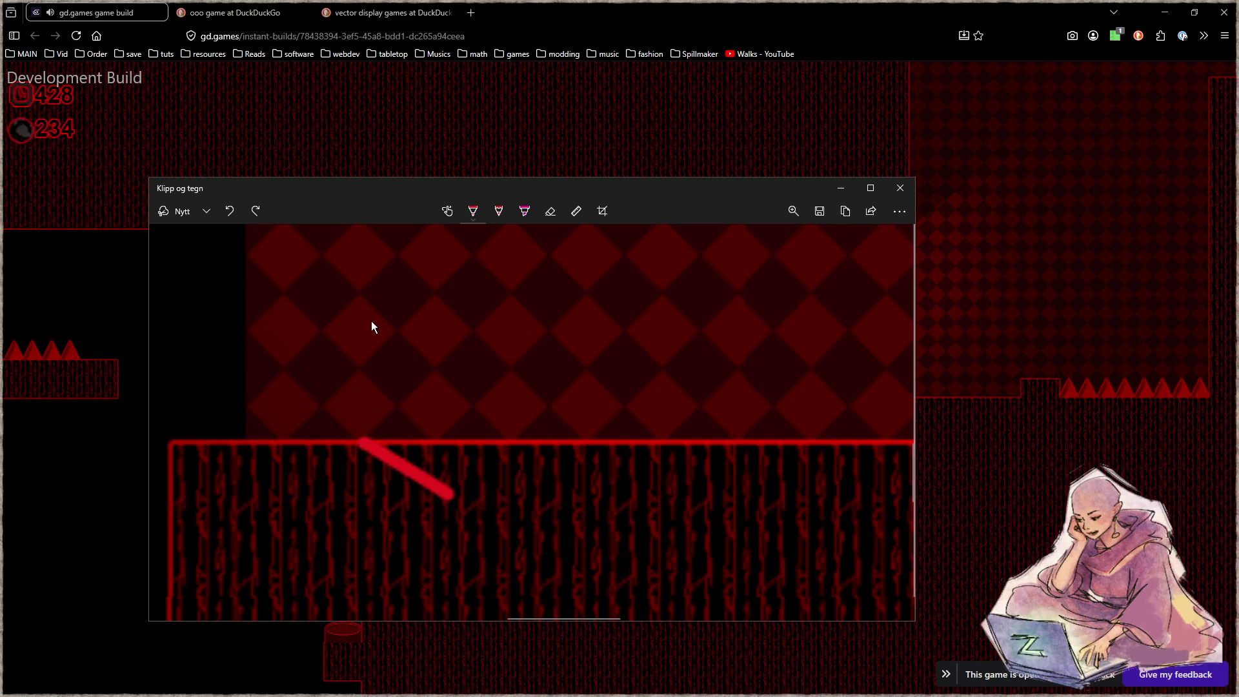
left_click_drag(281, 264, 425, 406)
key("ctrl+z")
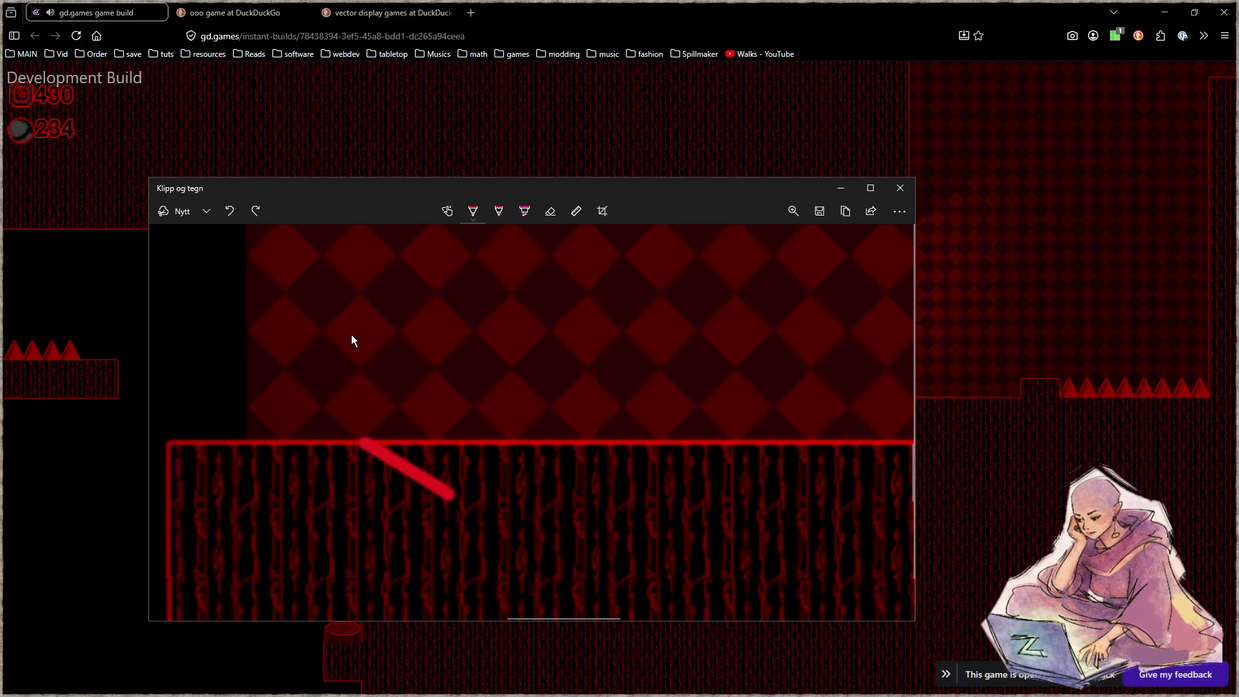
left_click_drag(431, 359, 594, 533)
scroll(548, 484, "up", 3)
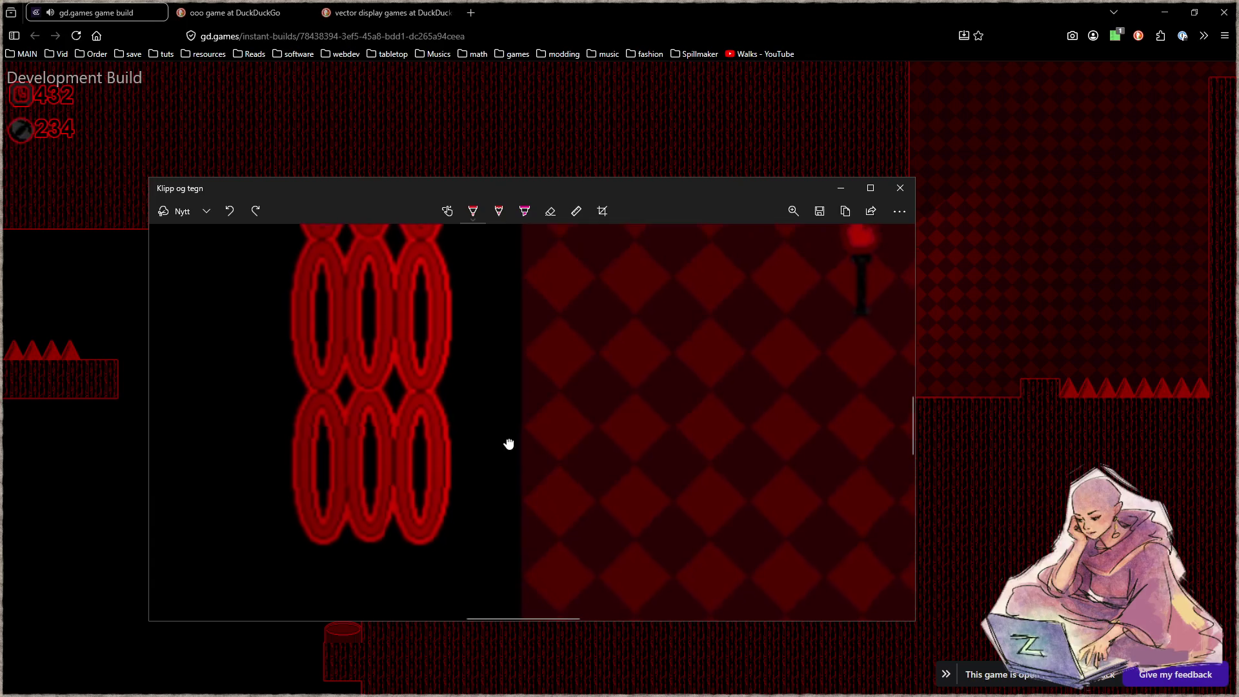
scroll(516, 371, "up", 1)
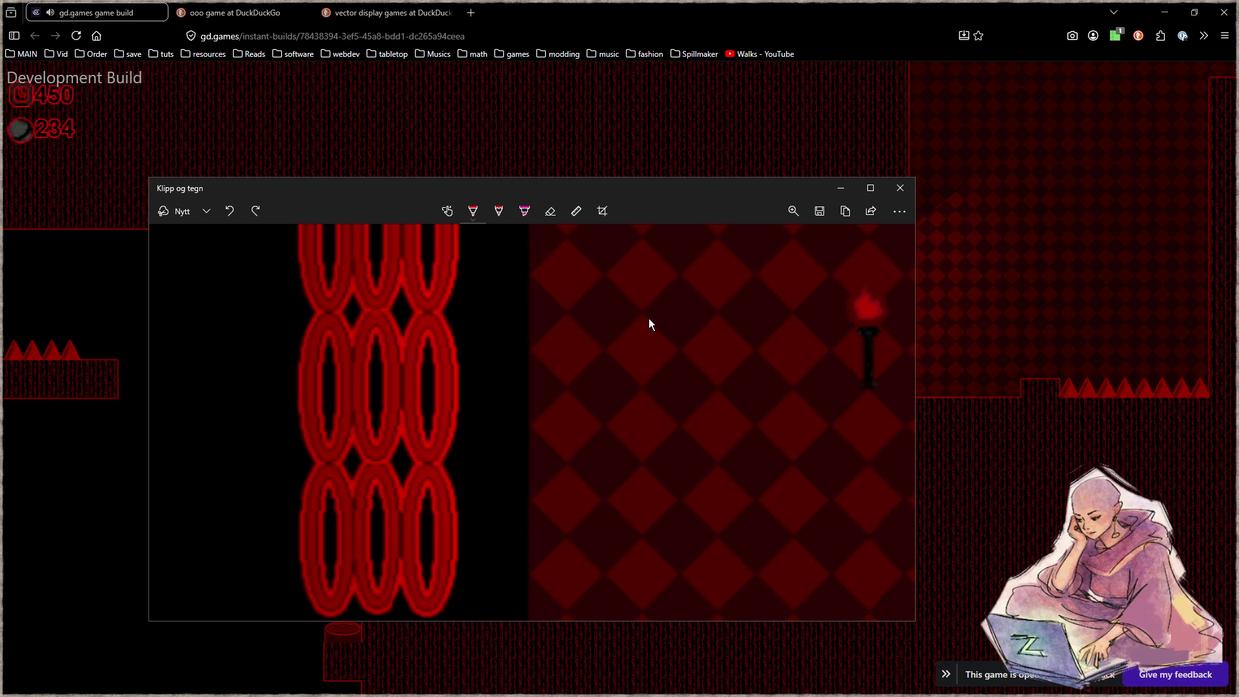
In a new tab, search images for 'I wanna be the boshy' and preview the Delicious Fruit screenshot.
left_click(469, 14)
left_click(471, 37)
type("I wa")
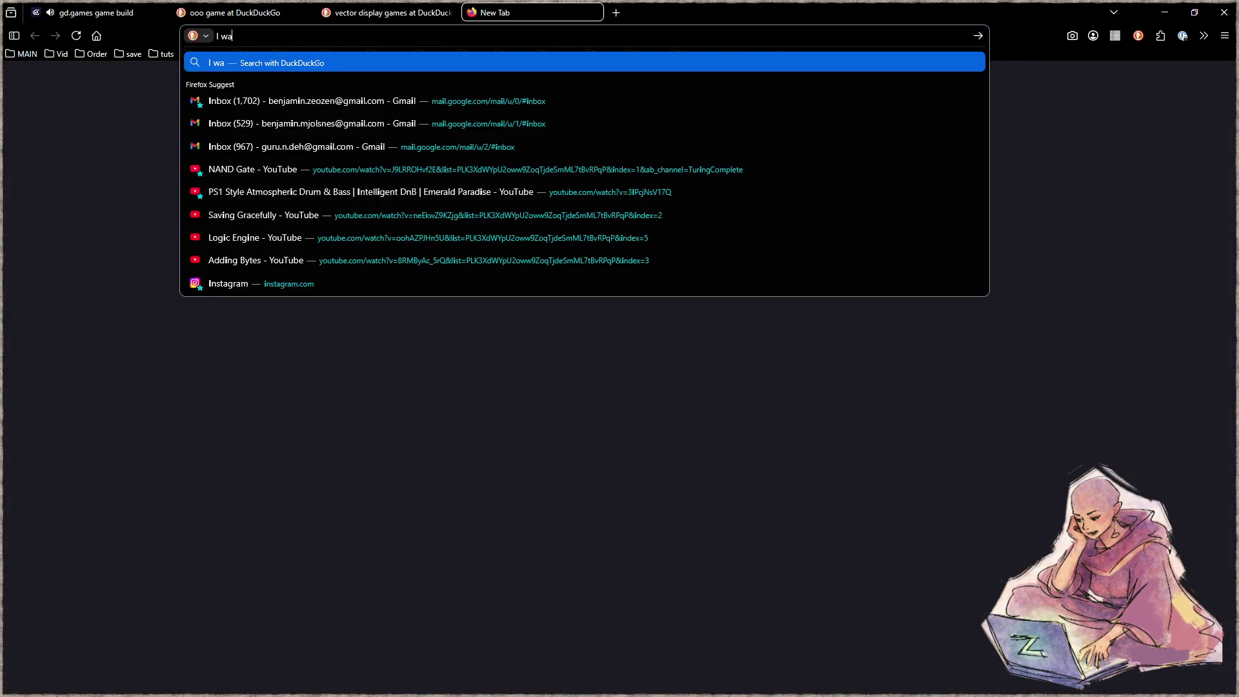
type("nna be the boshy")
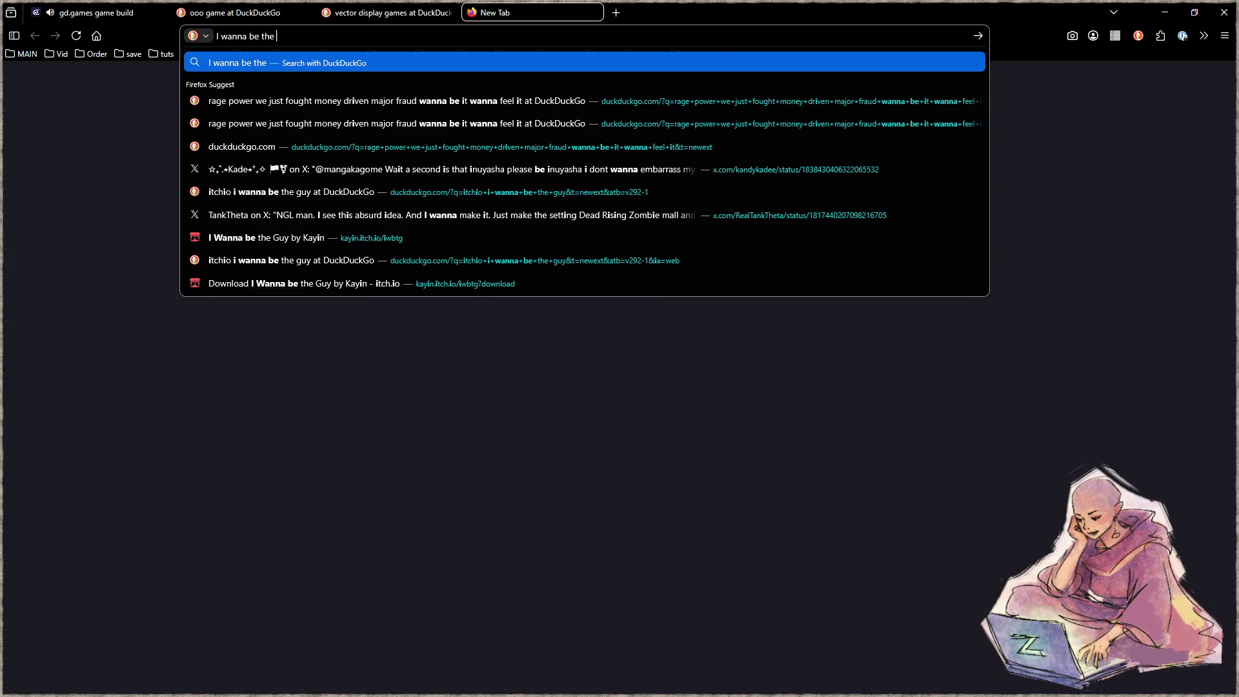
key("Return")
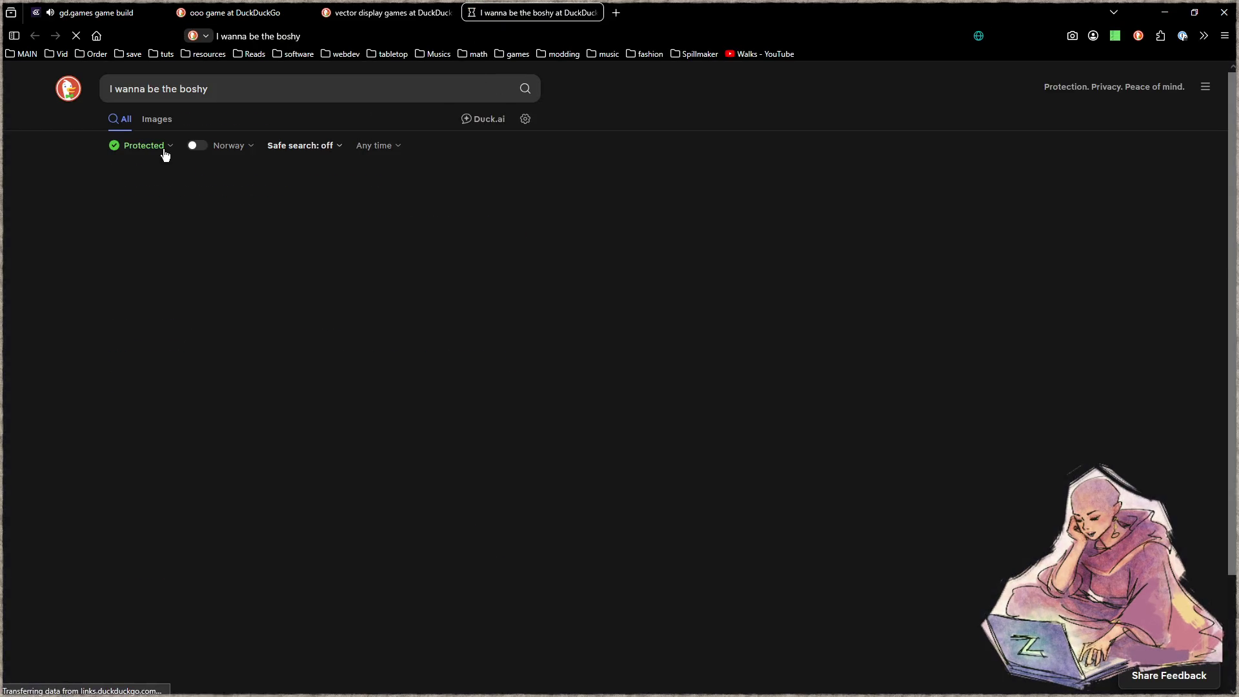
left_click(156, 120)
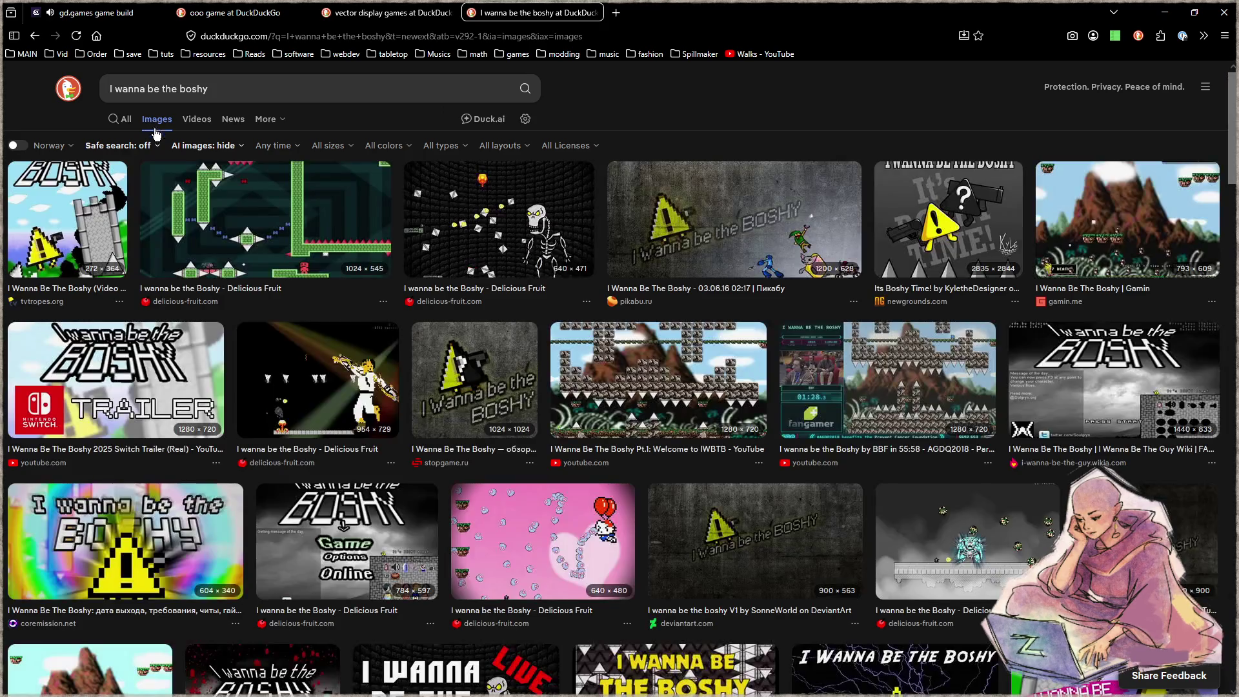
left_click(287, 238)
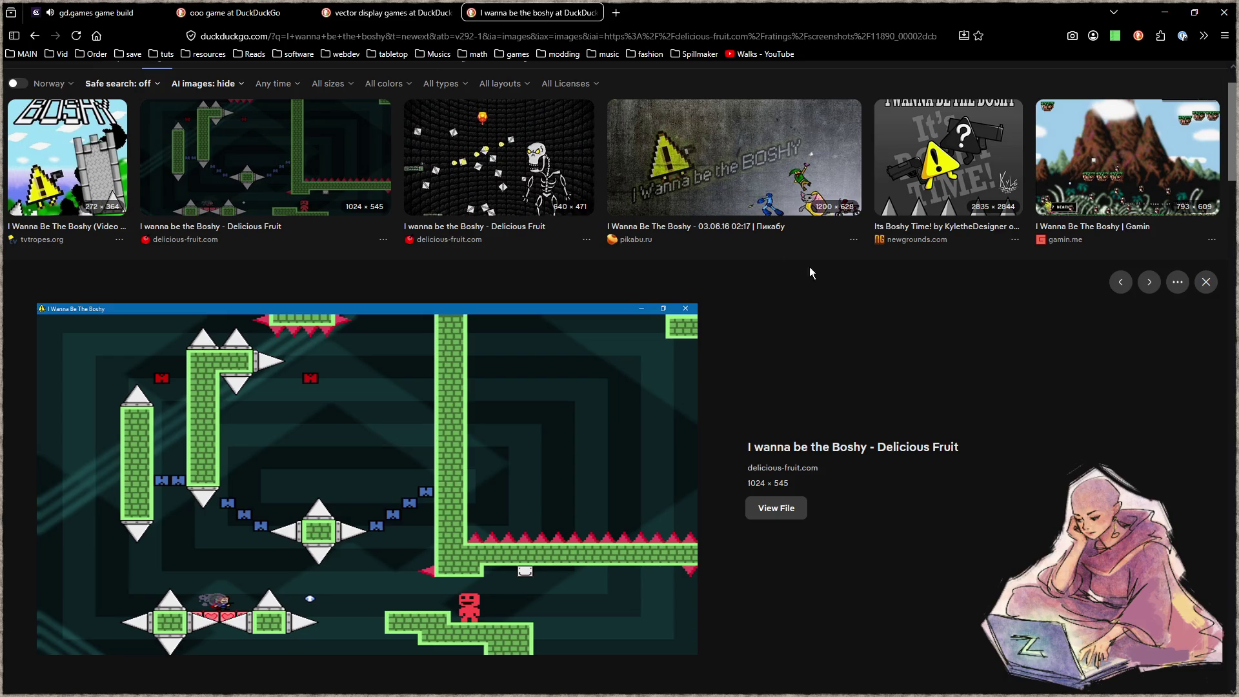
Preview the 640 × 471 skeleton boss screenshot, then return to the gd.games build tab.
left_click(520, 171)
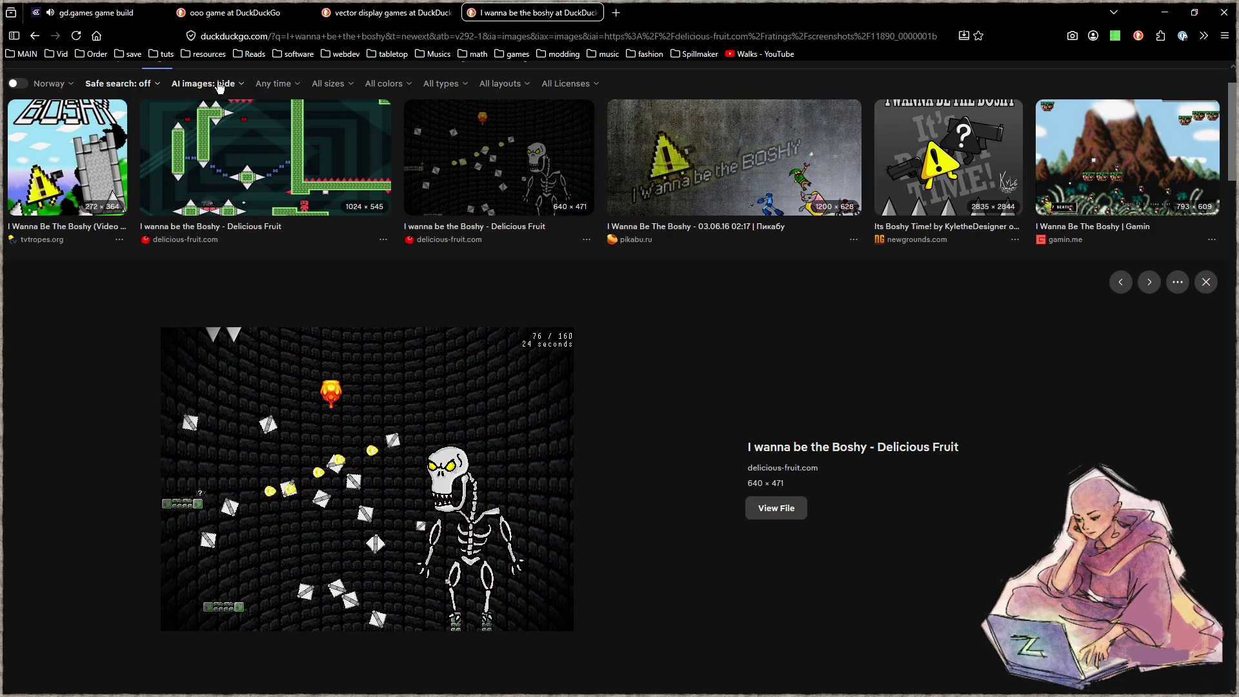
left_click(104, 16)
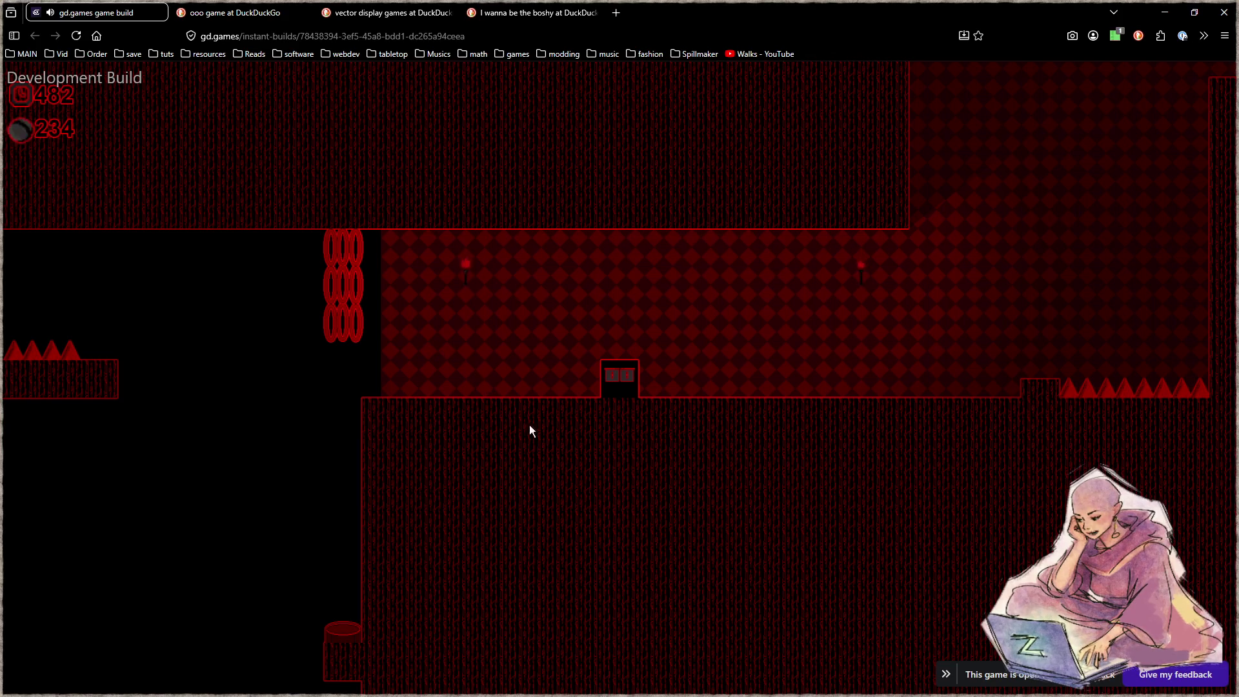
Move the player right through several red-level rooms, then switch to the Milton sketch canvas.
key("Right")
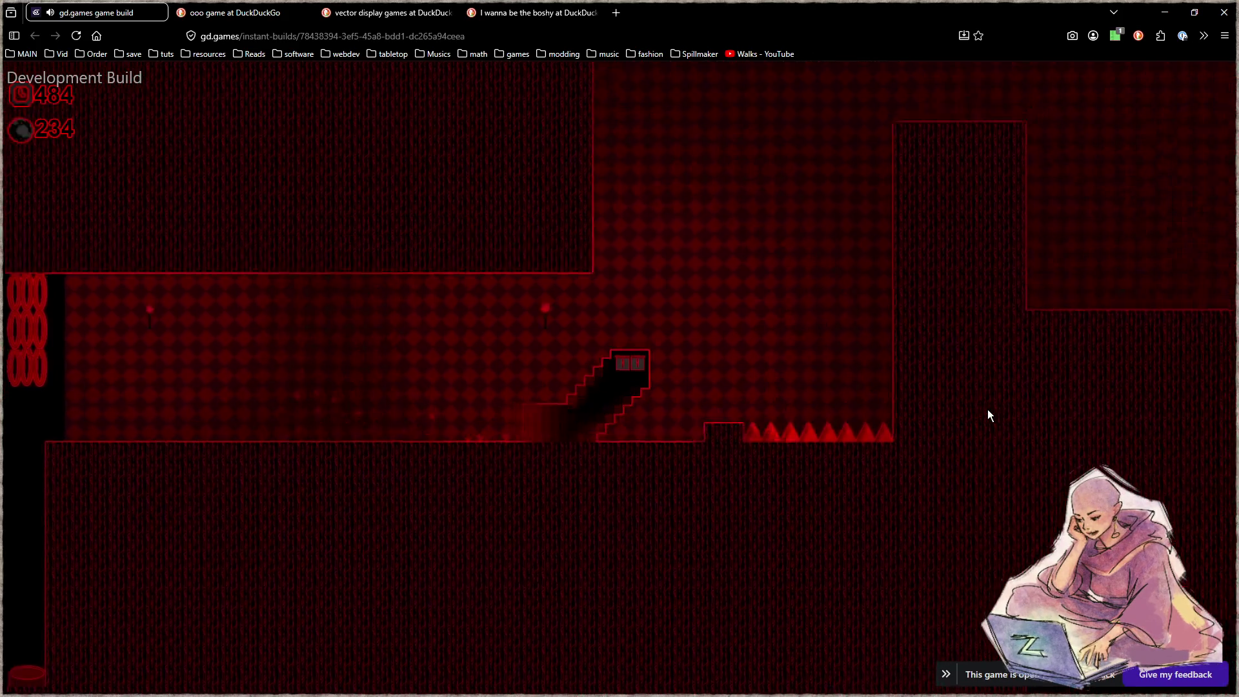
key("Right")
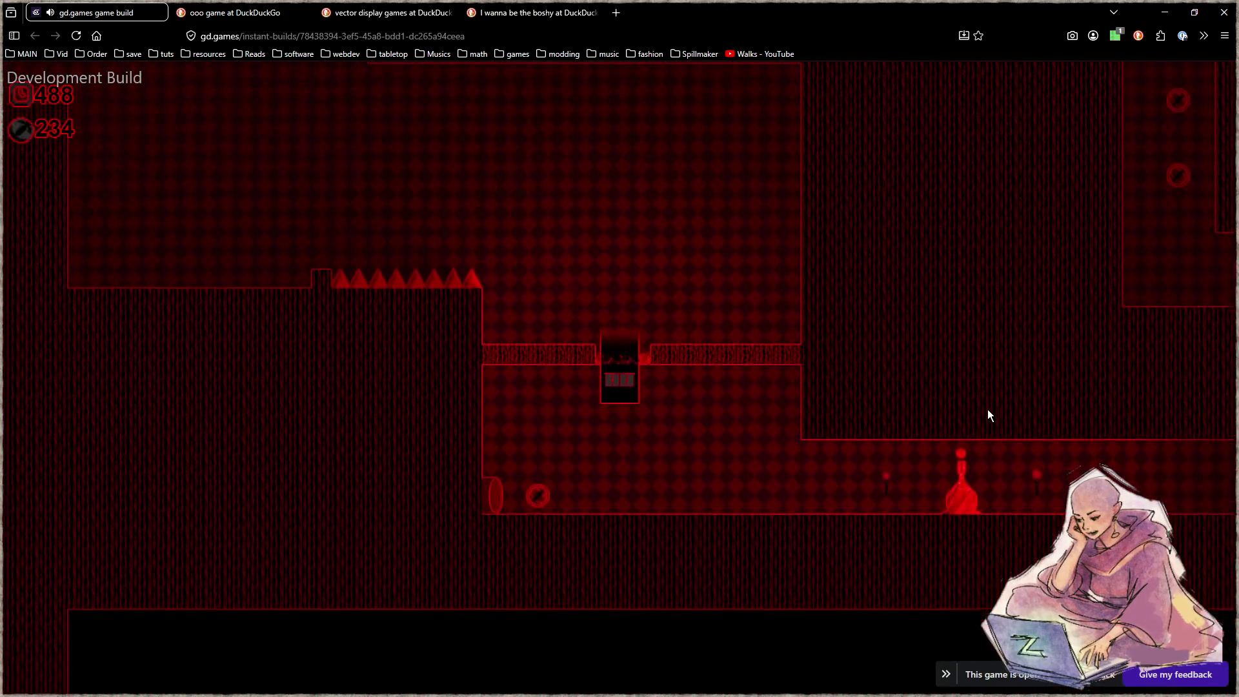
key("Right")
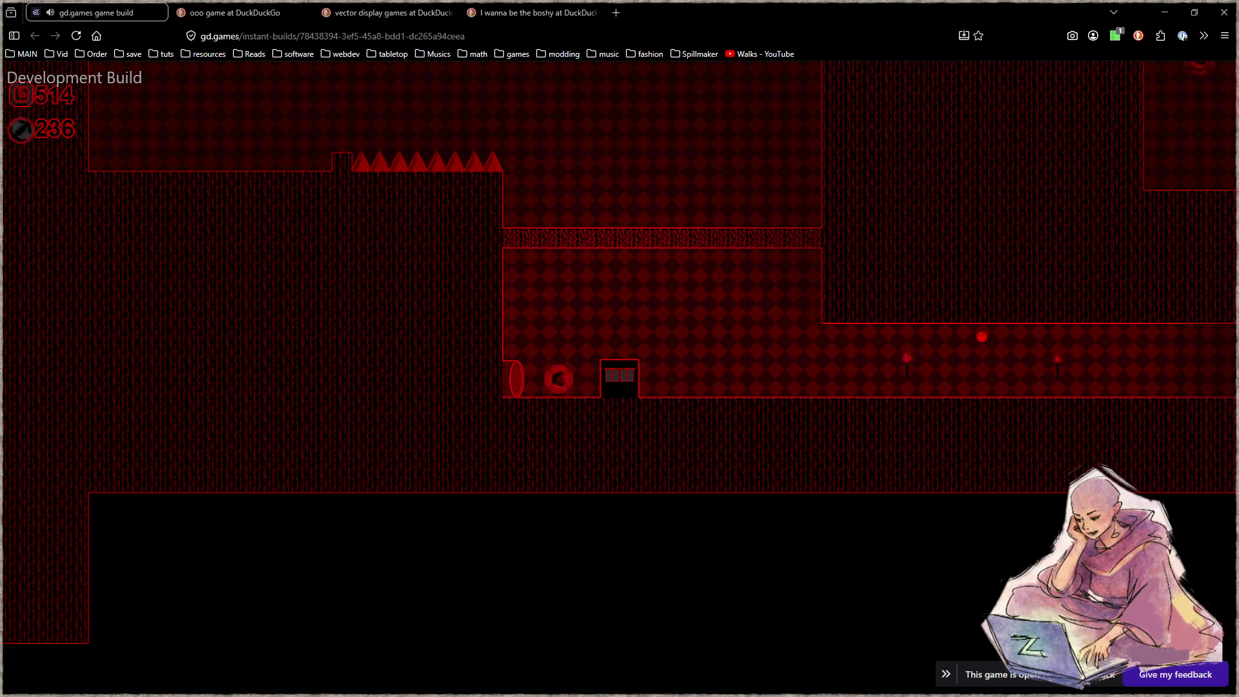
key("alt+Tab")
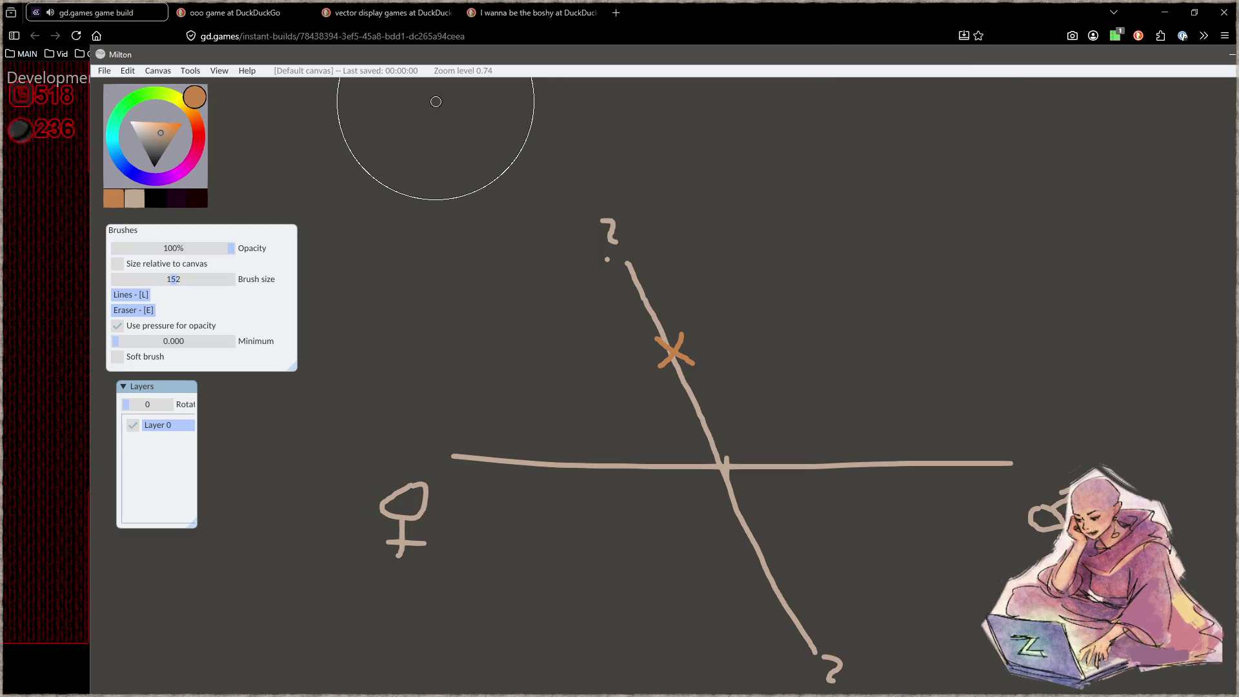
Pan the old drawing away, set a thin size-3 brush, and sketch the ledge outline's walls and floor.
mouse_move(831, 579)
left_mouse_down()
mouse_move(794, 506)
mouse_move(573, 337)
left_mouse_up()
key("e")
key("b")
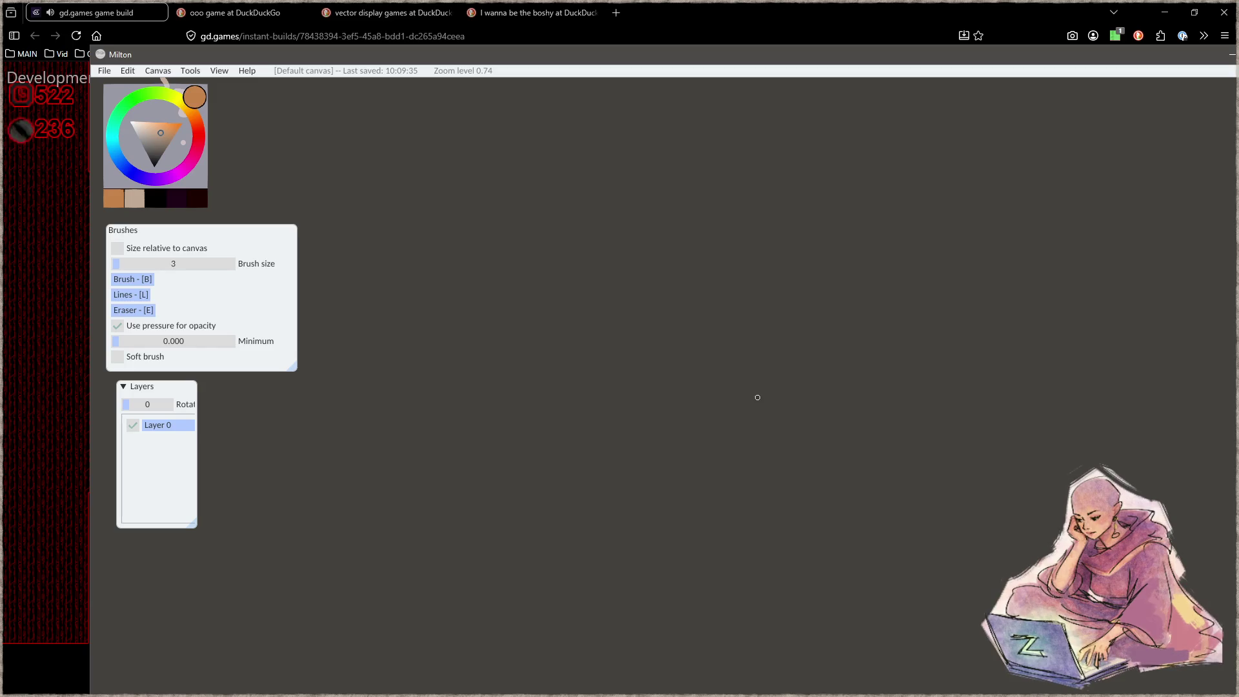
key("b")
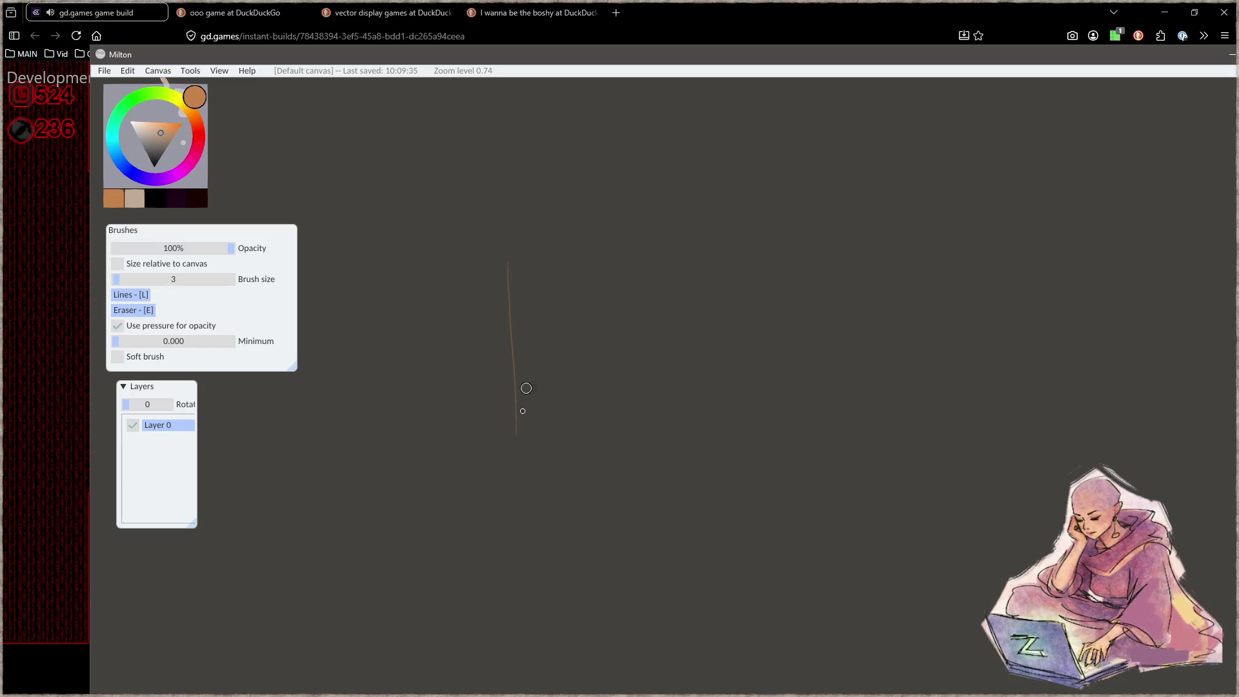
mouse_move(505, 258)
left_mouse_down()
mouse_move(506, 400)
mouse_move(645, 257)
mouse_move(665, 399)
mouse_move(842, 395)
left_mouse_up()
left_click_drag(506, 402, 395, 412)
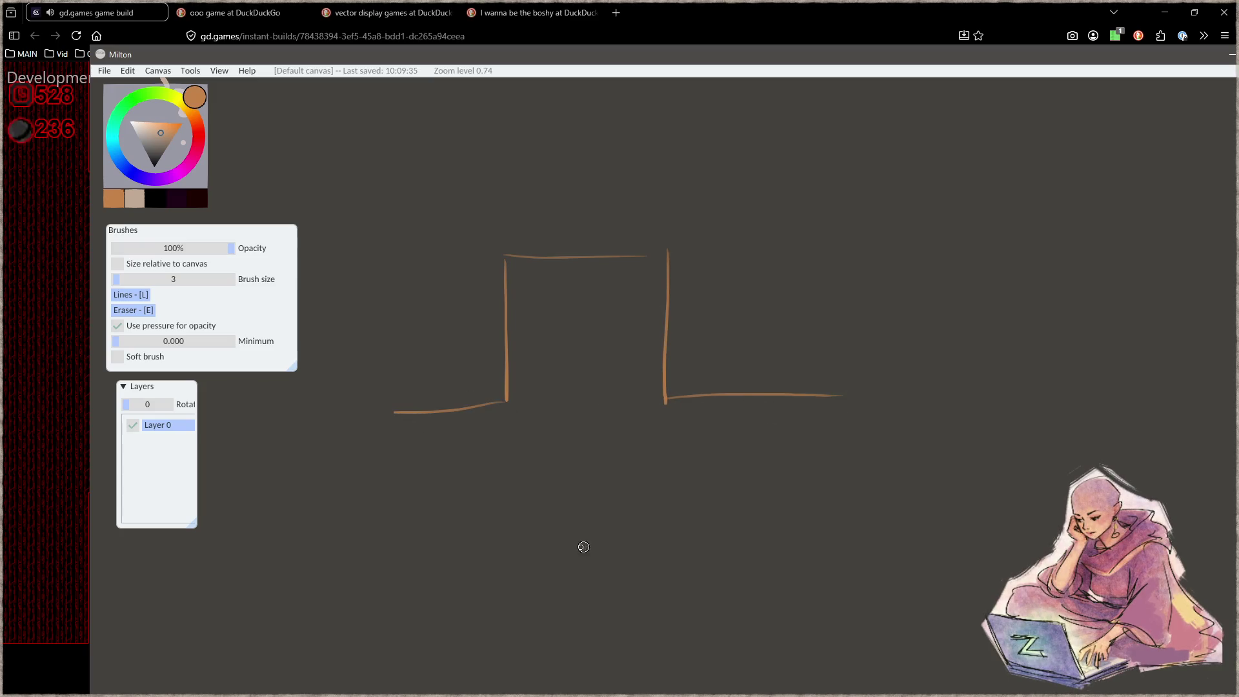
Sketch a triangle spike in orange lines, retracing its left side.
left_click_drag(720, 347, 686, 360)
left_click_drag(595, 418, 682, 274)
left_click_drag(686, 282, 760, 401)
mouse_move(680, 277)
left_mouse_down()
mouse_move(595, 425)
mouse_move(675, 280)
left_mouse_up()
mouse_move(824, 426)
left_mouse_down()
mouse_move(741, 395)
mouse_move(865, 373)
left_mouse_up()
Draw a cylinder with an ellipse top standing on a reinforced, extended baseline.
mouse_move(810, 304)
left_mouse_down()
mouse_move(722, 318)
mouse_move(789, 304)
mouse_move(746, 309)
mouse_move(691, 386)
left_mouse_up()
left_click_drag(850, 315, 851, 377)
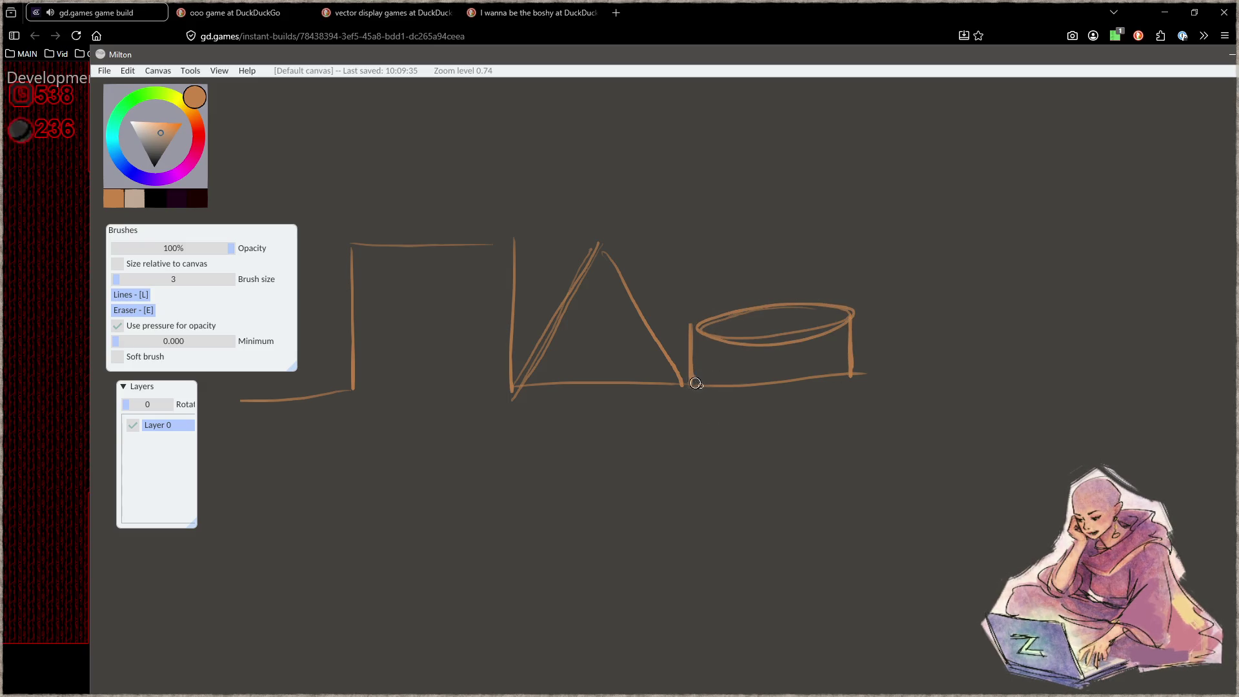
mouse_move(764, 387)
left_mouse_down()
mouse_move(710, 385)
mouse_move(852, 376)
left_mouse_up()
left_click_drag(689, 386, 857, 381)
left_click(835, 501)
mouse_move(731, 317)
left_mouse_down()
mouse_move(839, 339)
mouse_move(749, 310)
left_mouse_up()
left_click(790, 445)
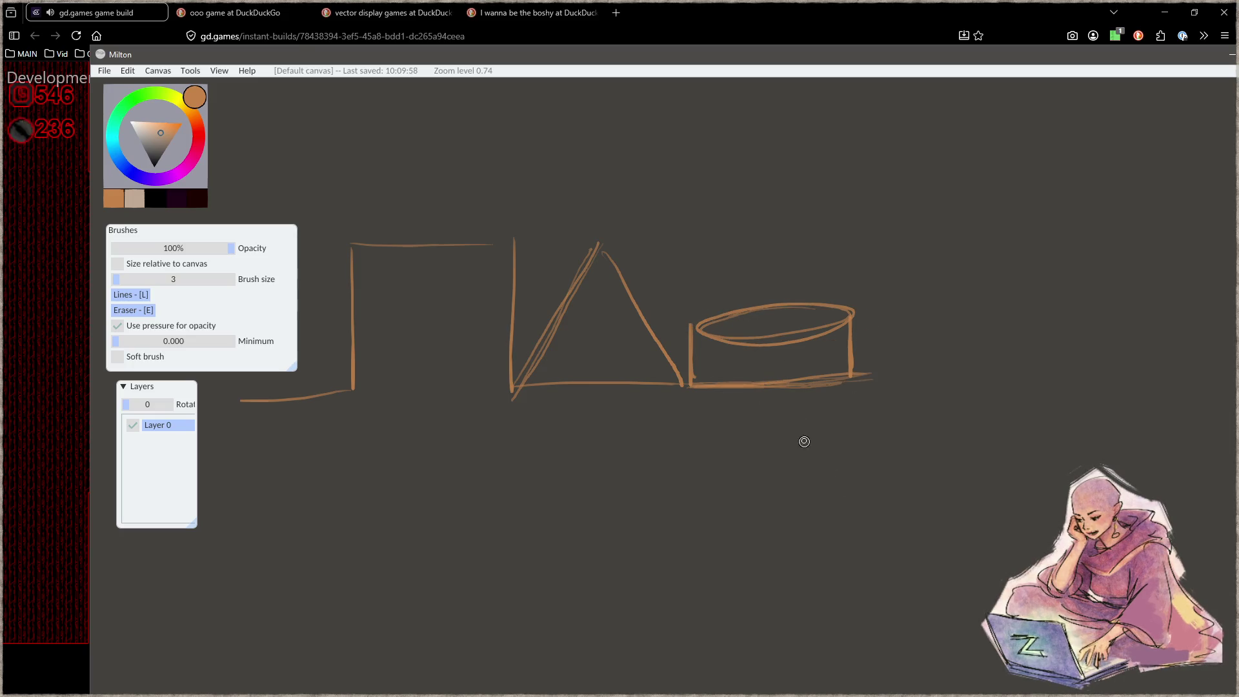
mouse_move(815, 446)
left_mouse_down()
mouse_move(746, 357)
mouse_move(747, 401)
mouse_move(671, 381)
mouse_move(748, 351)
left_mouse_up()
Sketch a second cylinder as a table top with base lines and two legs.
key("ctrl+z")
mouse_move(938, 285)
left_mouse_down()
mouse_move(968, 300)
mouse_move(891, 282)
left_mouse_up()
left_click_drag(830, 362, 830, 361)
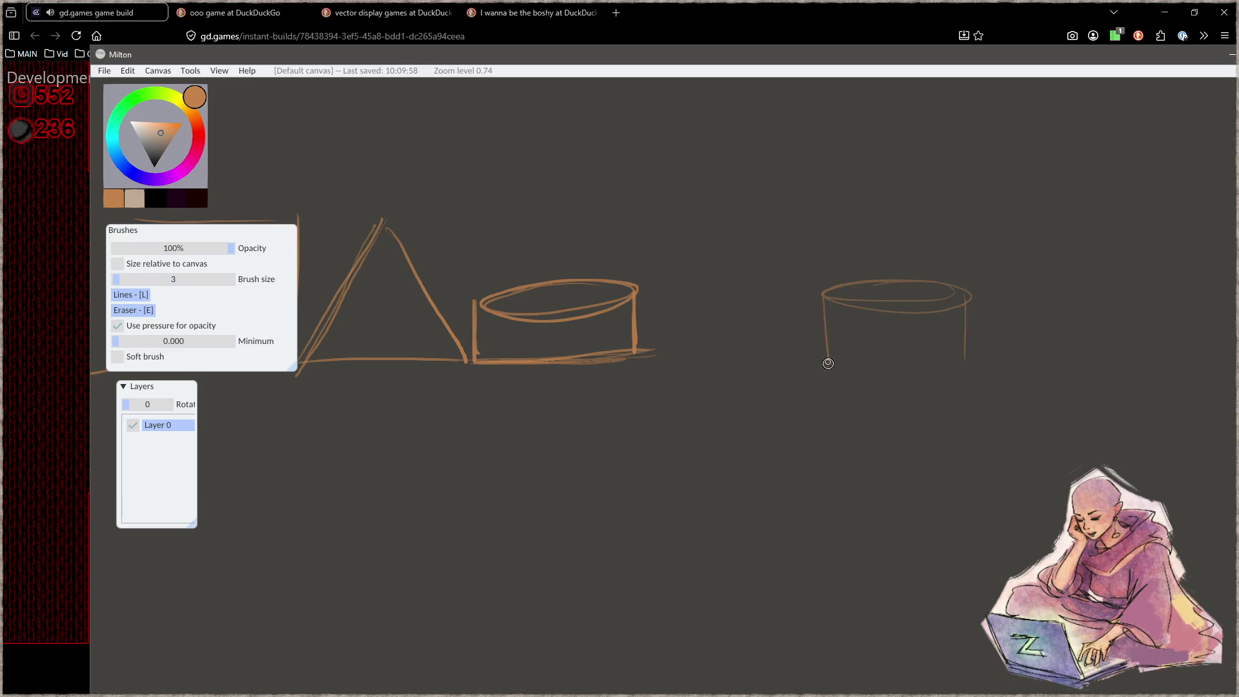
key("ctrl+z")
left_click_drag(804, 378, 1006, 380)
left_click_drag(834, 358, 978, 348)
mouse_move(817, 351)
left_mouse_down()
mouse_move(801, 386)
mouse_move(820, 495)
left_mouse_up()
left_click_drag(985, 386, 988, 507)
left_click_drag(812, 385, 972, 384)
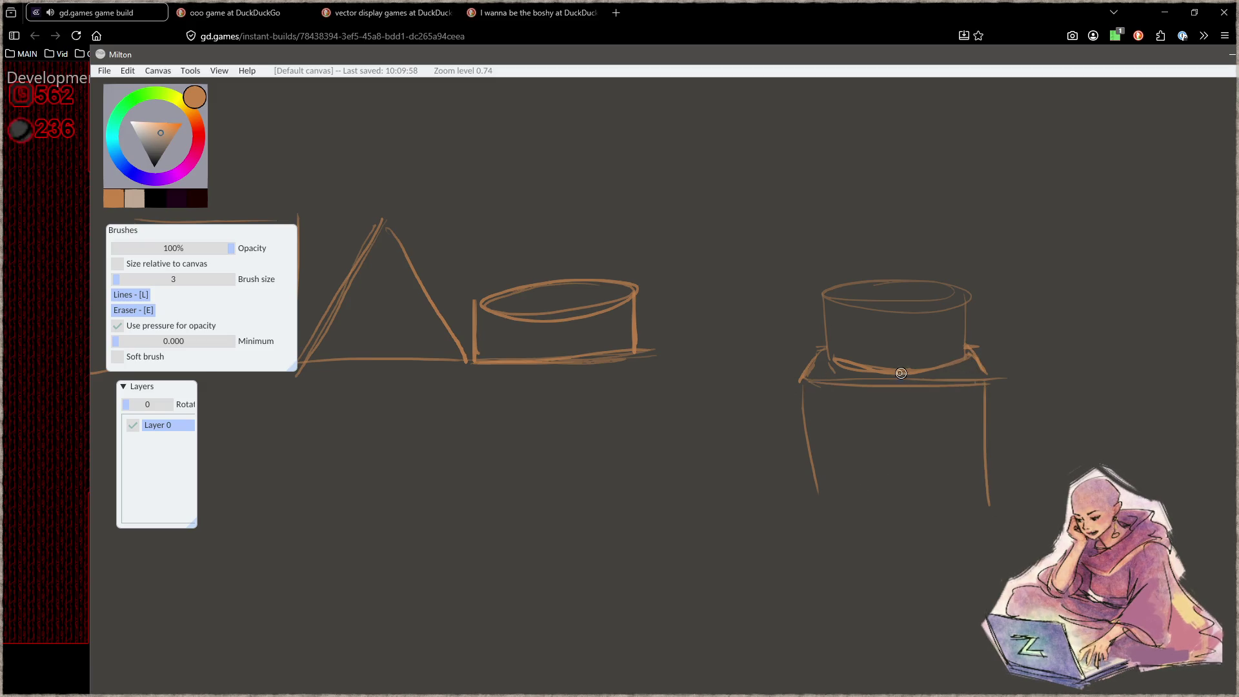
left_click_drag(828, 356, 956, 358)
mouse_move(830, 298)
left_mouse_down()
mouse_move(891, 317)
mouse_move(960, 287)
left_mouse_up()
Extend the triangle's right edge and add a horizontal line with vertical guide lines below.
left_click_drag(581, 303, 723, 302)
mouse_move(655, 148)
left_mouse_down()
mouse_move(575, 199)
mouse_move(559, 229)
left_mouse_up()
key("ctrl+z")
left_click_drag(748, 531, 755, 415)
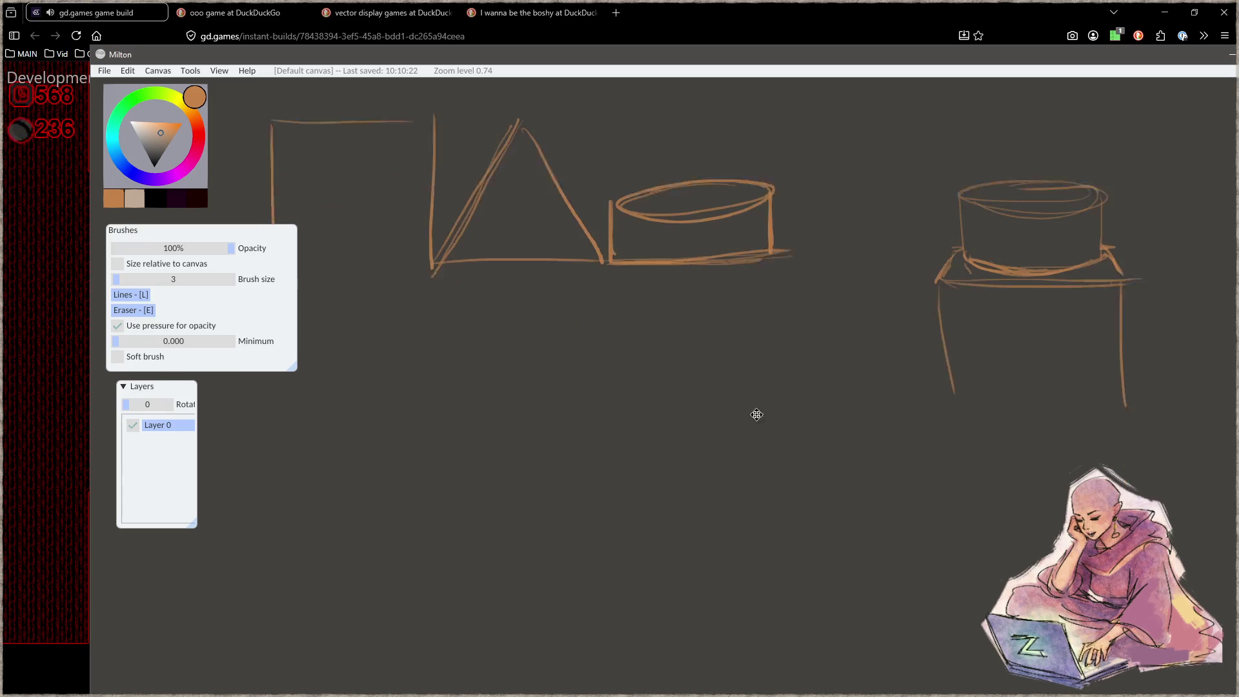
mouse_move(470, 458)
left_mouse_down()
mouse_move(623, 459)
mouse_move(626, 602)
mouse_move(526, 339)
mouse_move(621, 460)
left_mouse_up()
mouse_move(539, 331)
left_mouse_down()
mouse_move(546, 457)
mouse_move(528, 366)
mouse_move(484, 452)
left_mouse_up()
key("bracketright")
mouse_move(666, 473)
left_mouse_down()
mouse_move(609, 396)
mouse_move(579, 387)
mouse_move(817, 377)
left_mouse_up()
key("e")
key("b")
left_click_drag(737, 383, 748, 559)
left_click_drag(718, 369, 735, 536)
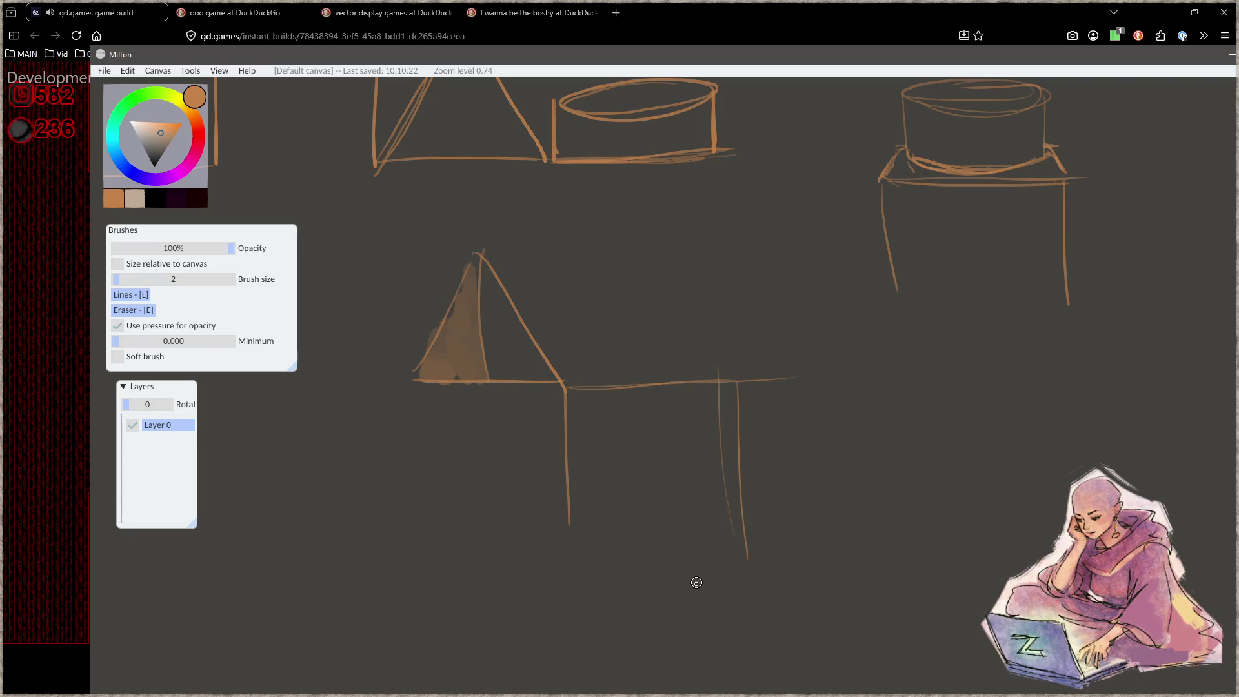
left_click(641, 332)
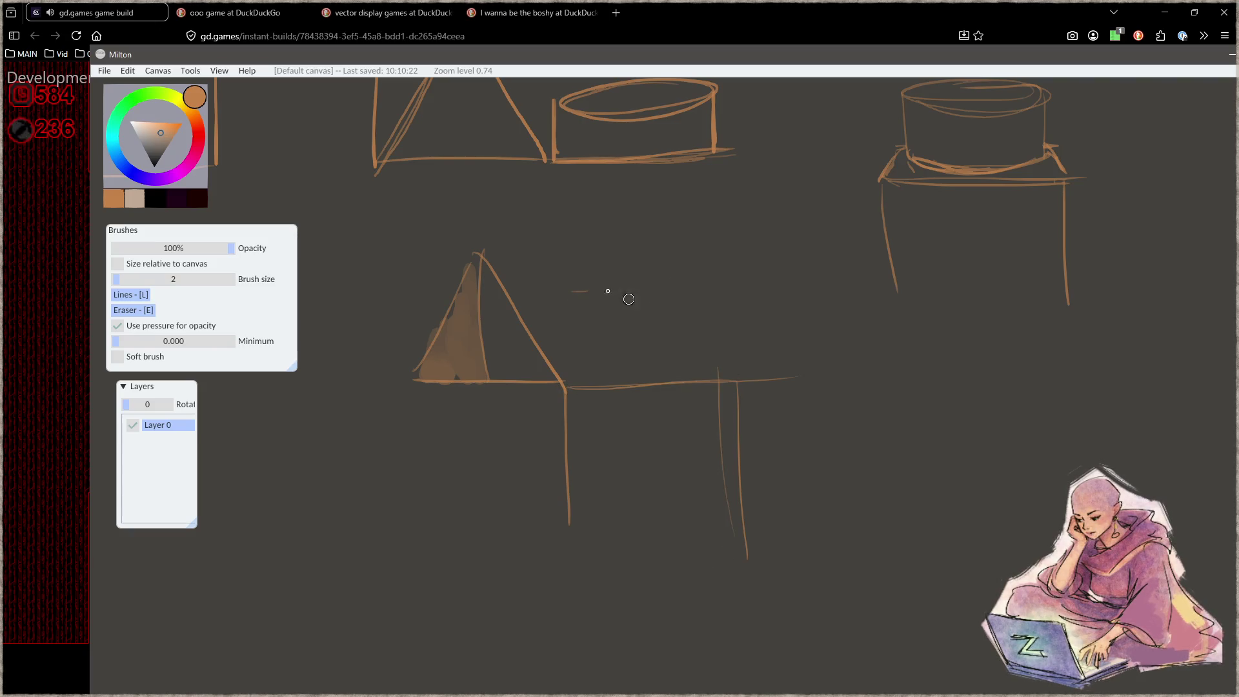
Try box and dome strokes over the lower table, undoing them.
mouse_move(571, 312)
left_mouse_down()
mouse_move(732, 309)
mouse_move(712, 368)
mouse_move(578, 385)
left_mouse_up()
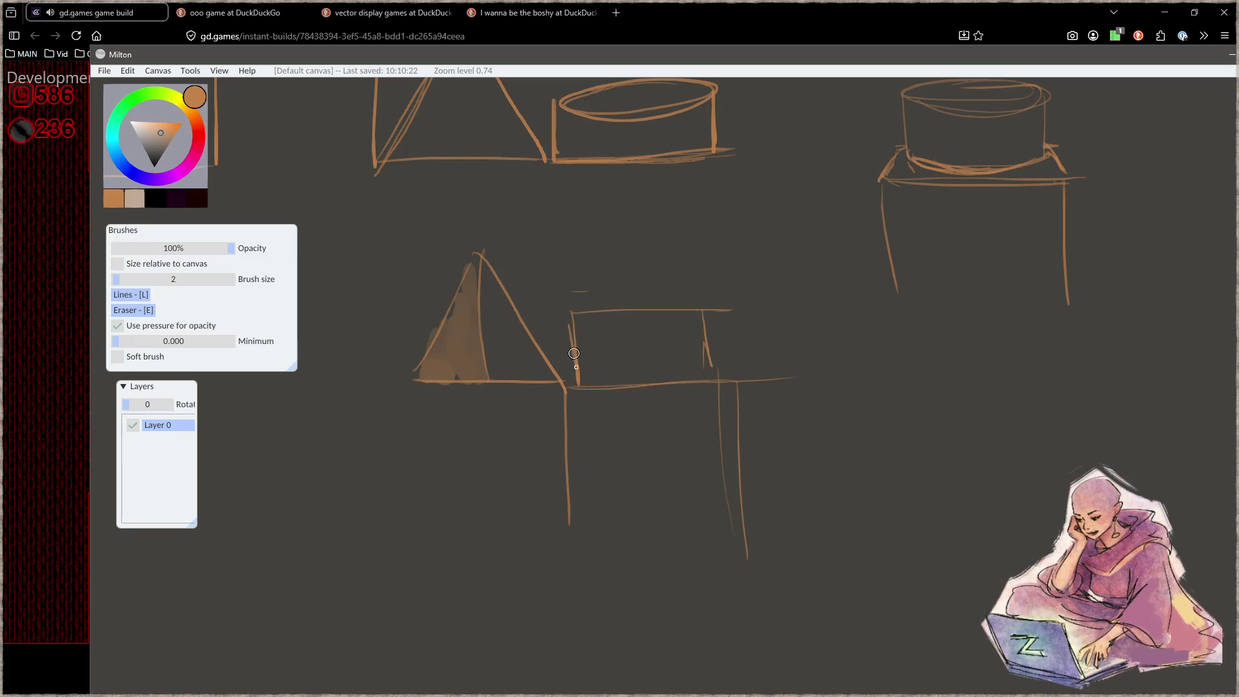
left_click_drag(768, 264, 782, 382)
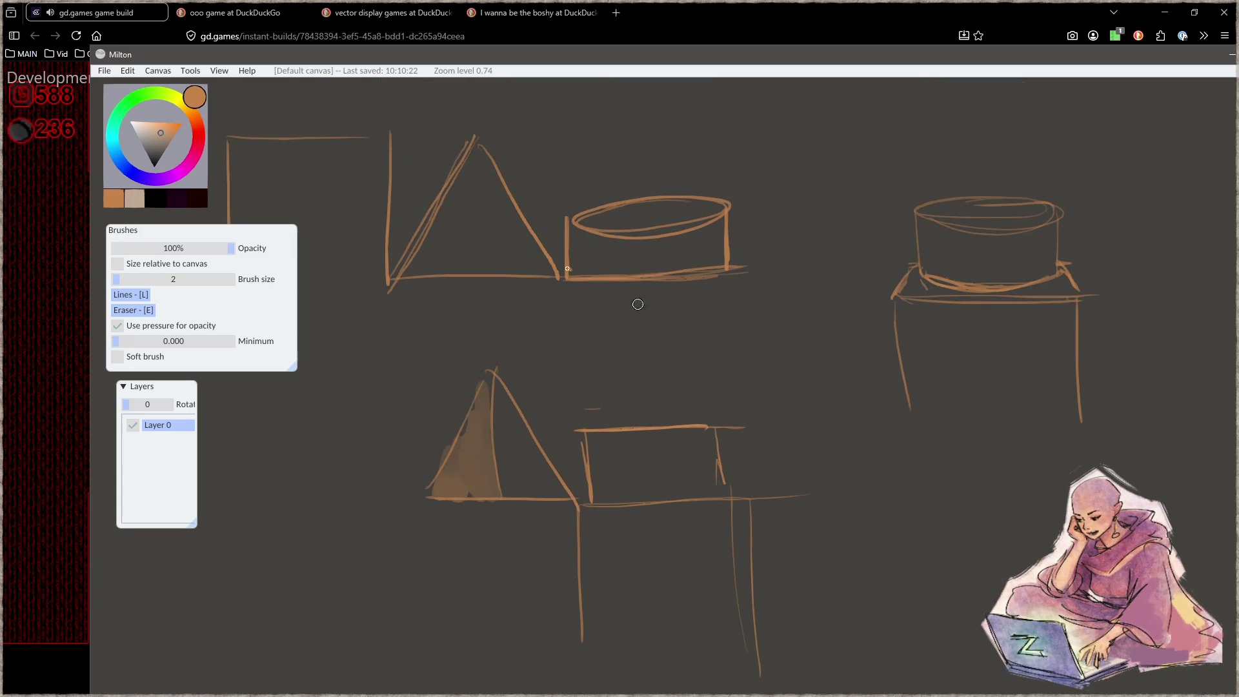
left_click_drag(584, 430, 723, 485)
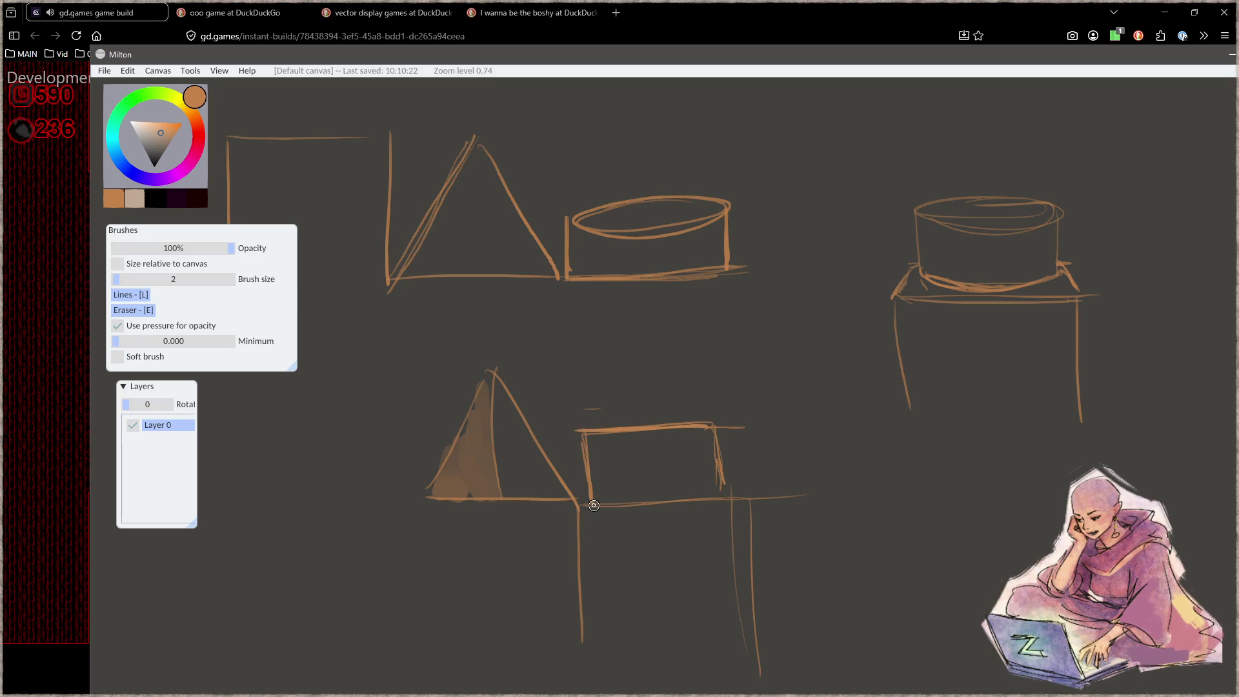
key("ctrl+z")
key("ctrl+z")
key("ctrl+z")
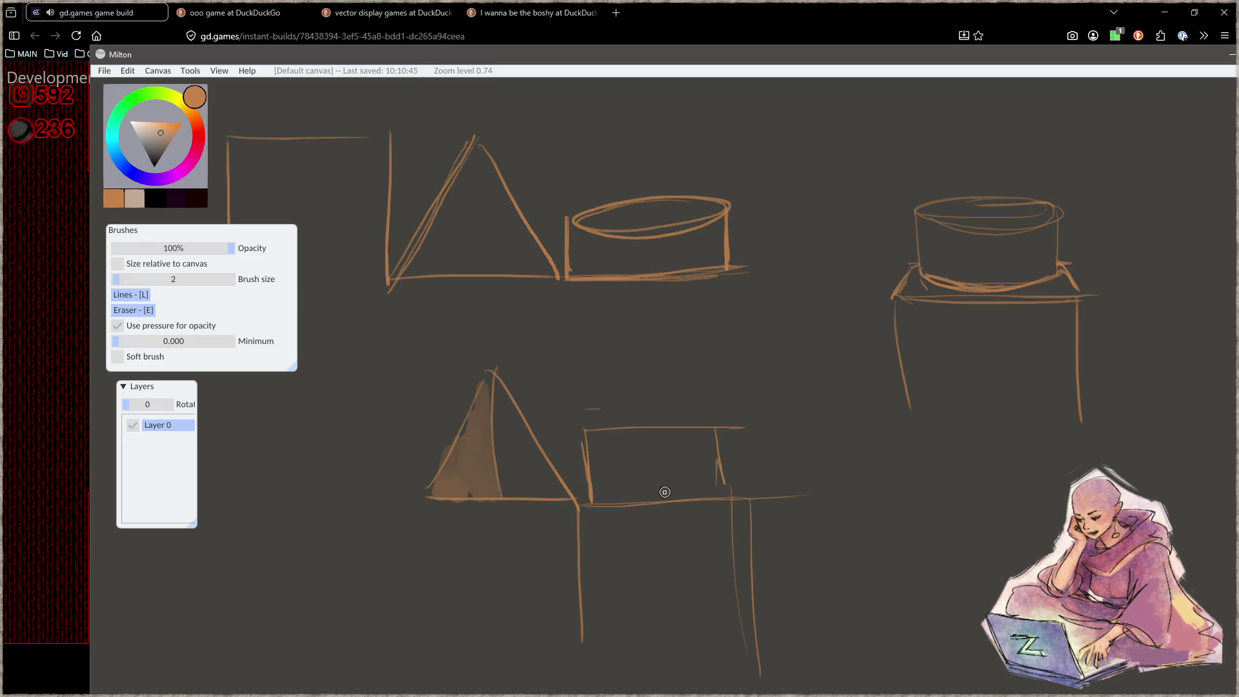
mouse_move(584, 492)
left_mouse_down()
mouse_move(742, 494)
mouse_move(580, 506)
mouse_move(723, 500)
mouse_move(607, 478)
mouse_move(755, 510)
mouse_move(593, 508)
mouse_move(742, 484)
mouse_move(584, 500)
left_mouse_up()
key("ctrl+z")
left_click_drag(670, 447, 671, 435)
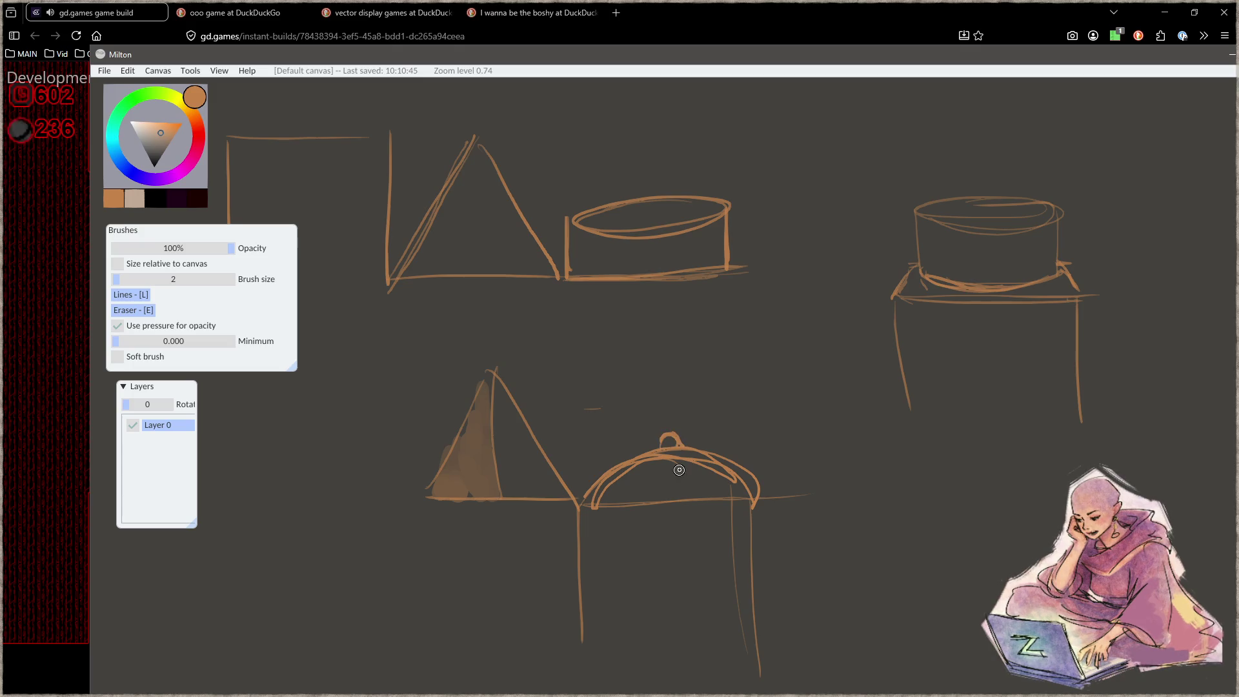
left_click(582, 558)
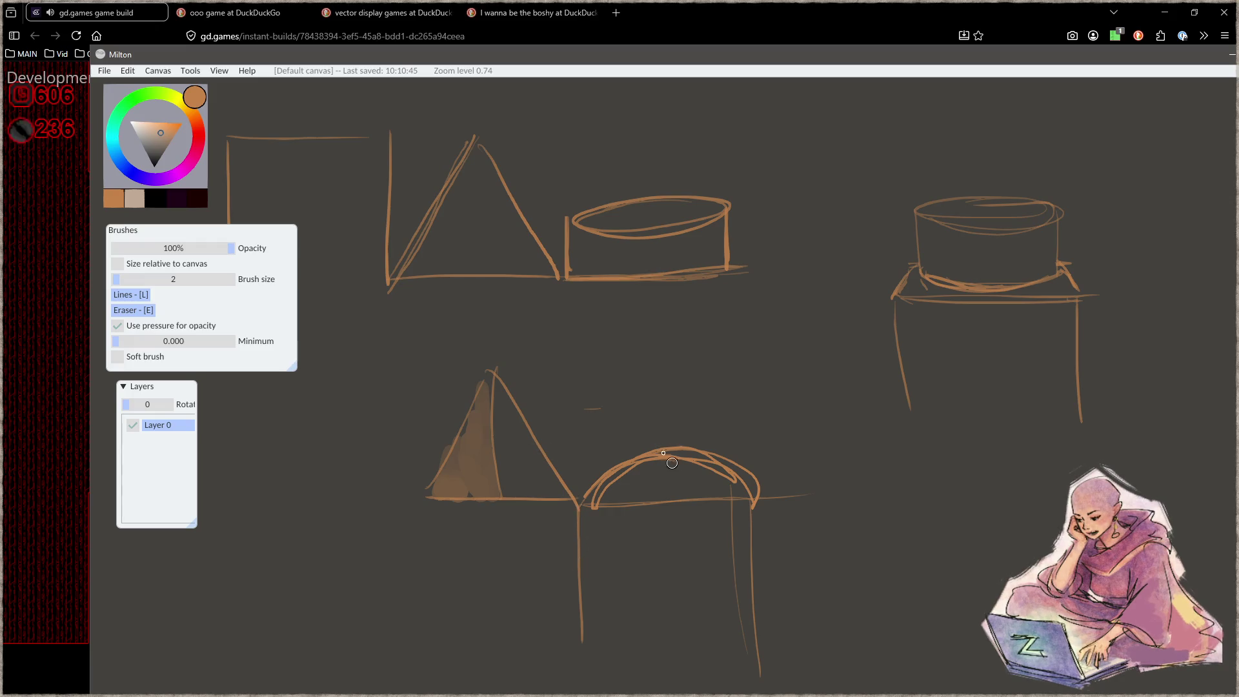
Erase the dome arcs, retrace the lower triangle's outline, then minimize Milton to reveal the game.
key("e")
mouse_move(672, 452)
left_mouse_down()
mouse_move(719, 445)
mouse_move(664, 471)
mouse_move(743, 506)
mouse_move(755, 490)
left_mouse_up()
key("b")
mouse_move(579, 505)
left_mouse_down()
mouse_move(647, 447)
mouse_move(720, 498)
left_mouse_up()
key("ctrl+z")
left_click_drag(595, 506, 603, 499)
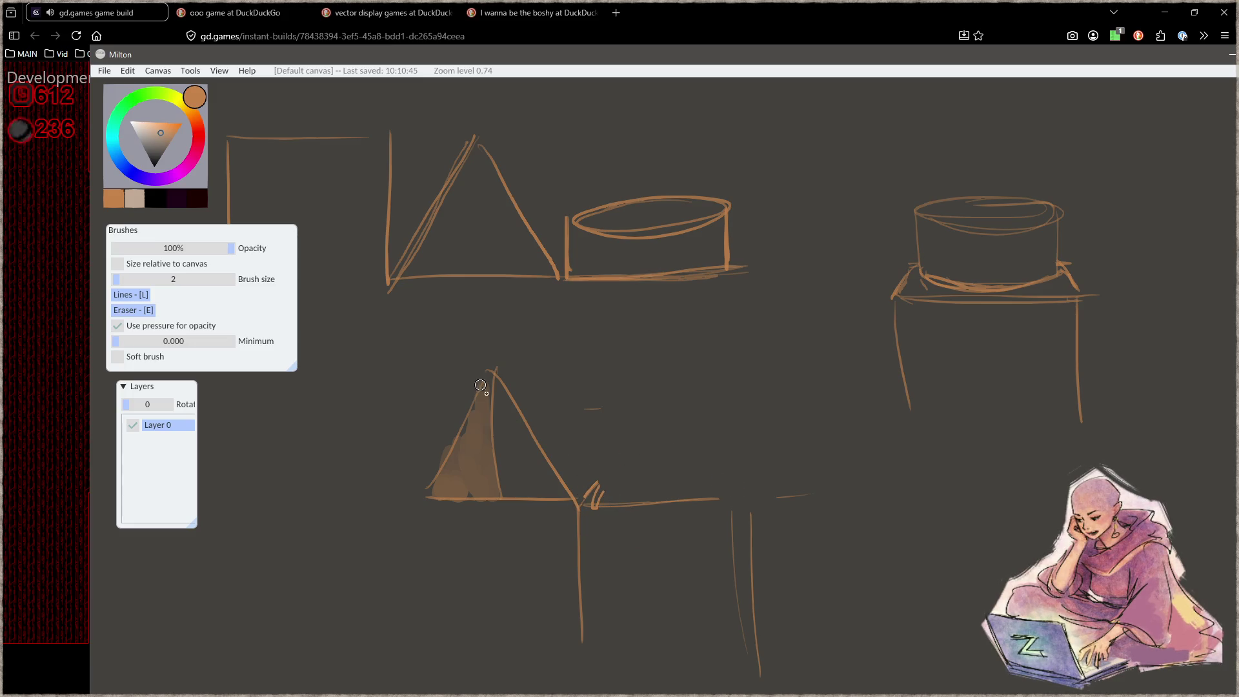
mouse_move(428, 487)
left_mouse_down()
mouse_move(520, 422)
mouse_move(576, 506)
left_mouse_up()
mouse_move(597, 218)
left_mouse_down()
mouse_move(658, 188)
mouse_move(623, 240)
left_mouse_up()
key("ctrl+z")
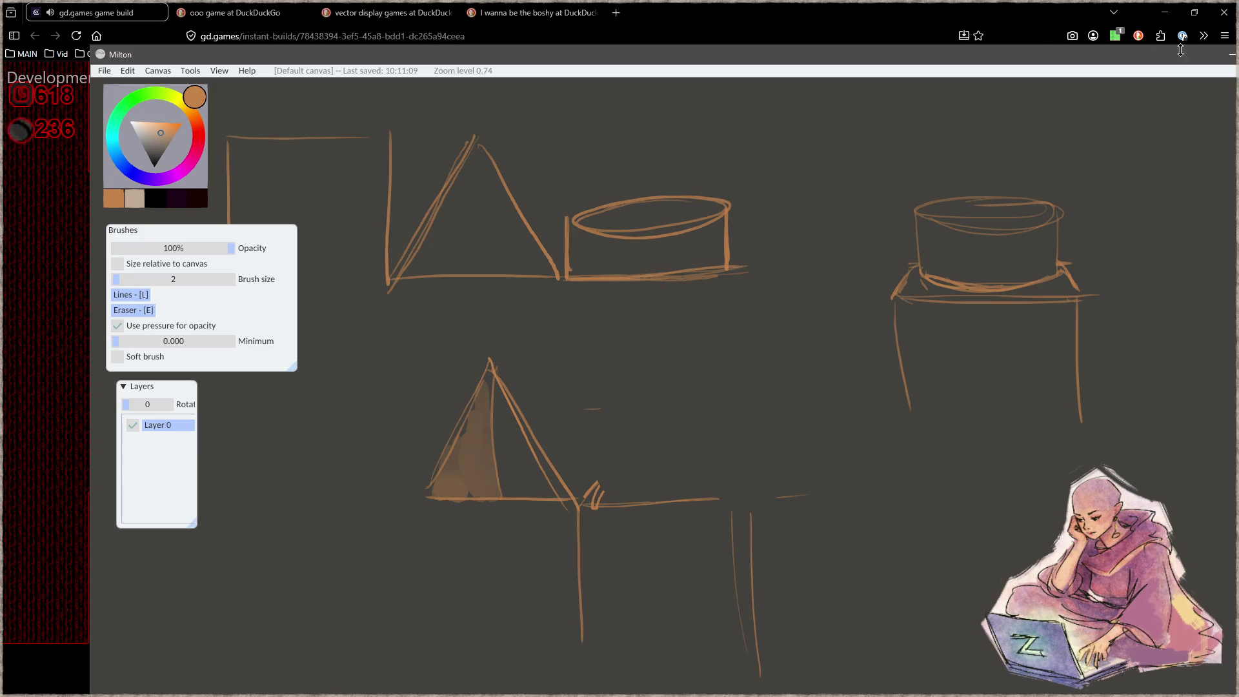
double_click(1161, 61)
left_click(1065, 74)
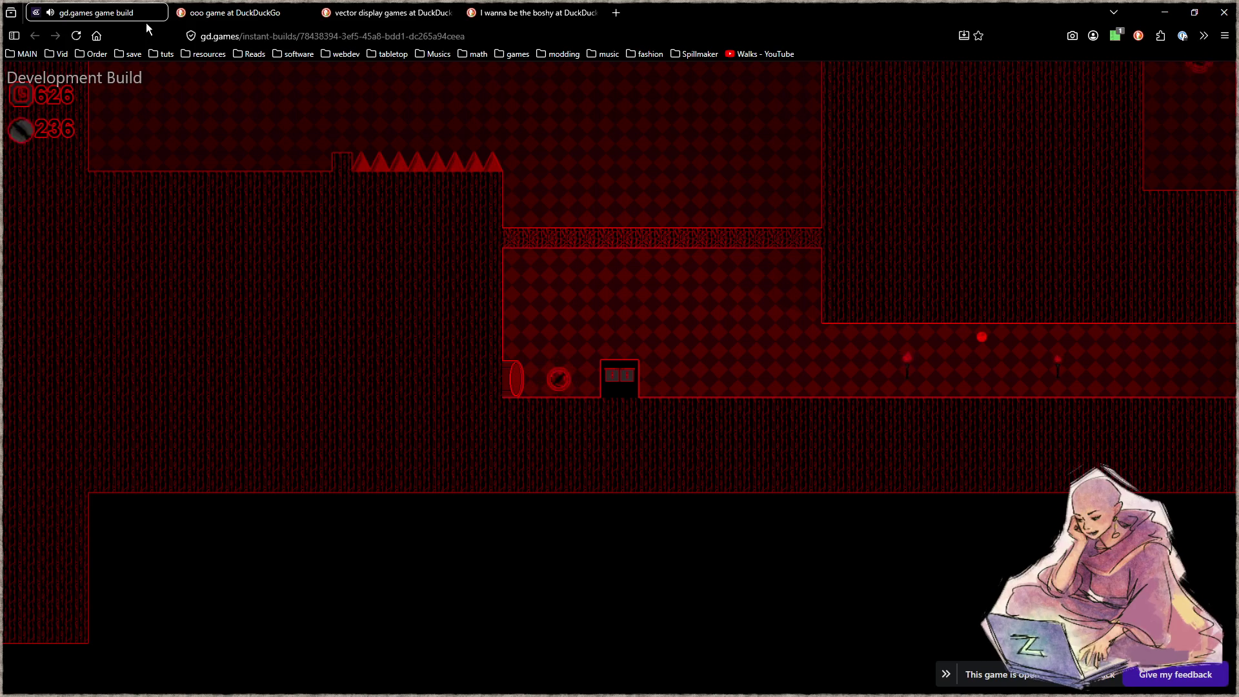
Close the three DuckDuckGo search tabs for ooo game, vector display games, and I wanna be the boshy.
middle_click(256, 13)
middle_click(256, 13)
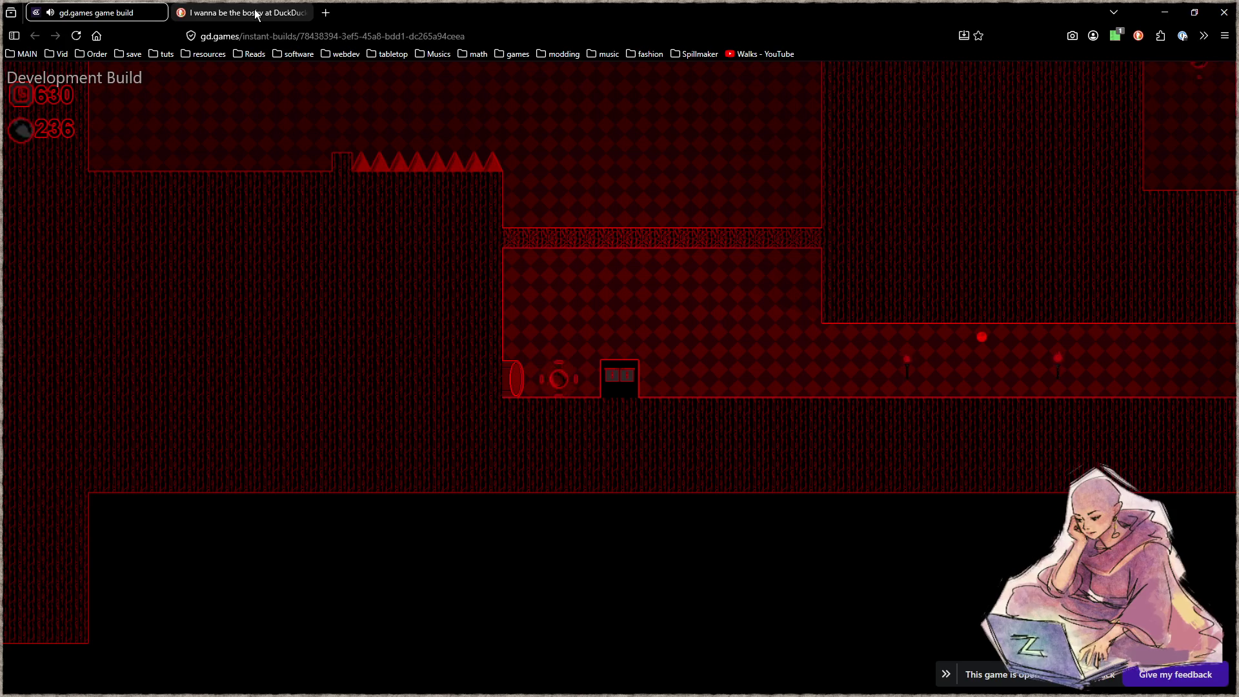
middle_click(256, 13)
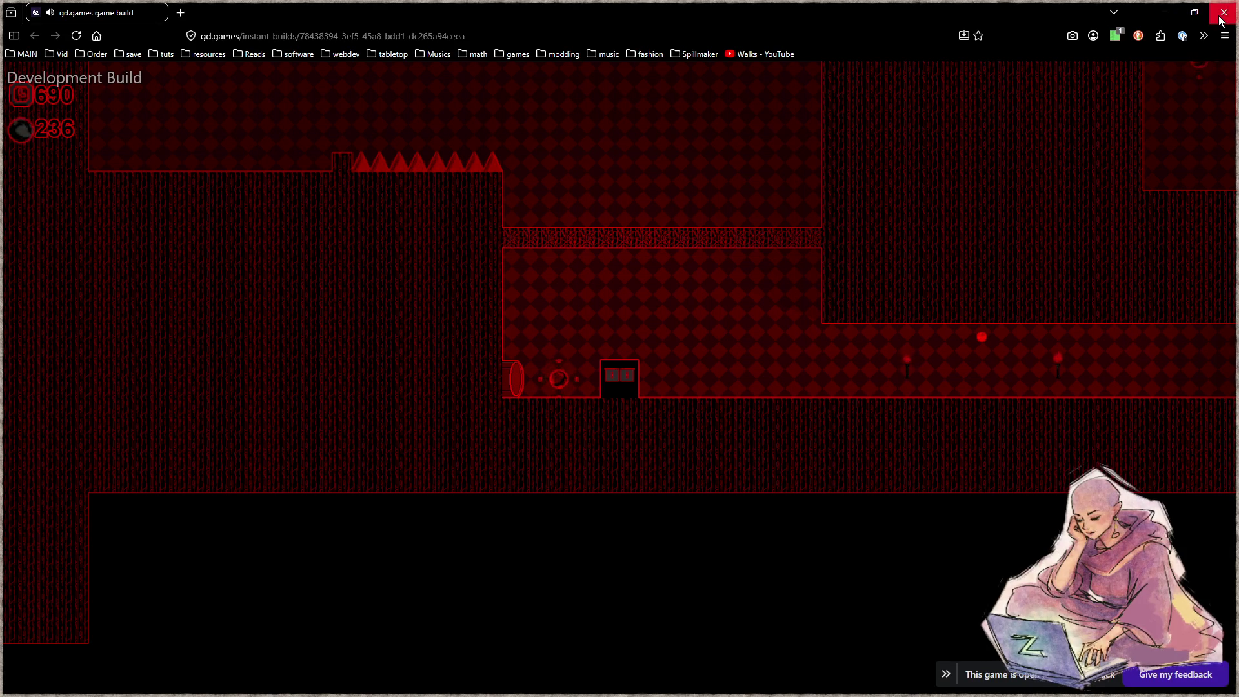
Close the game build tab and the final blank tab, shutting Firefox.
left_click(57, 53)
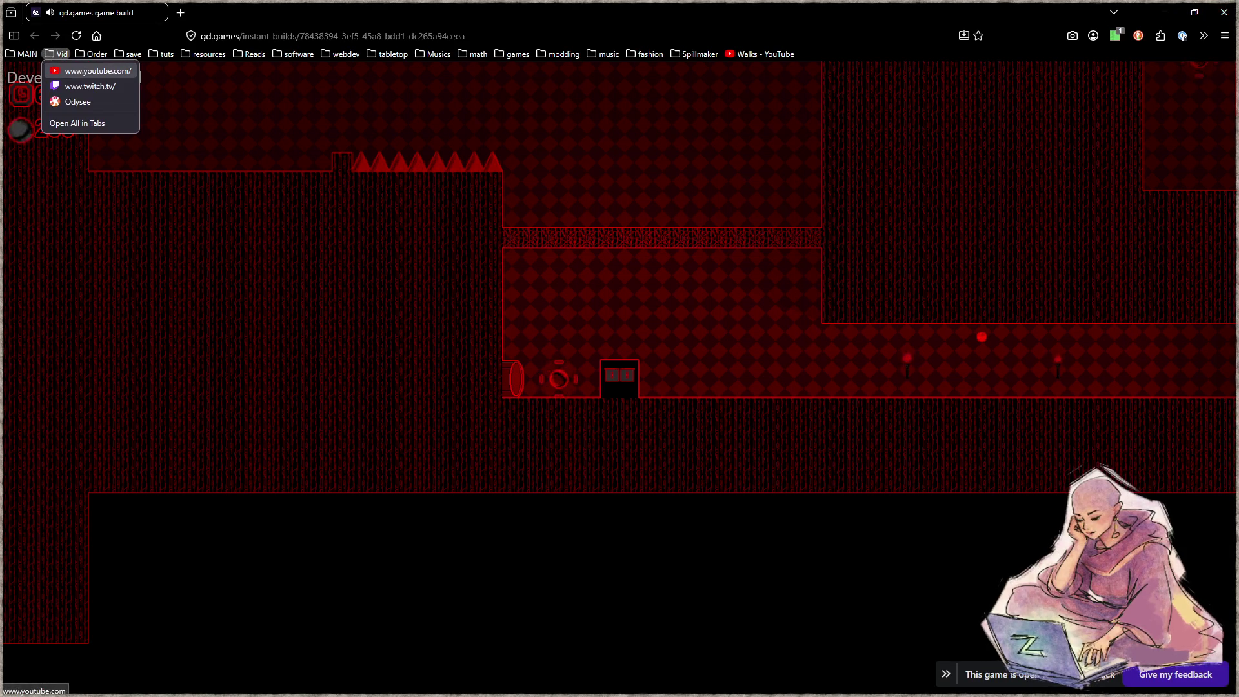
left_click(134, 7)
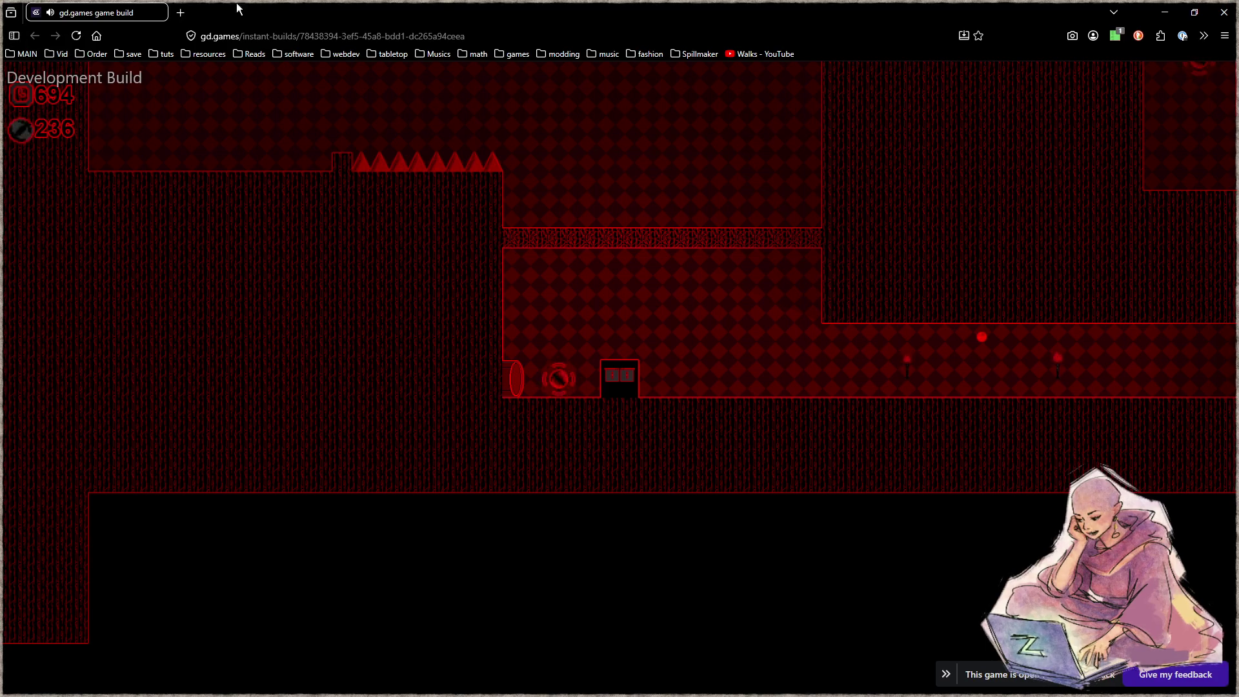
key("ctrl+t")
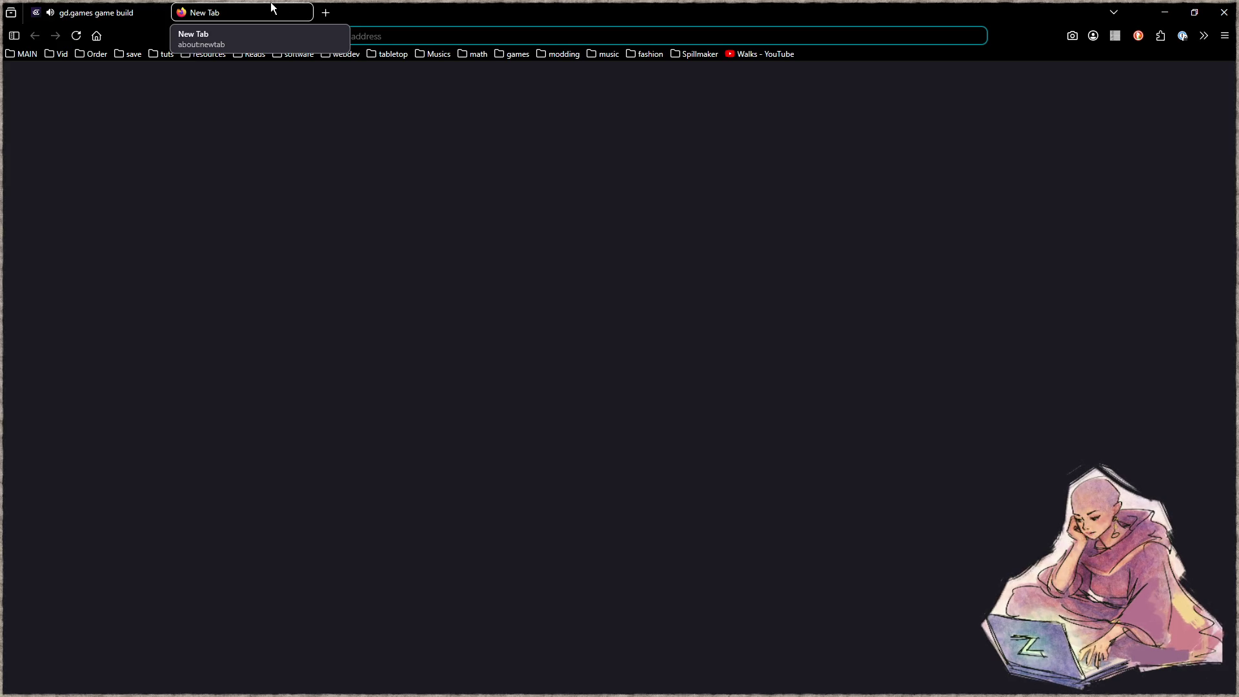
middle_click(134, 13)
middle_click(134, 13)
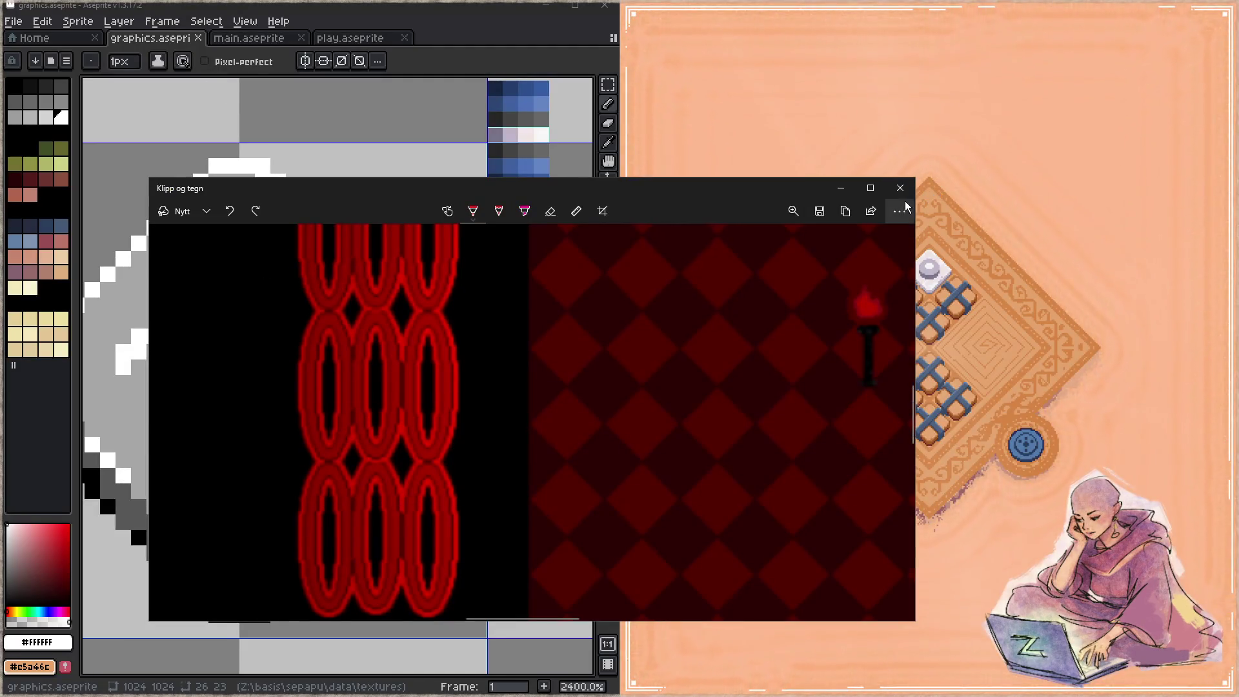
Close the Snip & Sketch window and bring Aseprite and the running puzzle game into view.
left_click(900, 188)
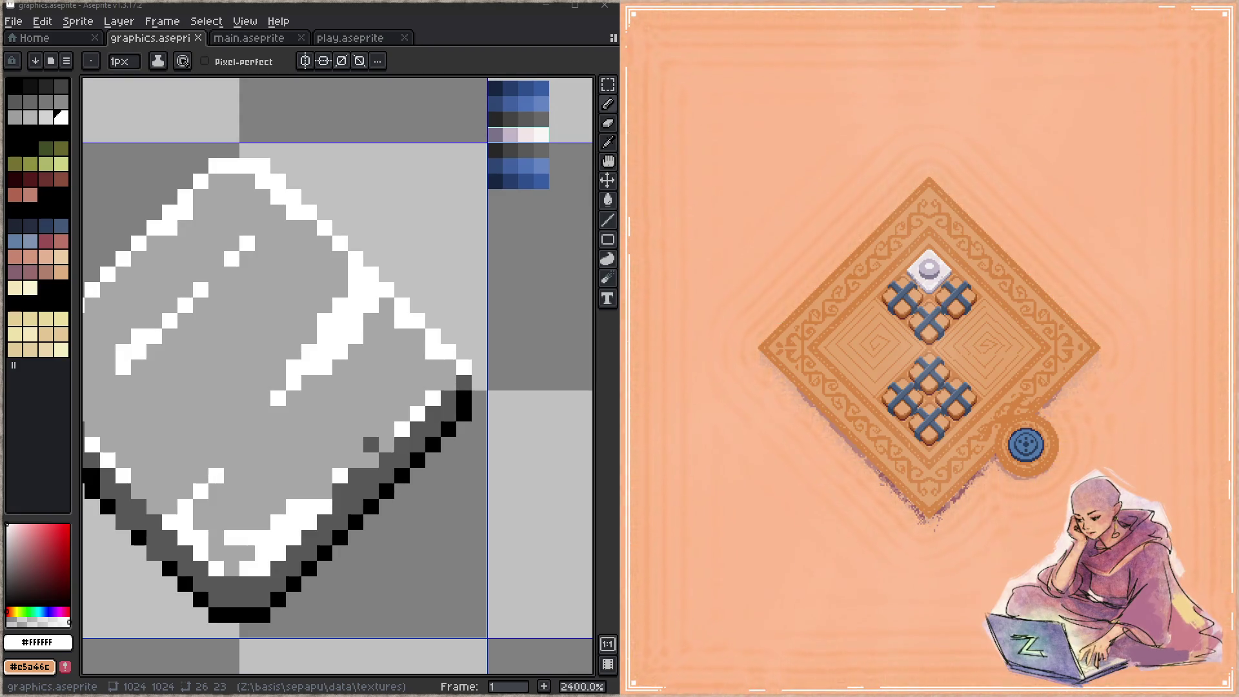
key("alt+Tab")
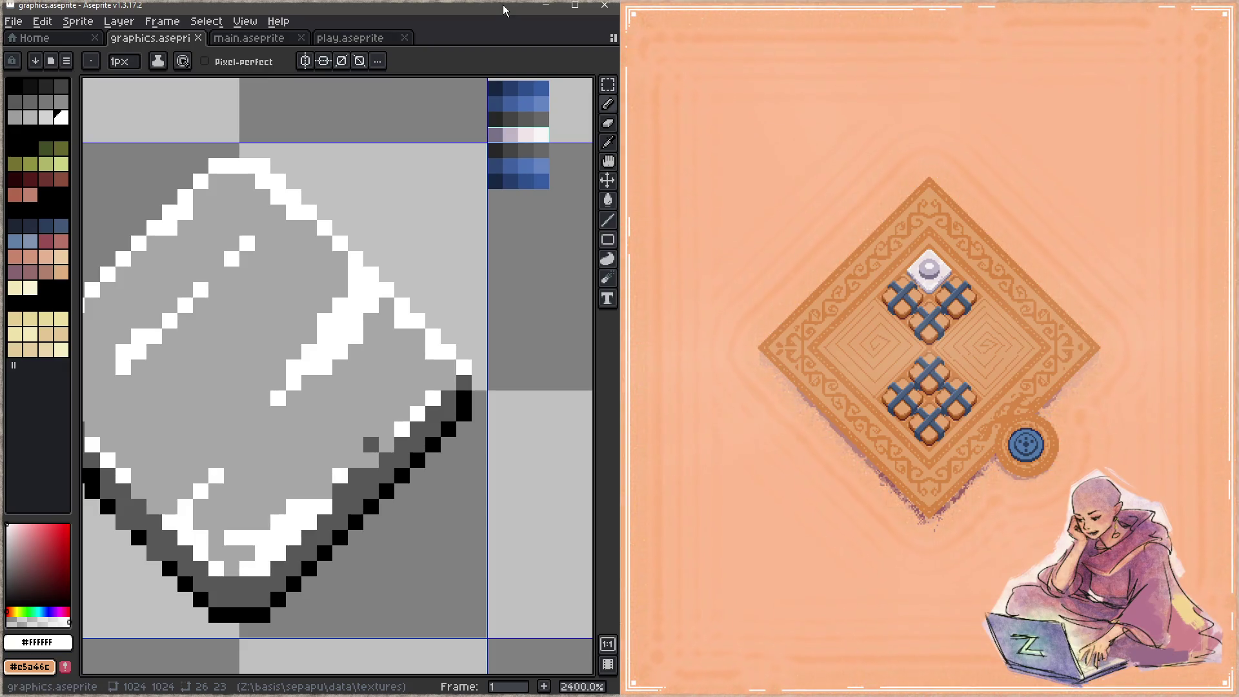
left_click(774, 380)
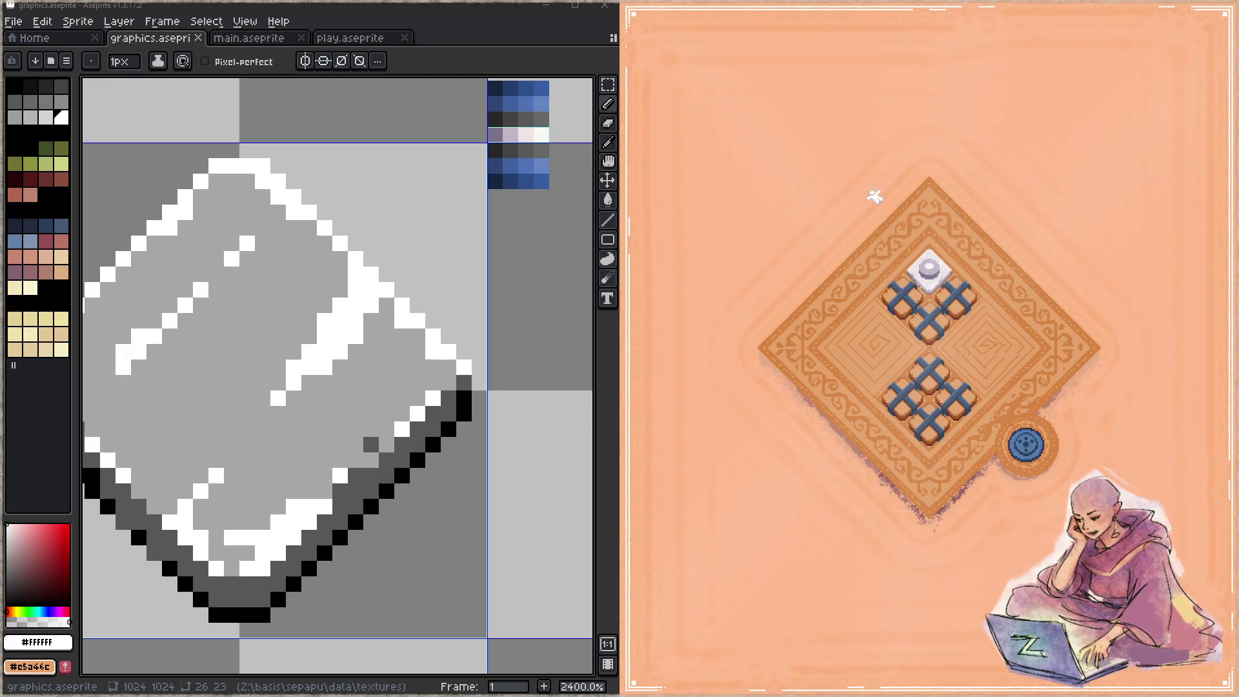
scroll(476, 404, "down", 9)
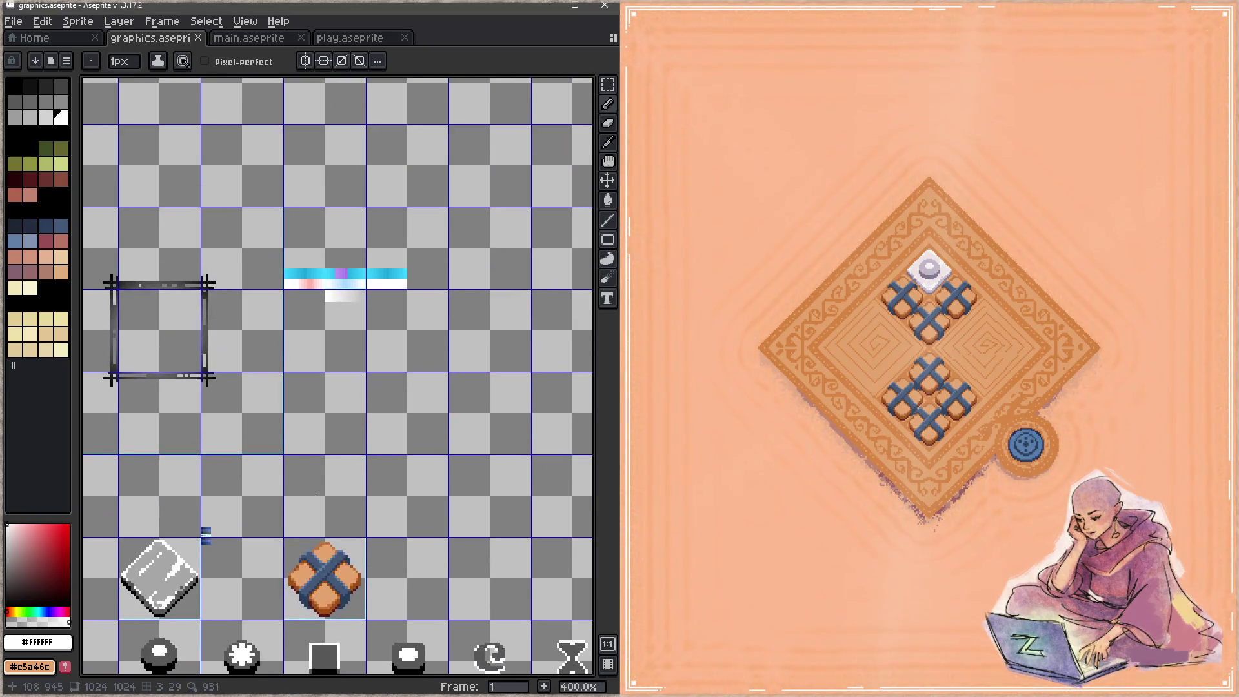
Sample the cross tile's dark orange edge and dark maroon shadow colours as the working pair.
scroll(475, 403, "up", 2)
scroll(340, 491, "down", 3)
scroll(340, 490, "up", 1)
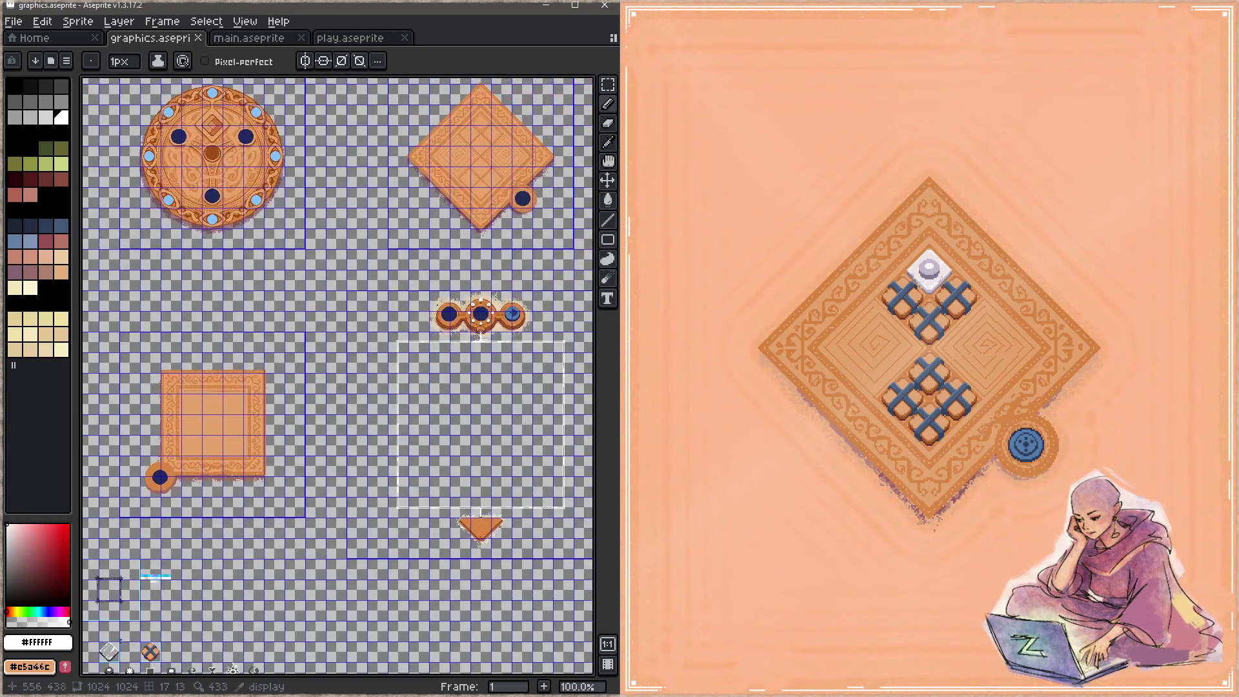
scroll(340, 491, "up", 4)
scroll(298, 346, "down", 5)
scroll(299, 346, "up", 2)
scroll(340, 413, "up", 5)
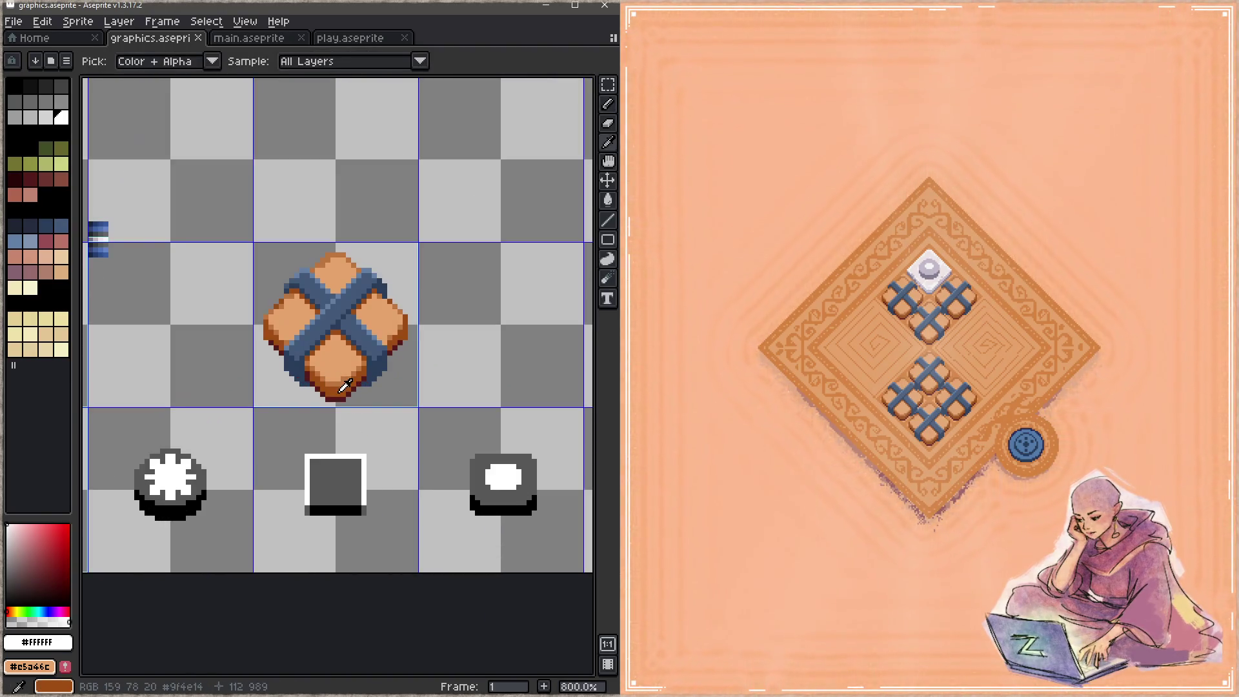
left_click(344, 386, "alt")
key("x")
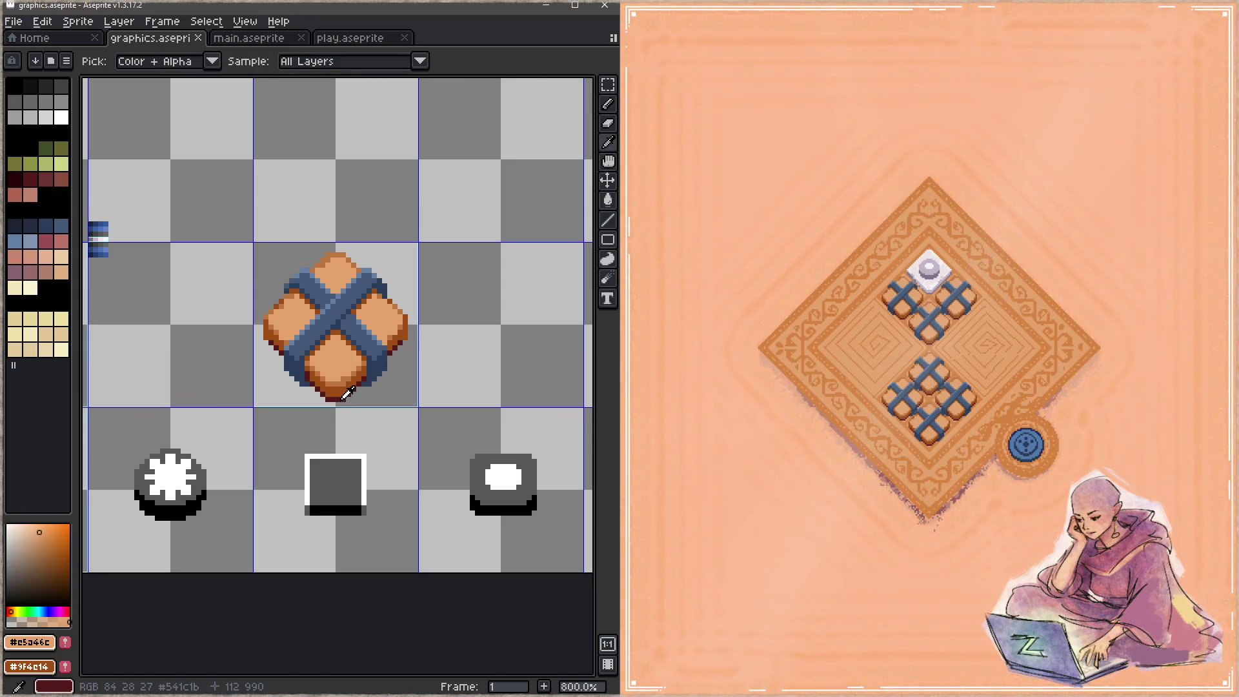
left_click(346, 394, "alt")
scroll(361, 348, "down", 7)
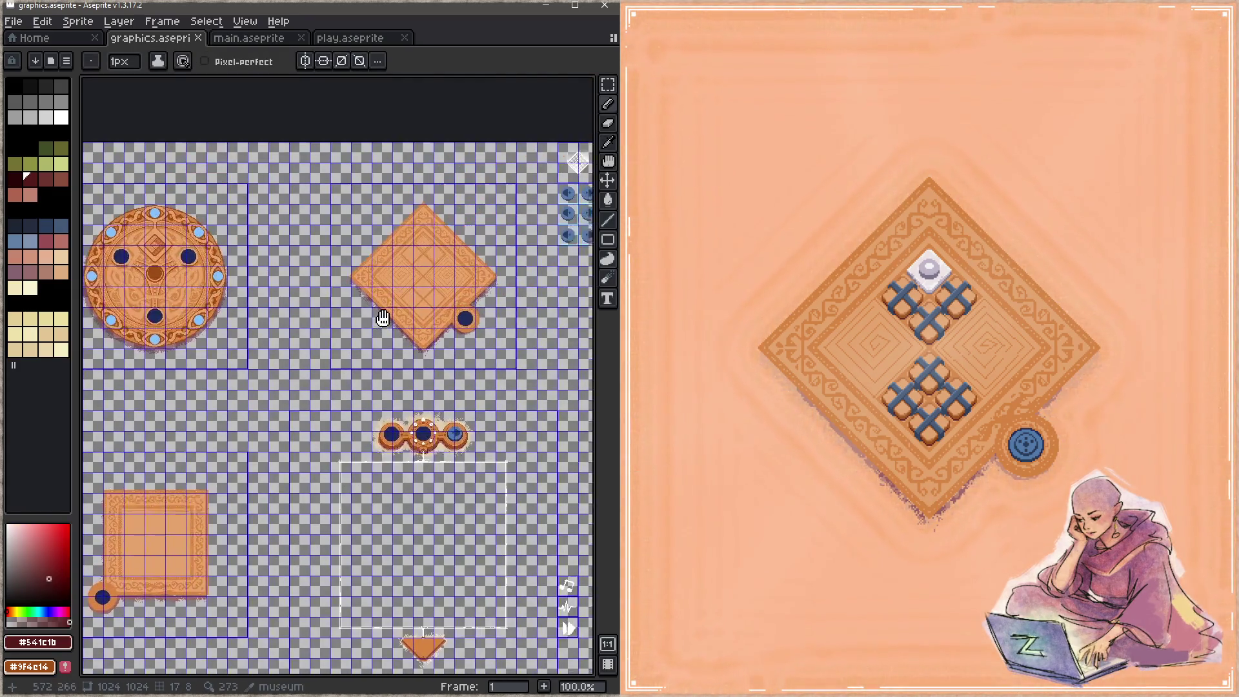
scroll(431, 341, "up", 5)
key("x")
Undo a stray diagonal pencil line, save graphics.aseprite, and zoom out to 50% across the sheet.
mouse_move(320, 469)
left_mouse_down()
mouse_move(585, 247)
mouse_move(258, 455)
left_mouse_up()
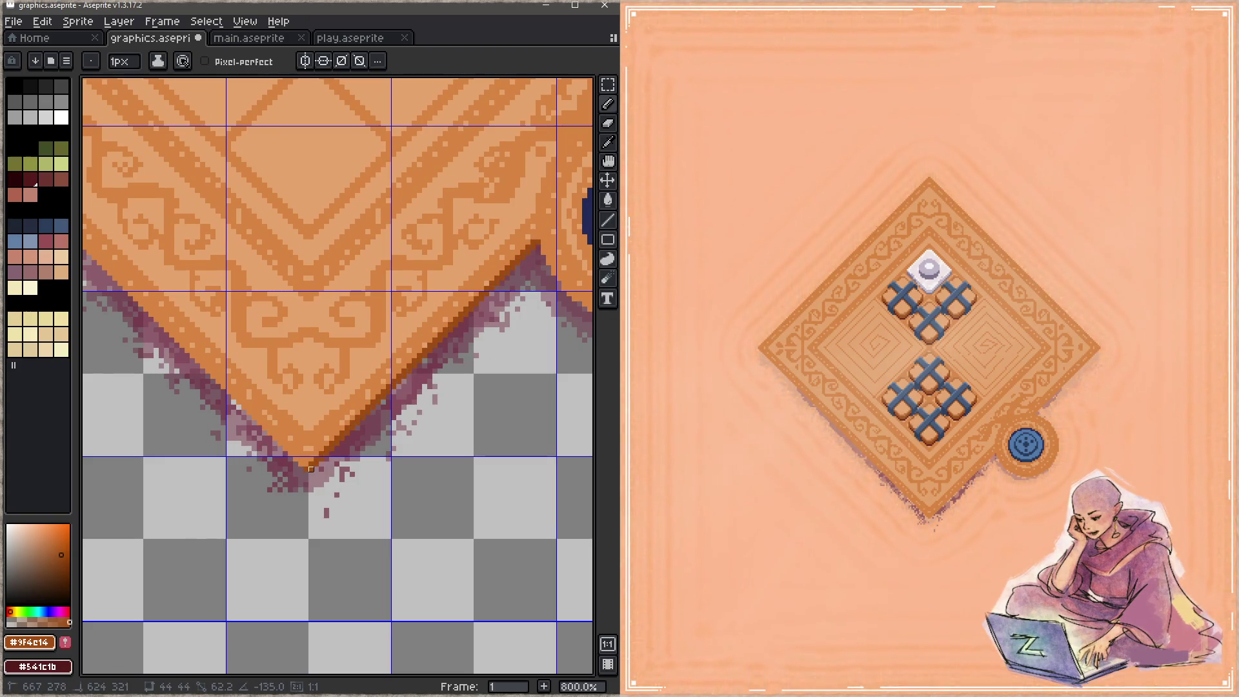
key("ctrl+z")
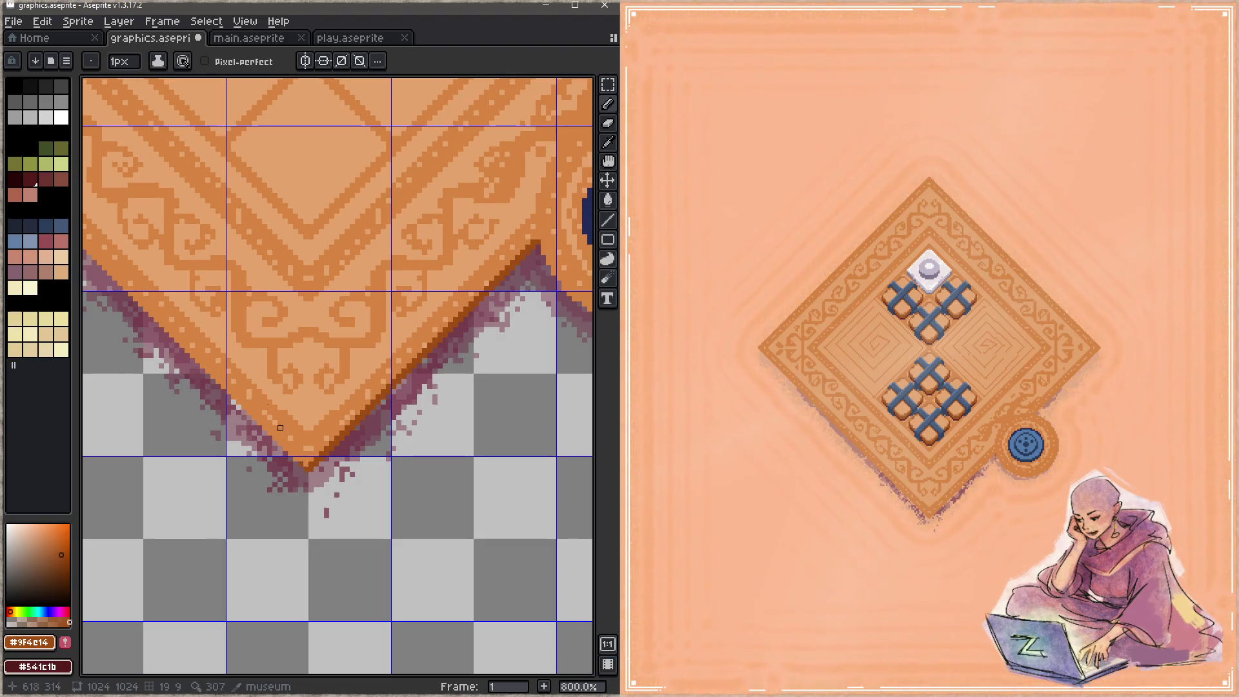
scroll(548, 443, "up", 5)
scroll(548, 443, "left", 5)
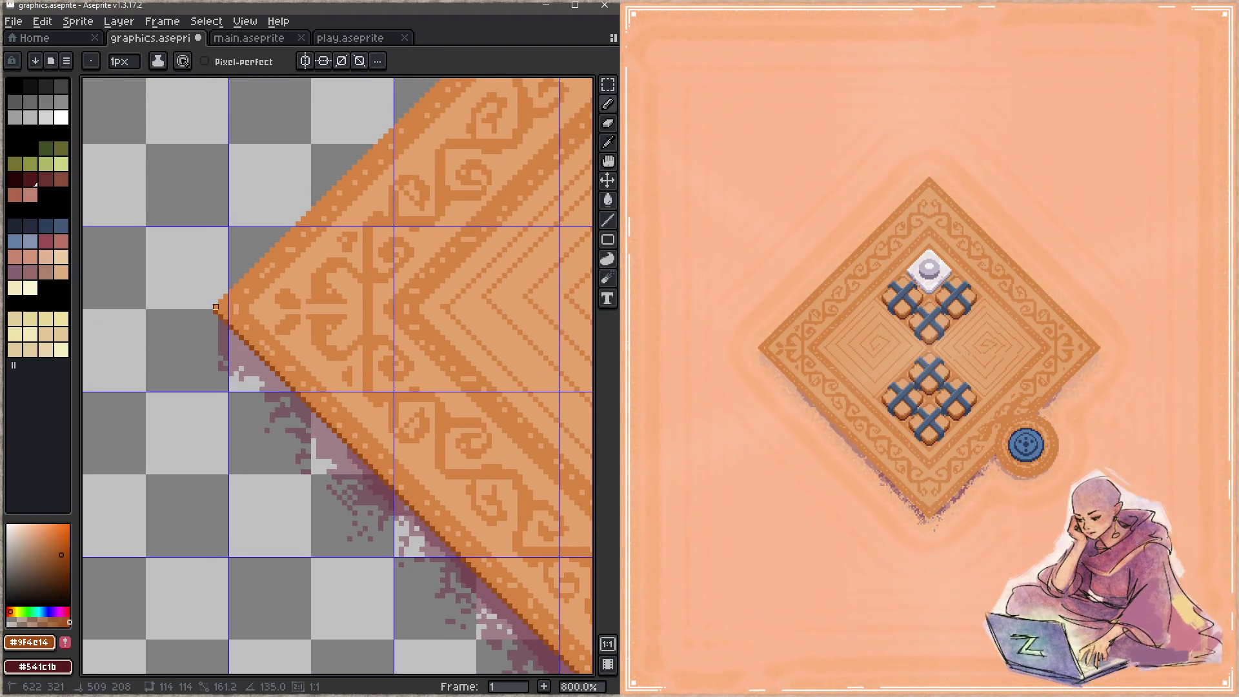
scroll(234, 249, "down", 5)
scroll(233, 249, "right", 5)
scroll(234, 249, "down", 5)
scroll(234, 248, "right", 5)
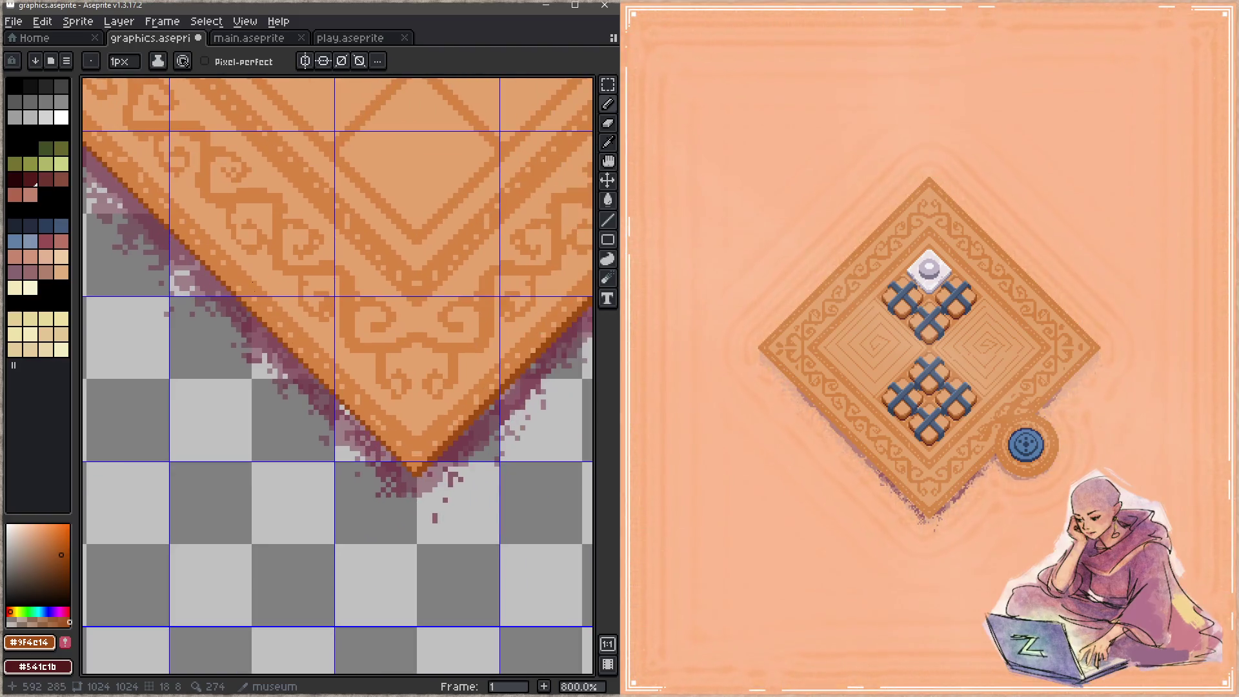
key("ctrl+s")
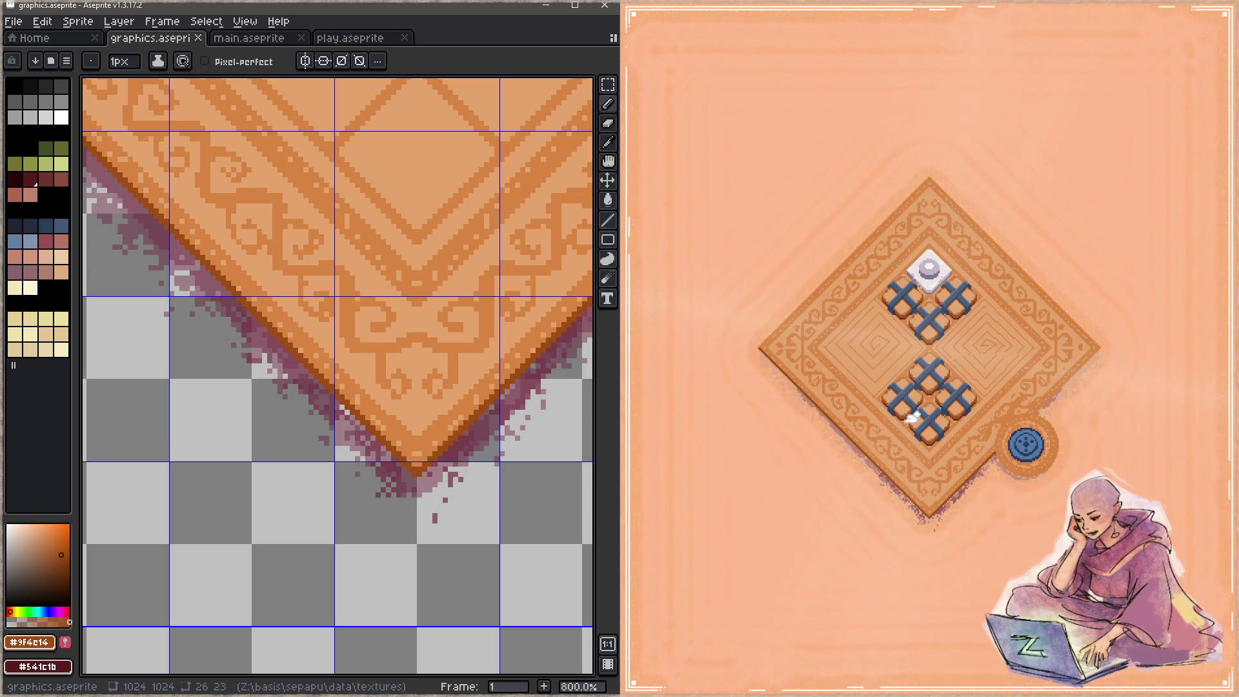
scroll(449, 402, "down", 1)
scroll(450, 402, "down", 6)
left_click_drag(442, 421, 484, 296)
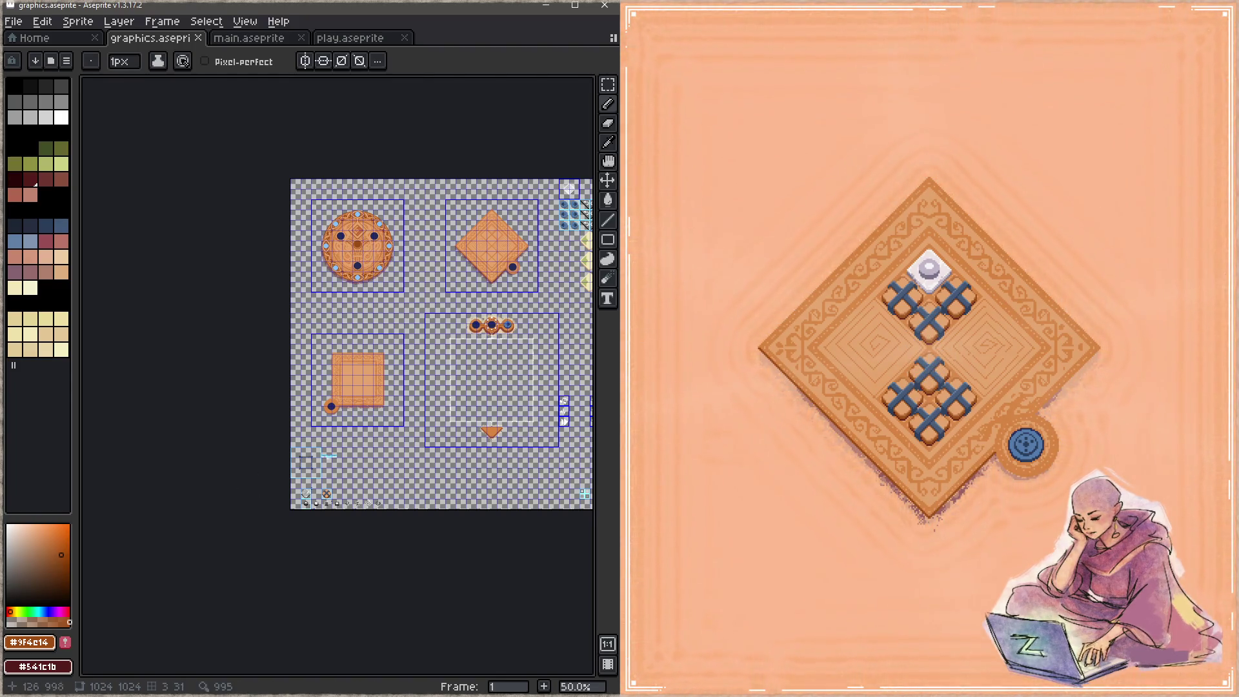
Zoom in and pan over to the relic icons on the sprite sheet.
scroll(331, 507, "up", 4)
scroll(321, 485, "up", 2)
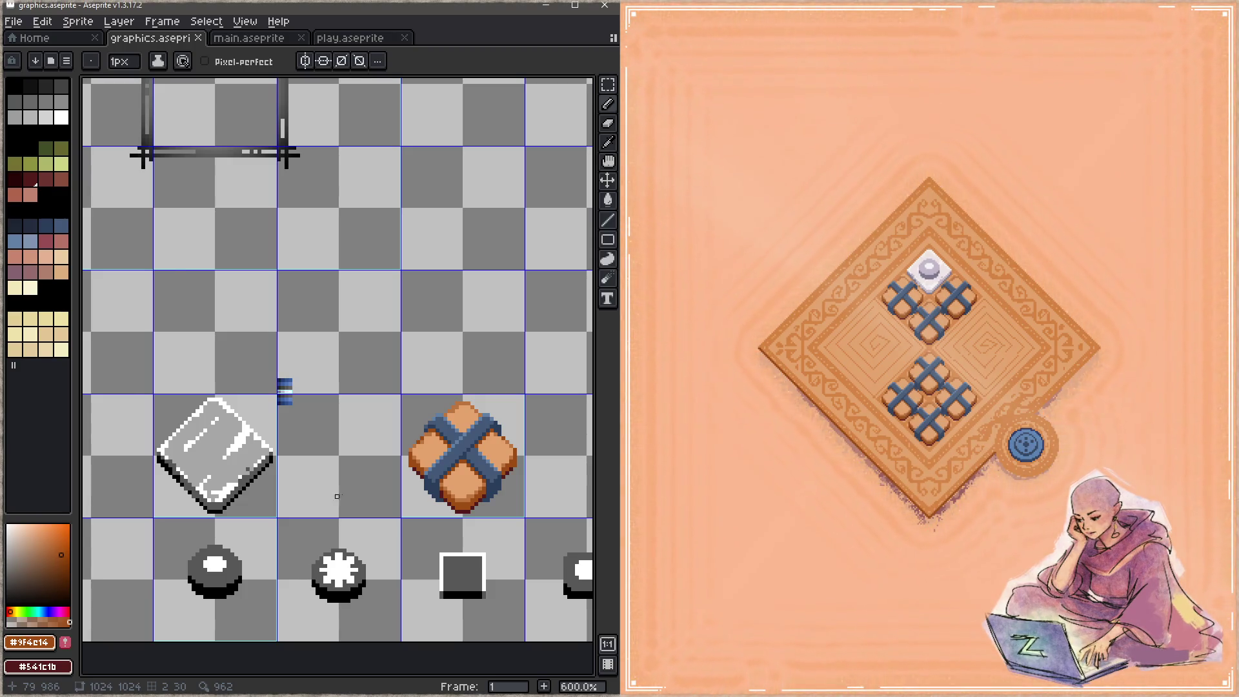
scroll(285, 493, "up", 1)
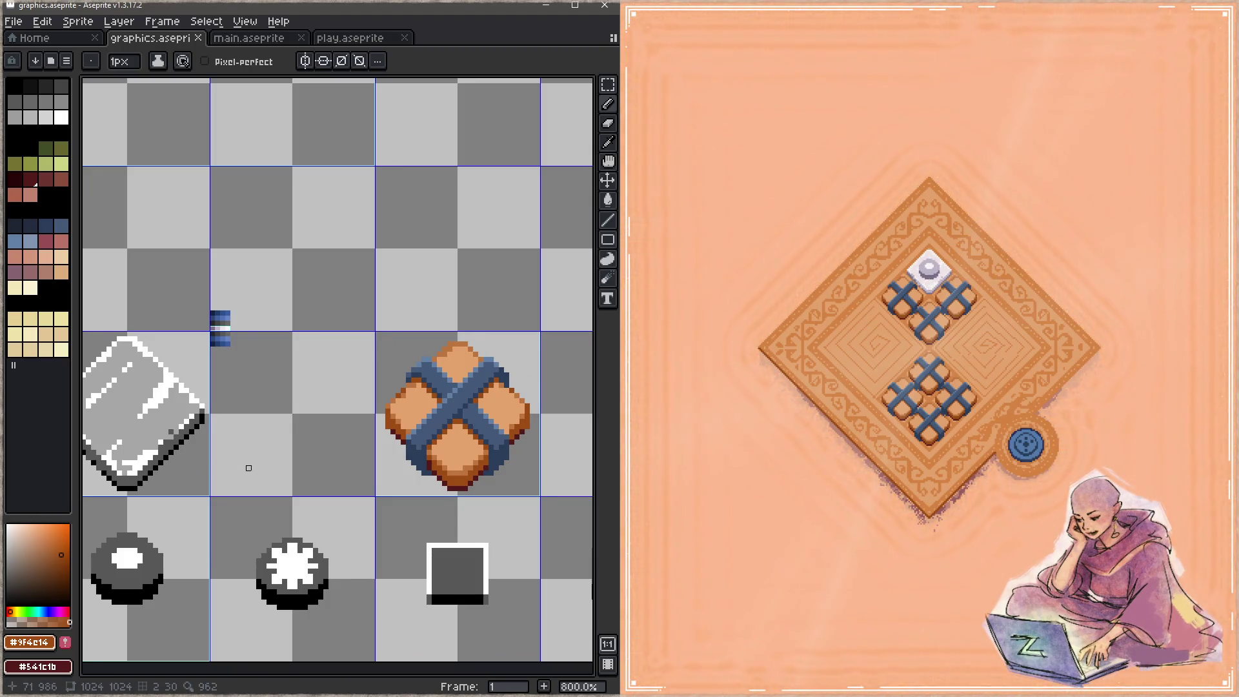
scroll(248, 468, "up", 1)
left_click_drag(312, 451, 396, 434)
scroll(395, 435, "up", 2)
mouse_move(439, 485)
left_mouse_down()
mouse_move(229, 485)
mouse_move(78, 464)
mouse_move(464, 461)
left_mouse_up()
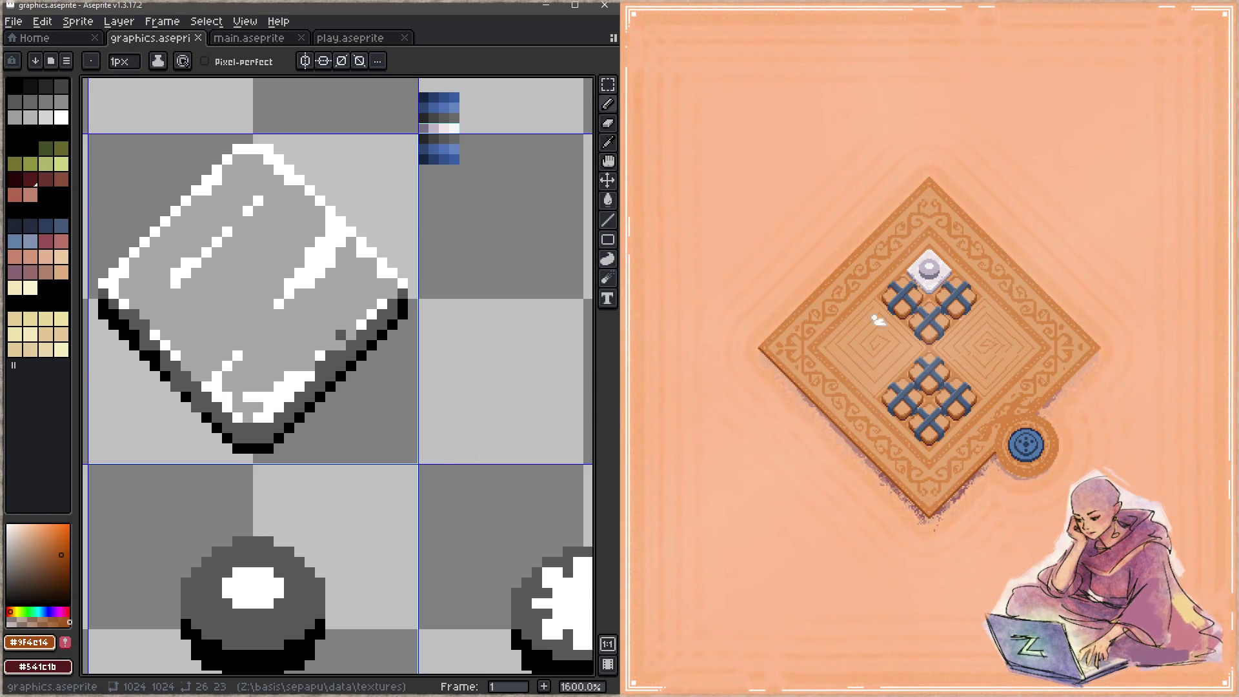
scroll(419, 462, "down", 3)
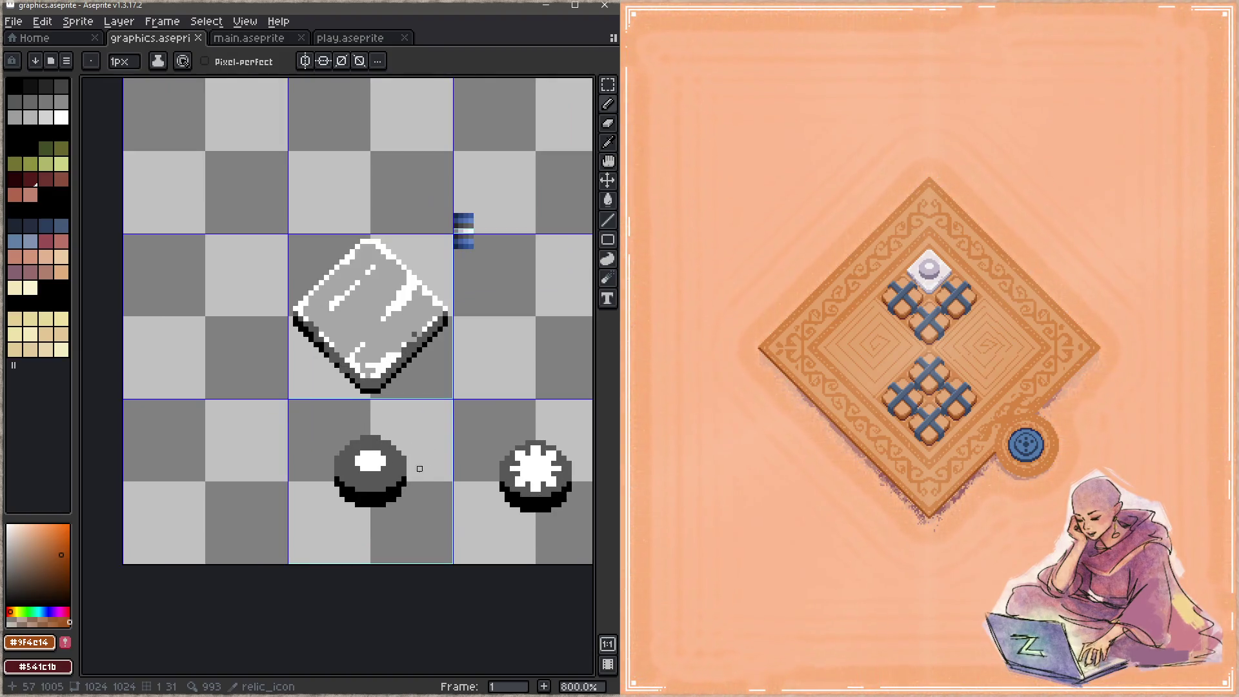
Marquee-select the round sprite, move it left and slightly down, and save graphics.aseprite.
key("m")
left_click_drag(429, 421, 269, 558)
mouse_move(401, 506)
left_mouse_down()
mouse_move(337, 531)
mouse_move(256, 523)
left_mouse_up()
scroll(257, 522, "up", 1)
key("ctrl+s")
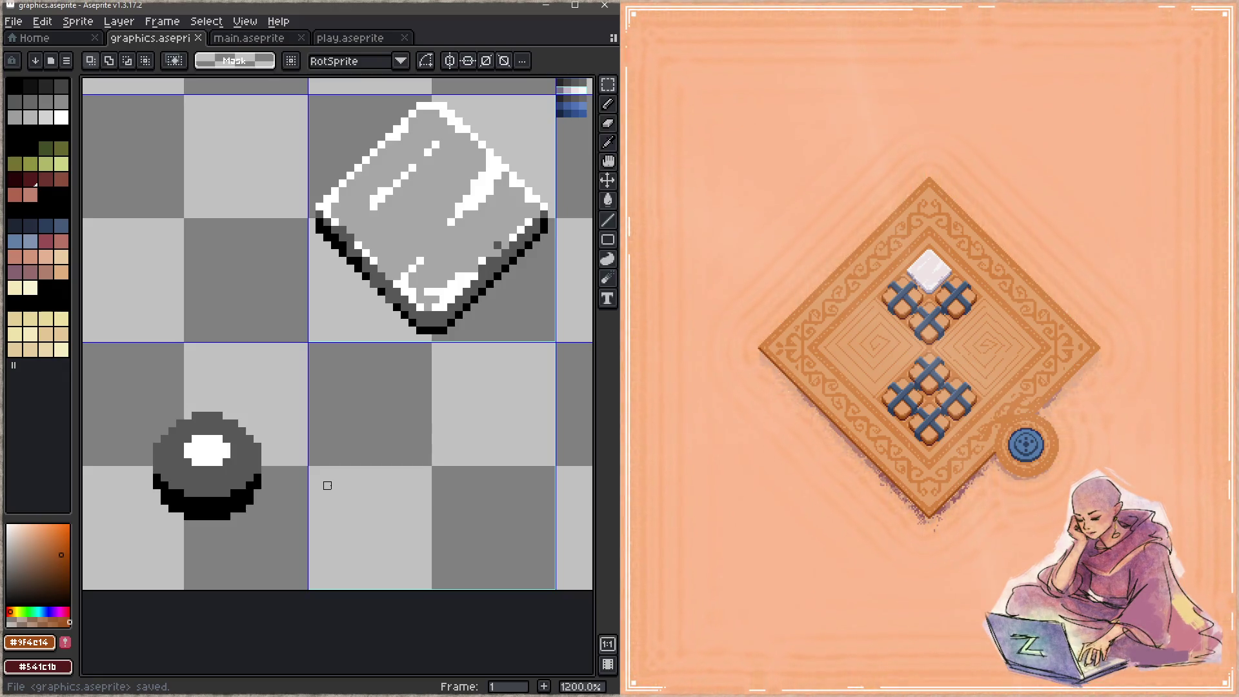
Undo the round sprite's move, paint the relic's inner white streaks light grey, and save.
key("ctrl+z")
key("ctrl+z")
scroll(456, 338, "up", 2)
key("b")
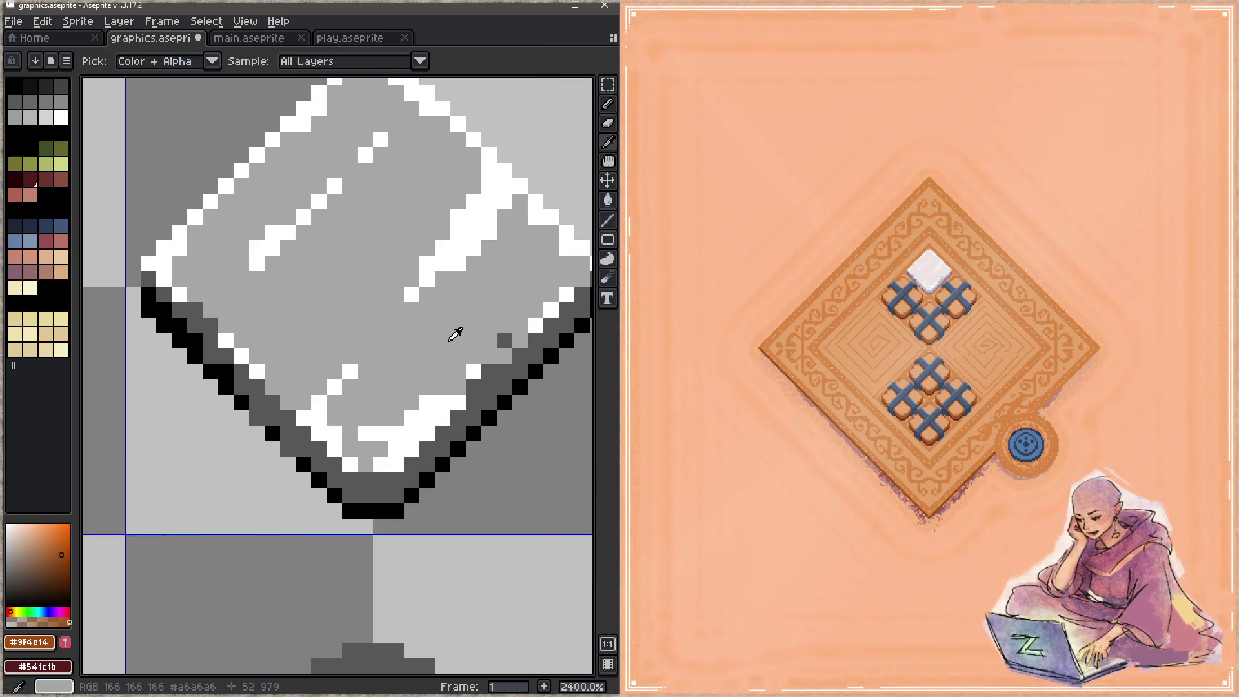
left_click(442, 278, "alt")
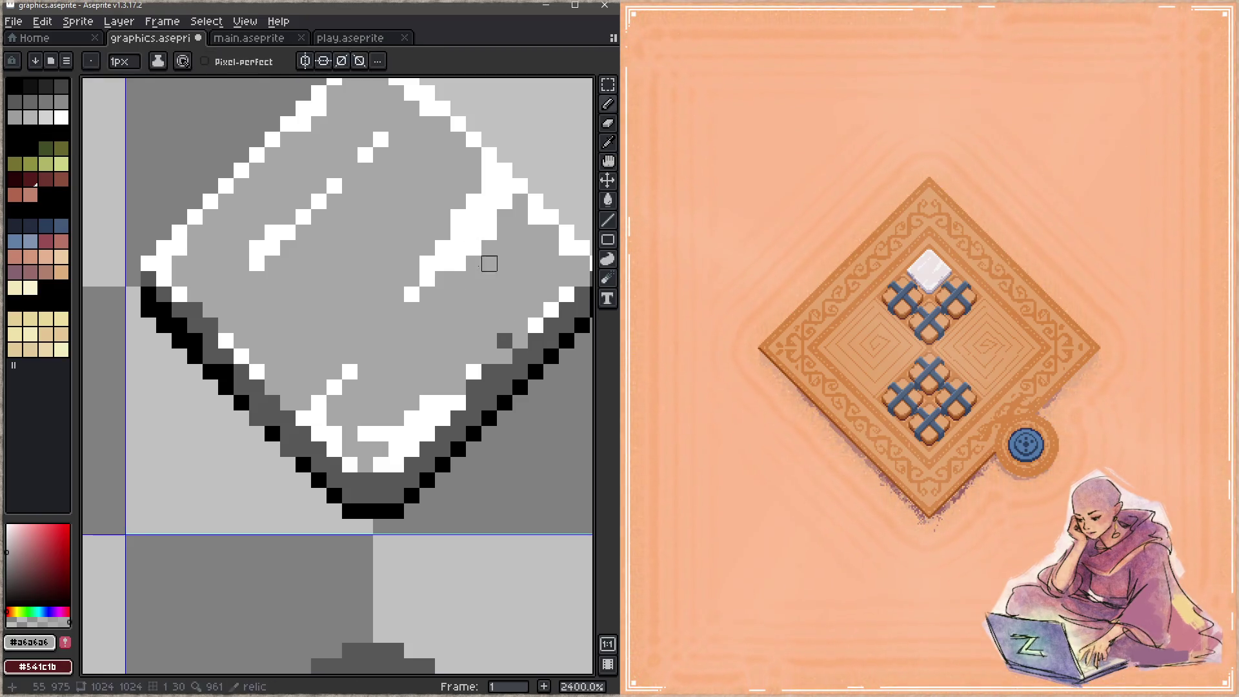
mouse_move(489, 248)
left_mouse_down()
mouse_move(484, 185)
mouse_move(504, 213)
mouse_move(473, 185)
mouse_move(412, 279)
mouse_move(346, 186)
mouse_move(318, 185)
mouse_move(271, 293)
mouse_move(442, 232)
left_mouse_up()
mouse_move(365, 356)
left_mouse_down()
mouse_move(318, 403)
mouse_move(271, 387)
mouse_move(335, 387)
mouse_move(303, 404)
left_mouse_up()
left_click(329, 413, "alt")
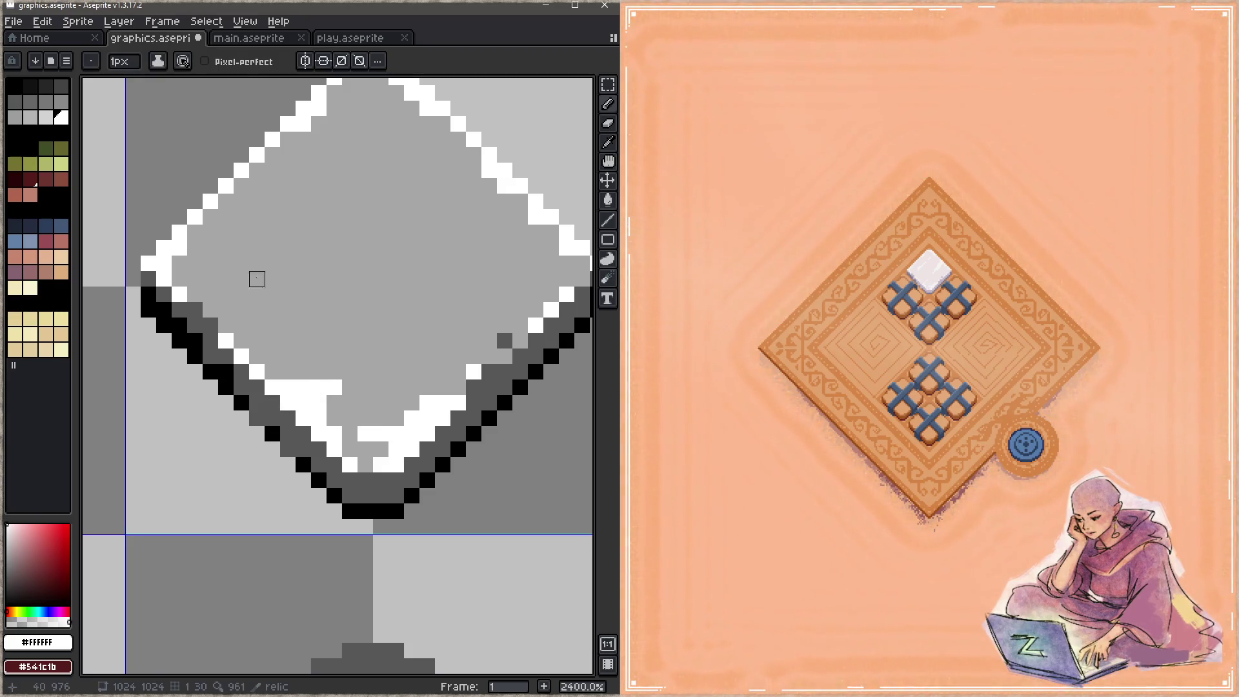
key("ctrl+s")
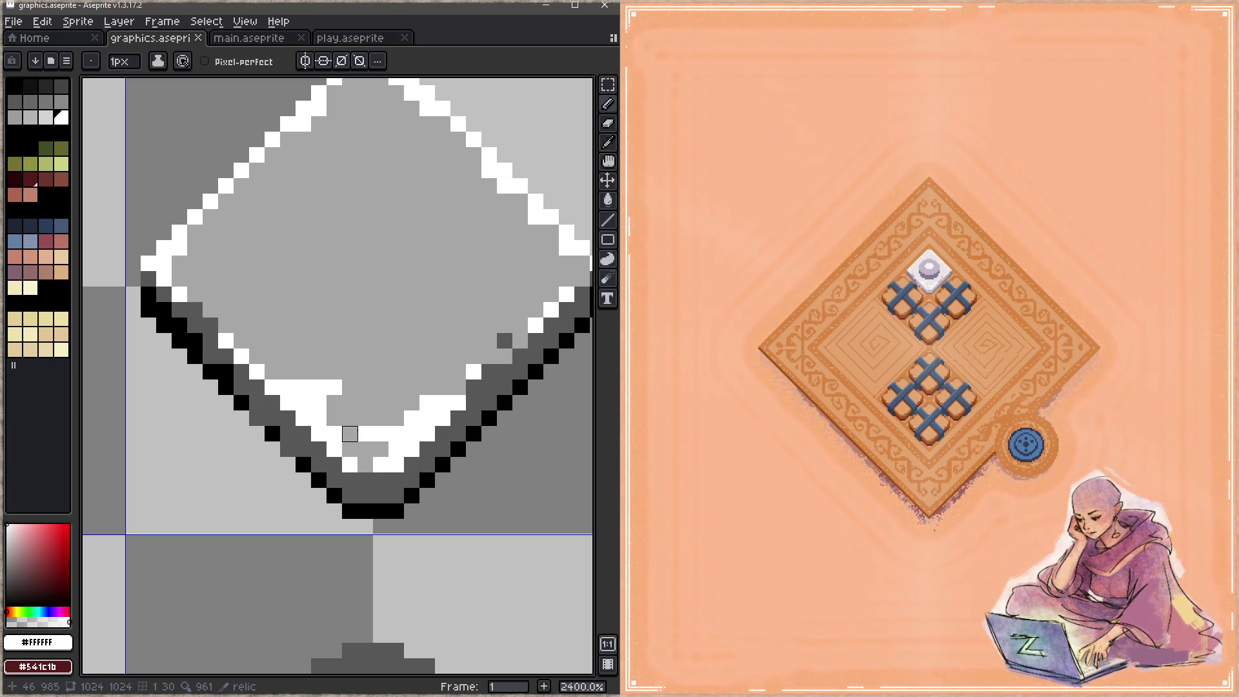
Fill the round sprite's white centre with black sampled from the relic's outline and save.
key("z")
scroll(426, 387, "down", 5)
scroll(418, 386, "up", 3)
key("i")
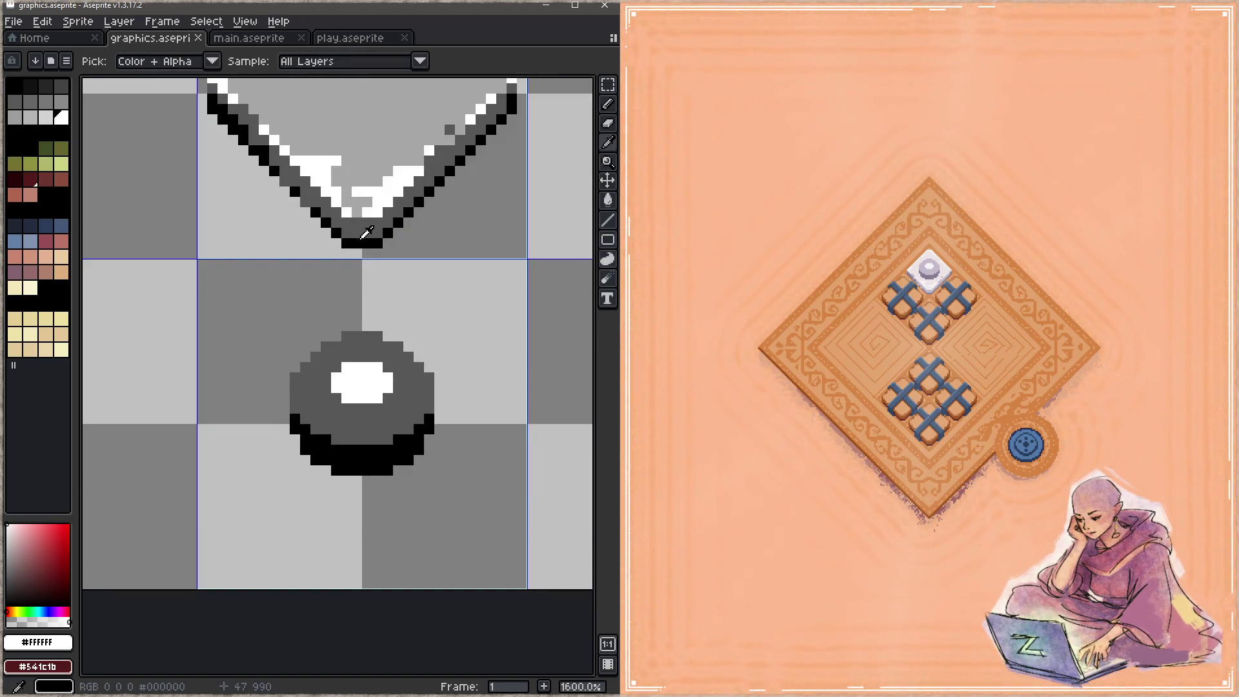
left_click(378, 452)
key("b")
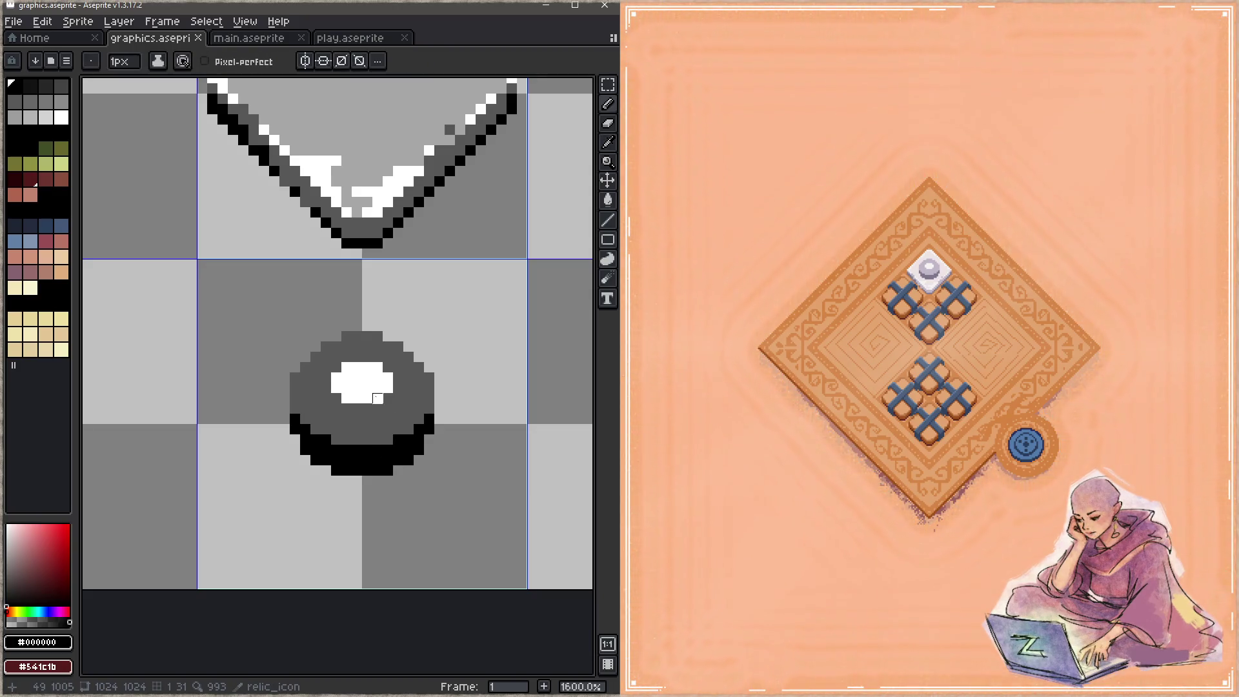
key("g")
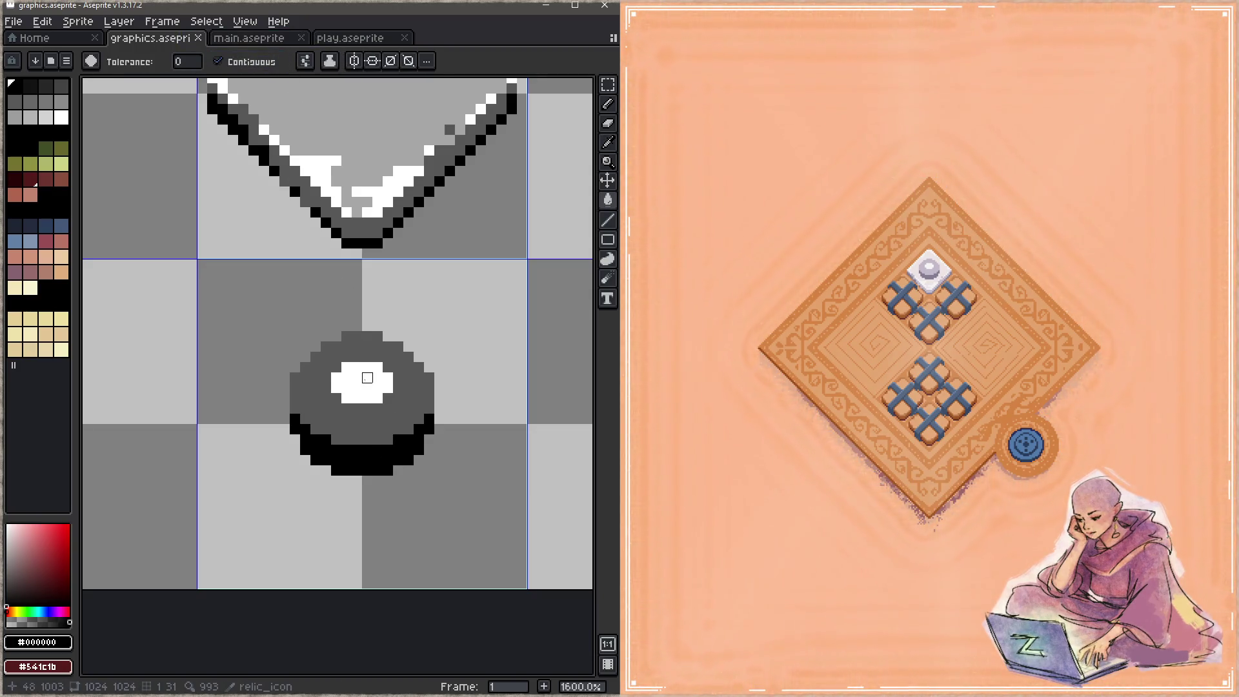
left_click(367, 377)
key("ctrl+s")
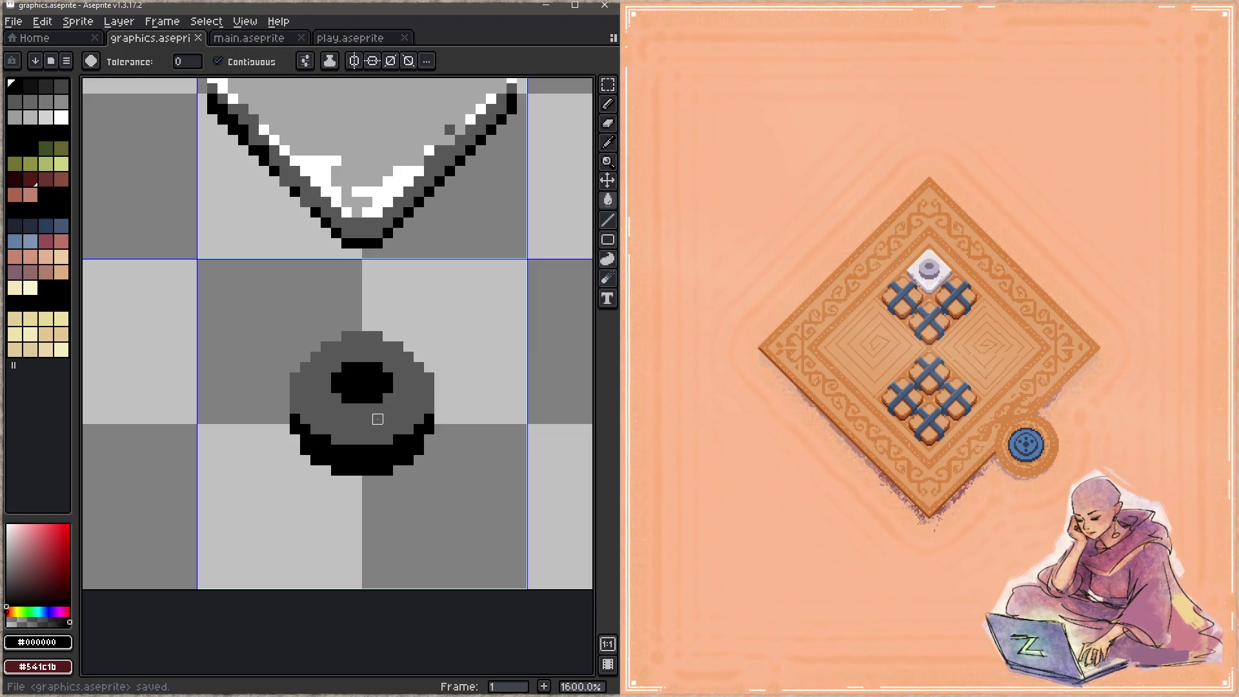
Try a light grey fill on the round sprite's top, then undo both fills and save.
left_click(387, 133, "alt")
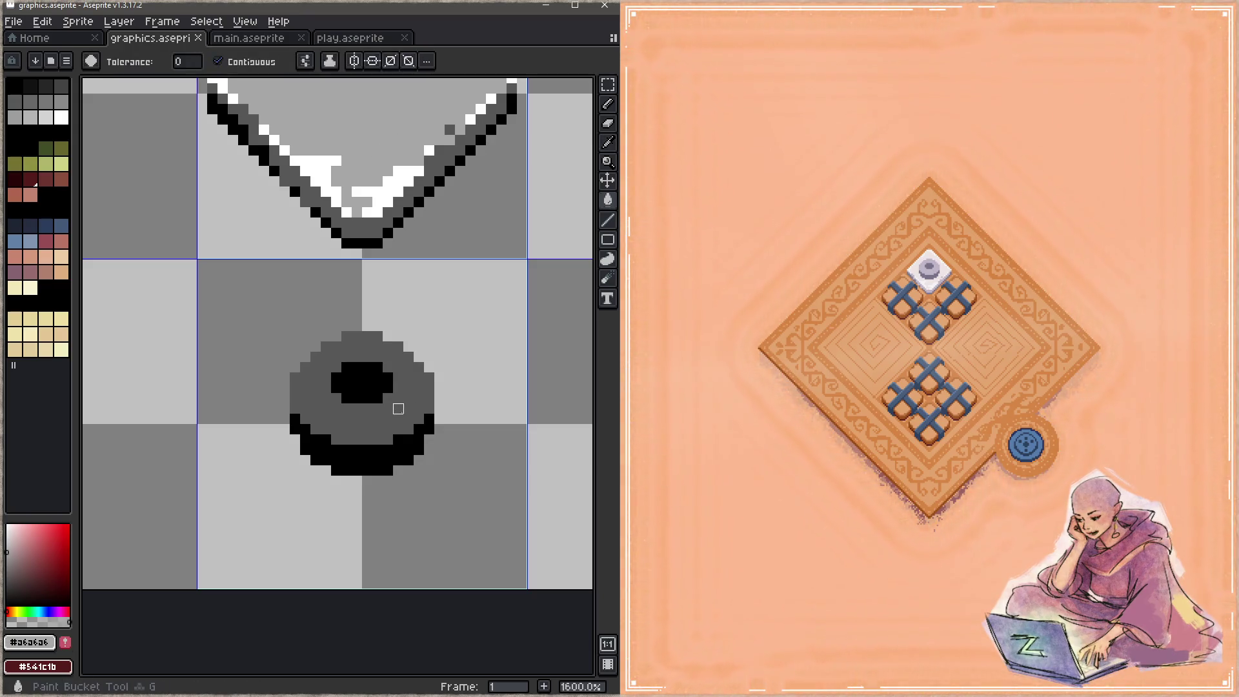
left_click(396, 409)
key("z")
key("ctrl+s")
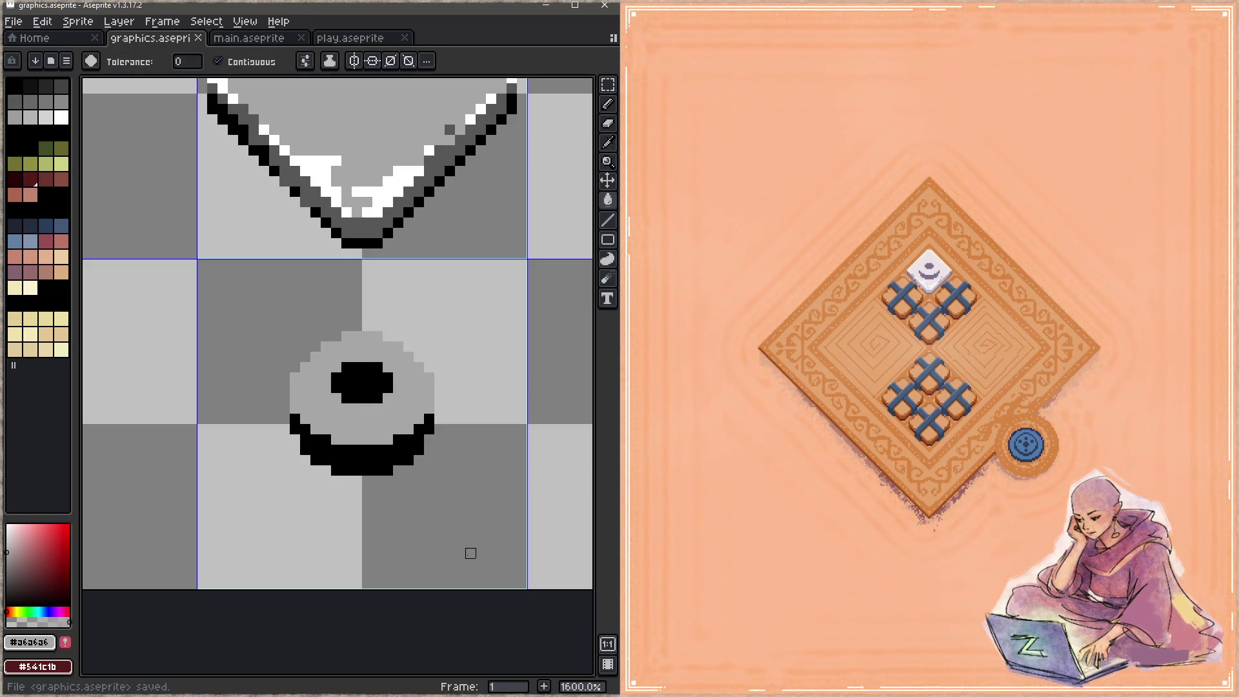
key("ctrl+z")
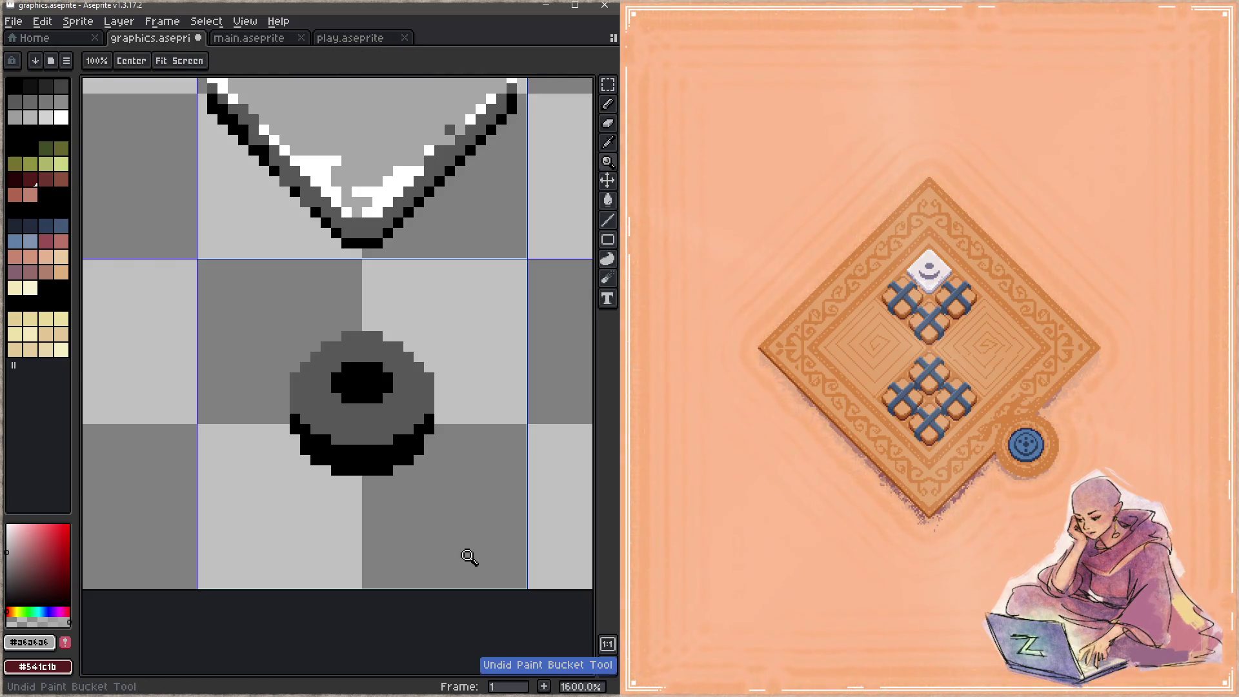
key("ctrl+z")
key("ctrl+s")
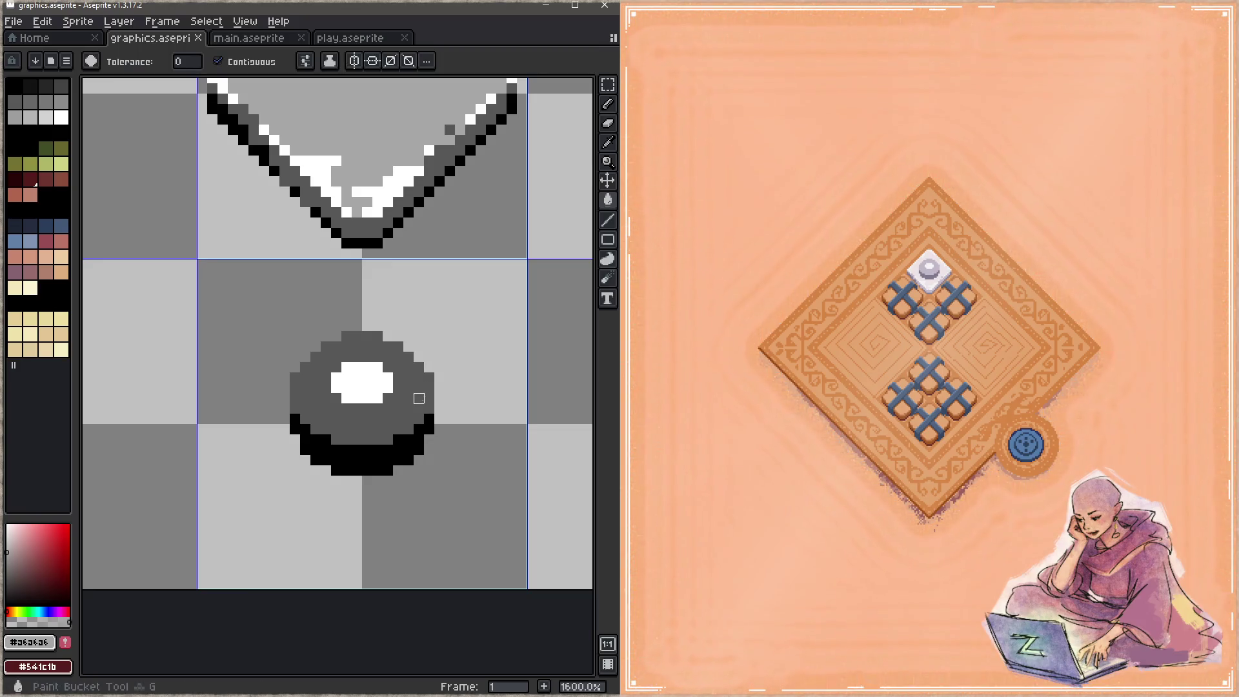
Fill the round sprite's body and draw a thin black outline along its upper-left, top and right.
left_click(420, 393)
left_click(377, 456, "alt")
left_click(295, 377)
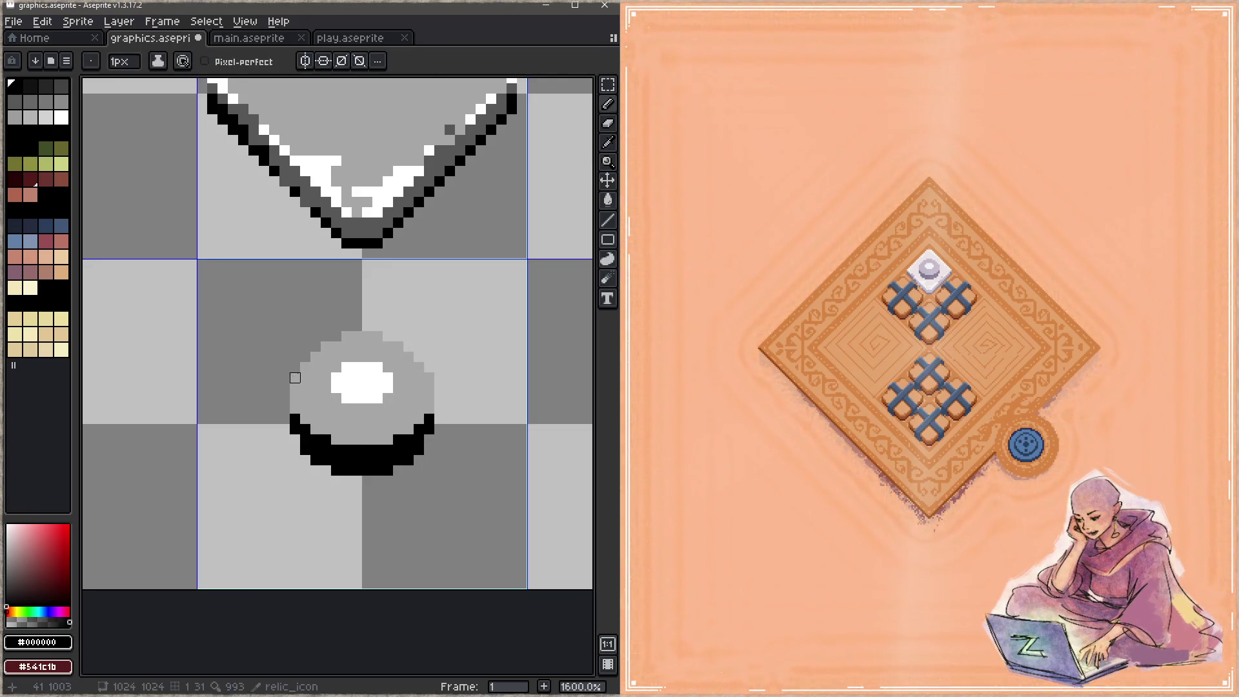
left_click(326, 347, "shift")
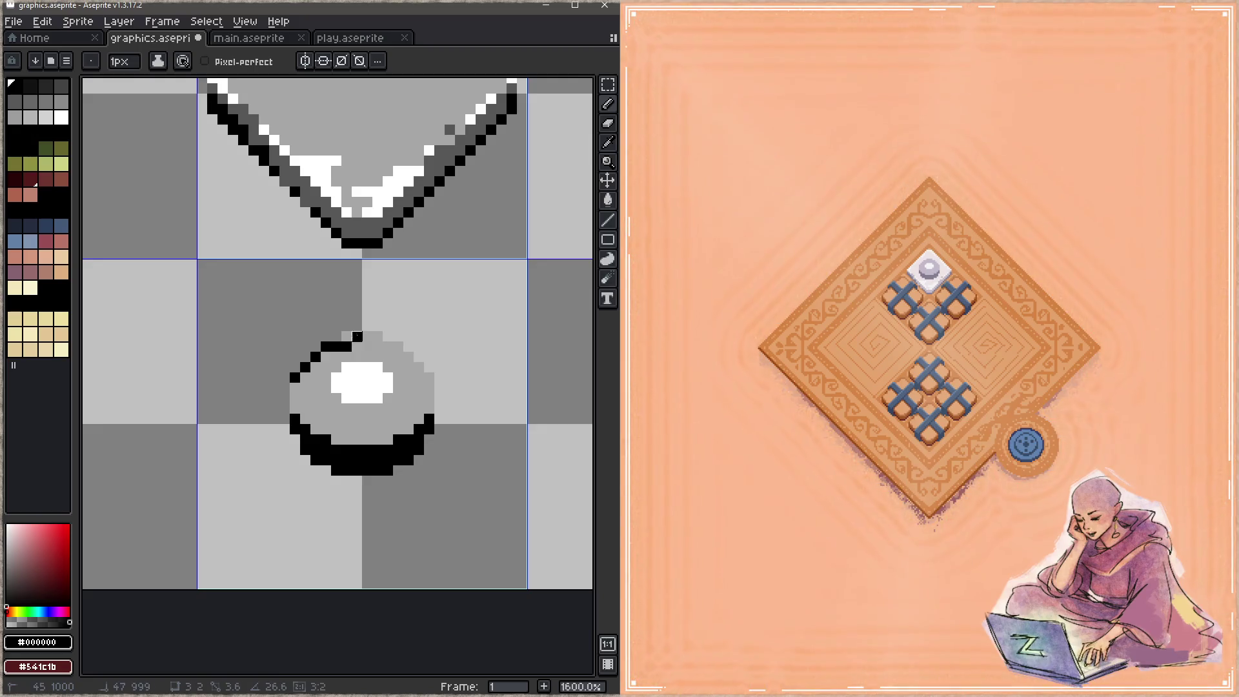
left_click(378, 336, "shift")
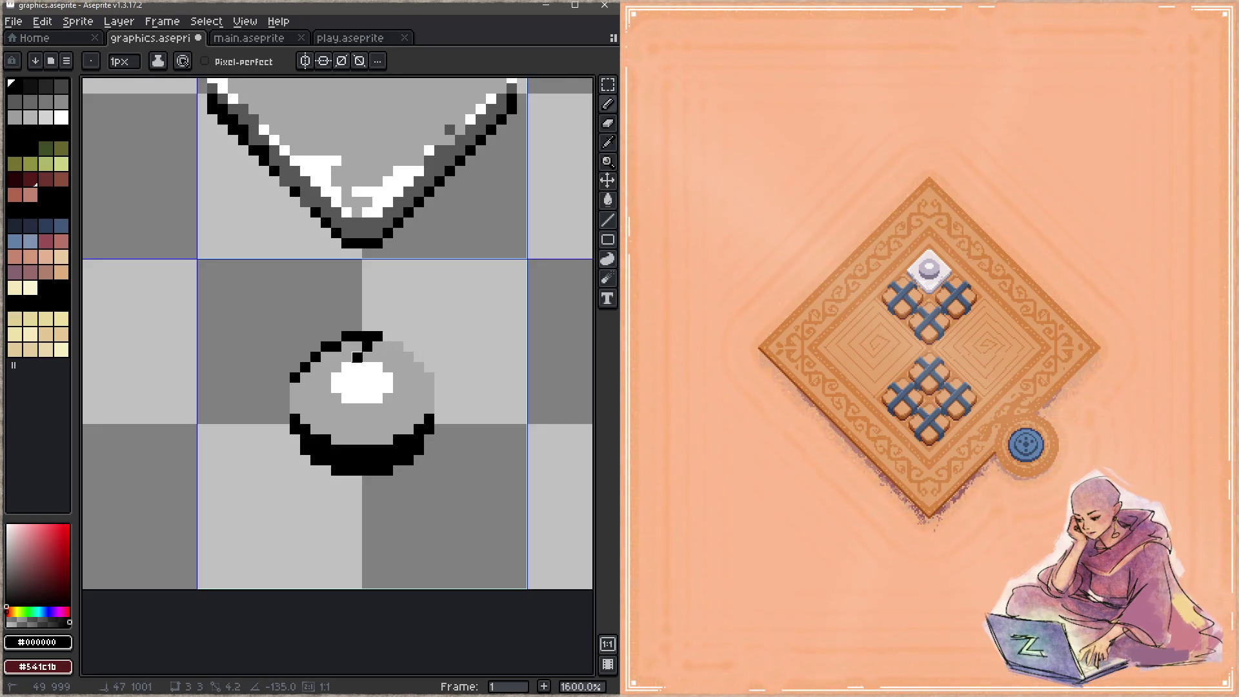
left_click_drag(418, 367, 429, 379)
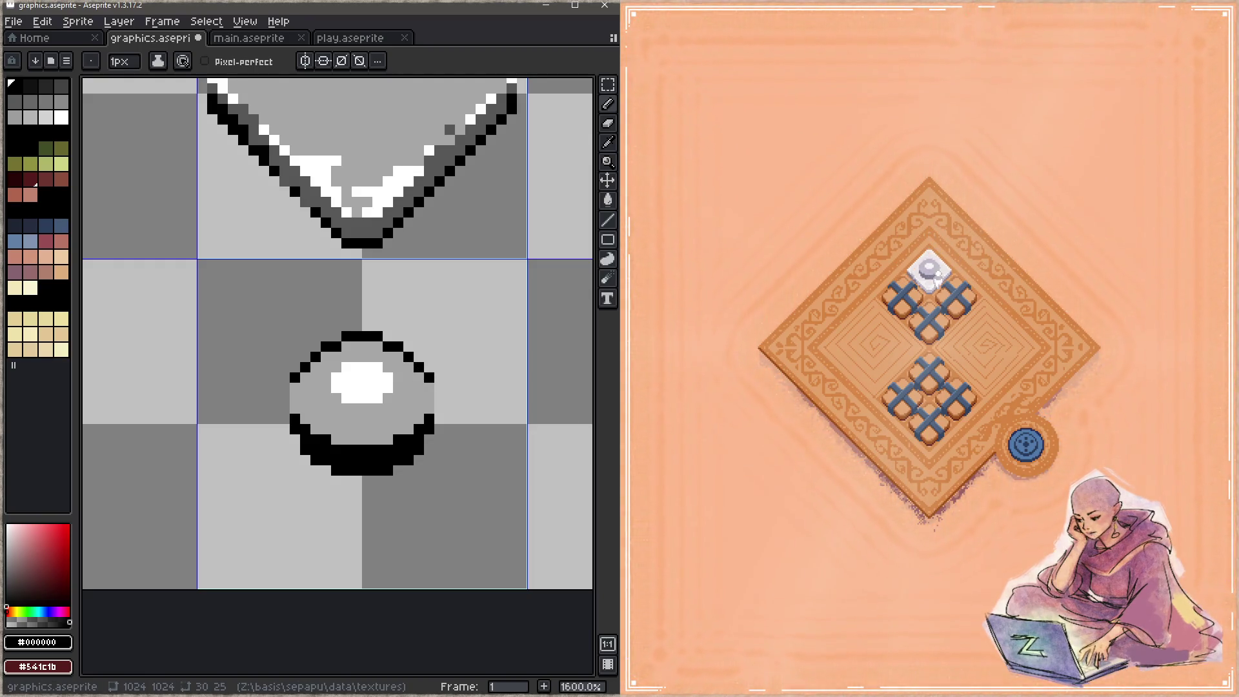
Paint the round sprite's lower-right outline pixels light grey, then pick the relic's dark grey.
left_click(415, 409, "alt")
mouse_move(428, 418)
left_mouse_down()
mouse_move(367, 460)
mouse_move(308, 440)
mouse_move(388, 449)
mouse_move(381, 460)
left_mouse_up()
key("alt")
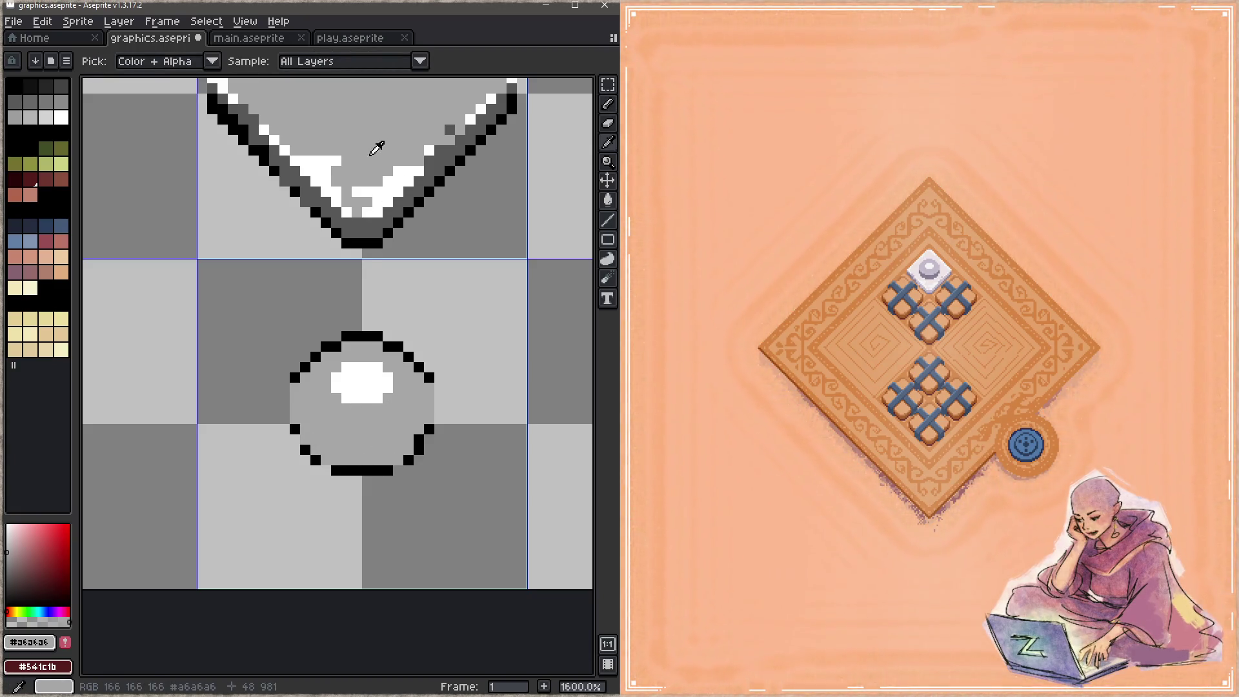
left_click(371, 225, "alt")
Fill the round sprite's body dark grey and paint a white rim down its left edge.
key("g")
left_click(388, 429)
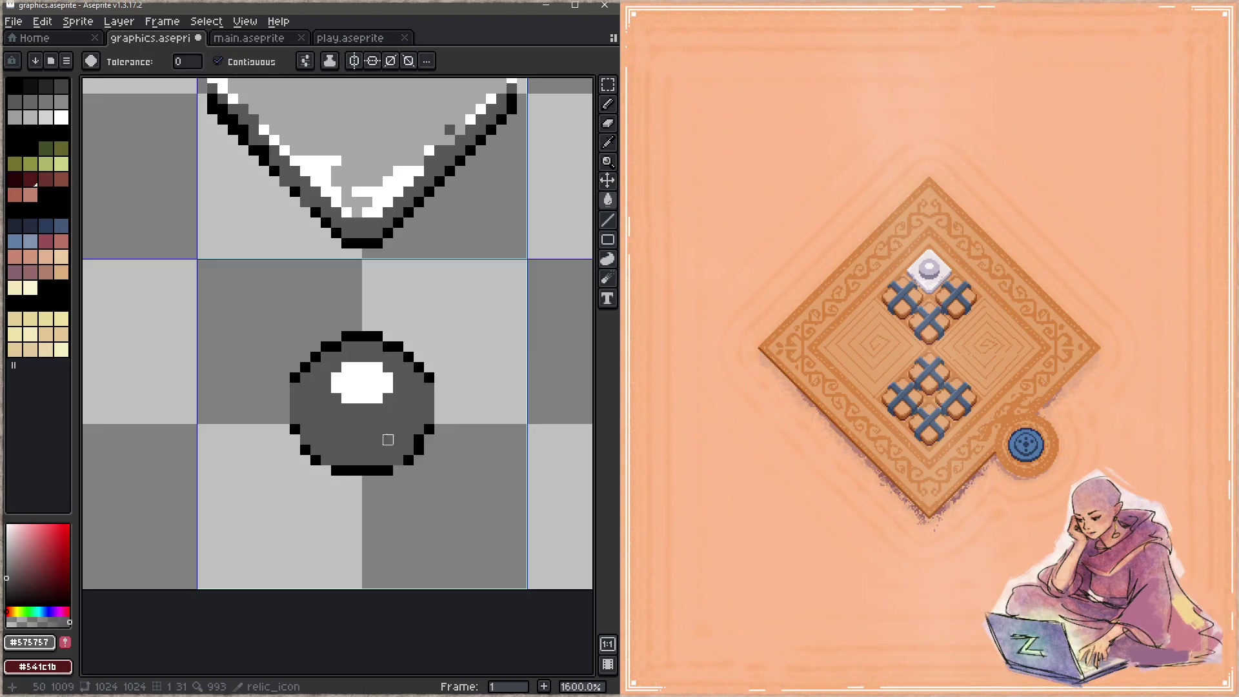
left_click(366, 130, "alt")
key("b")
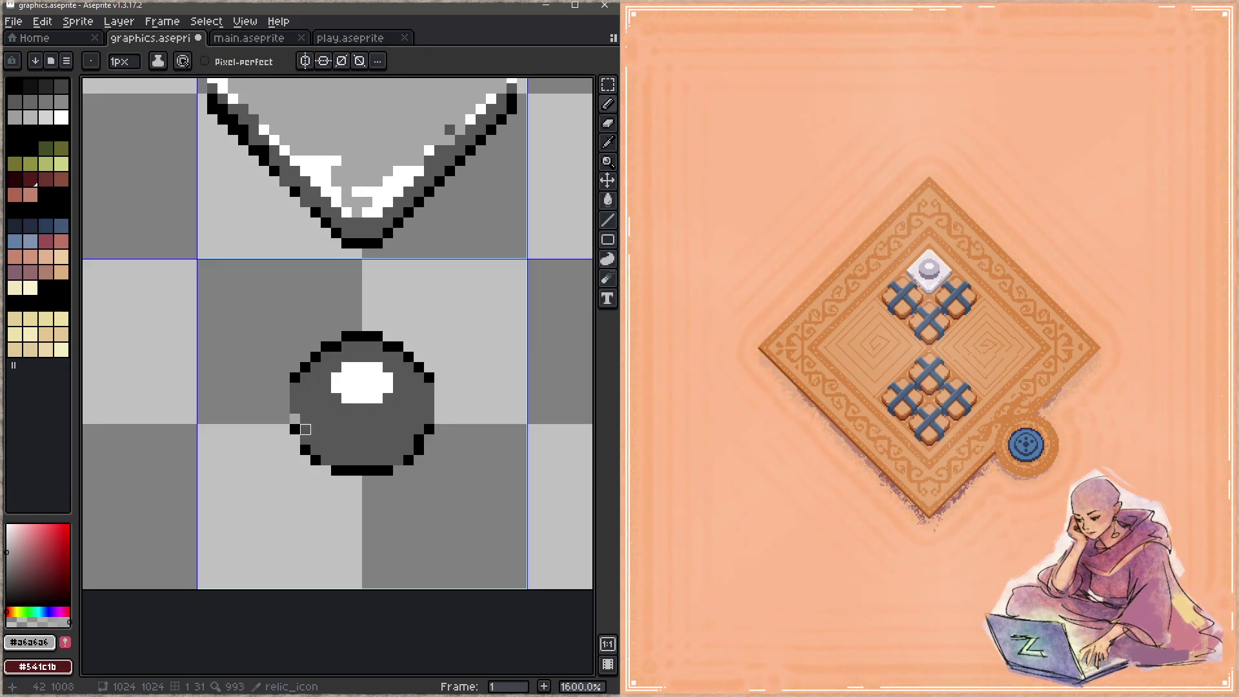
left_click(336, 377, "alt")
left_click(295, 409)
left_click(305, 439)
left_click(295, 429)
left_click(295, 419)
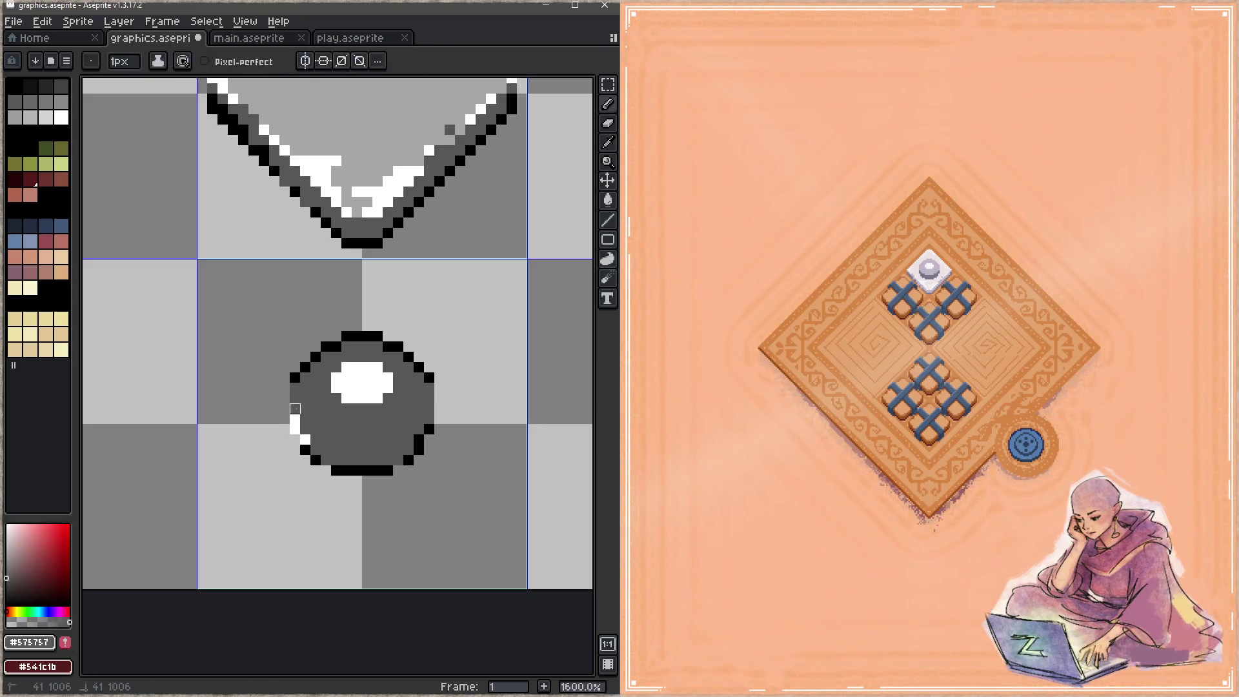
Continue the white rim around the circle's right, bottom and lower-left edges, then save.
left_click(429, 419)
left_click(429, 429)
left_click(418, 439)
left_click(419, 450)
left_click(408, 460)
left_click(388, 471)
left_click(336, 471, "shift")
left_click(315, 460)
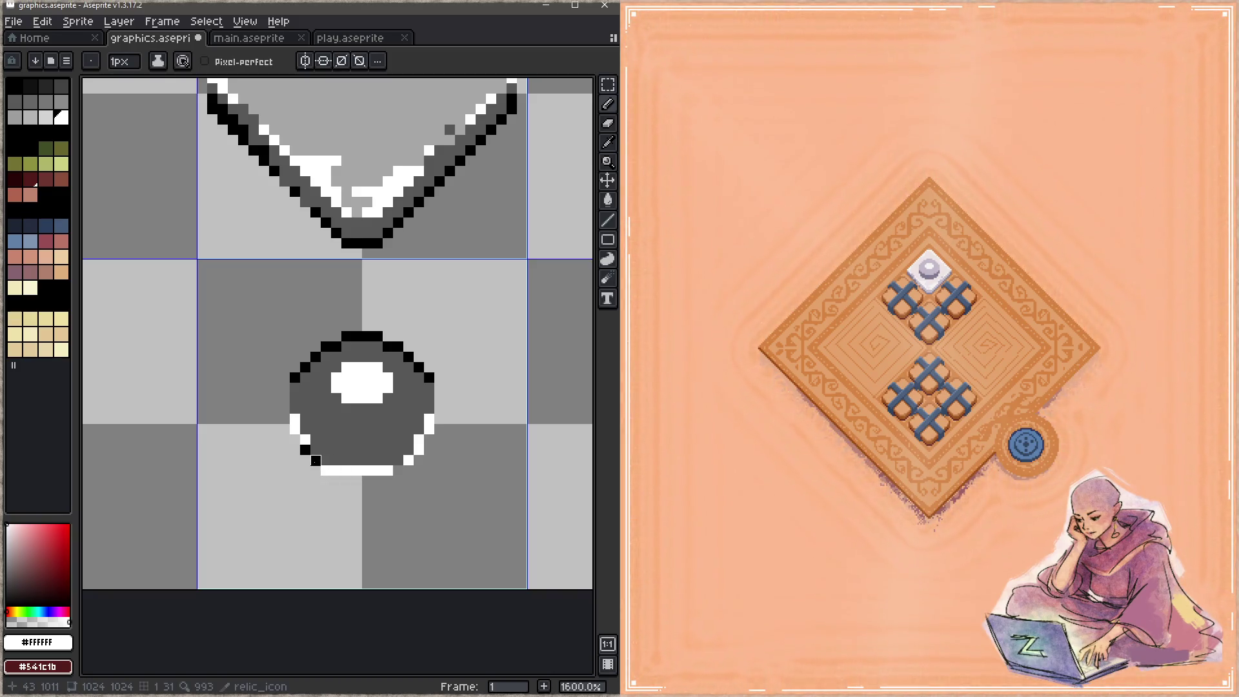
left_click(305, 450)
key("ctrl+s")
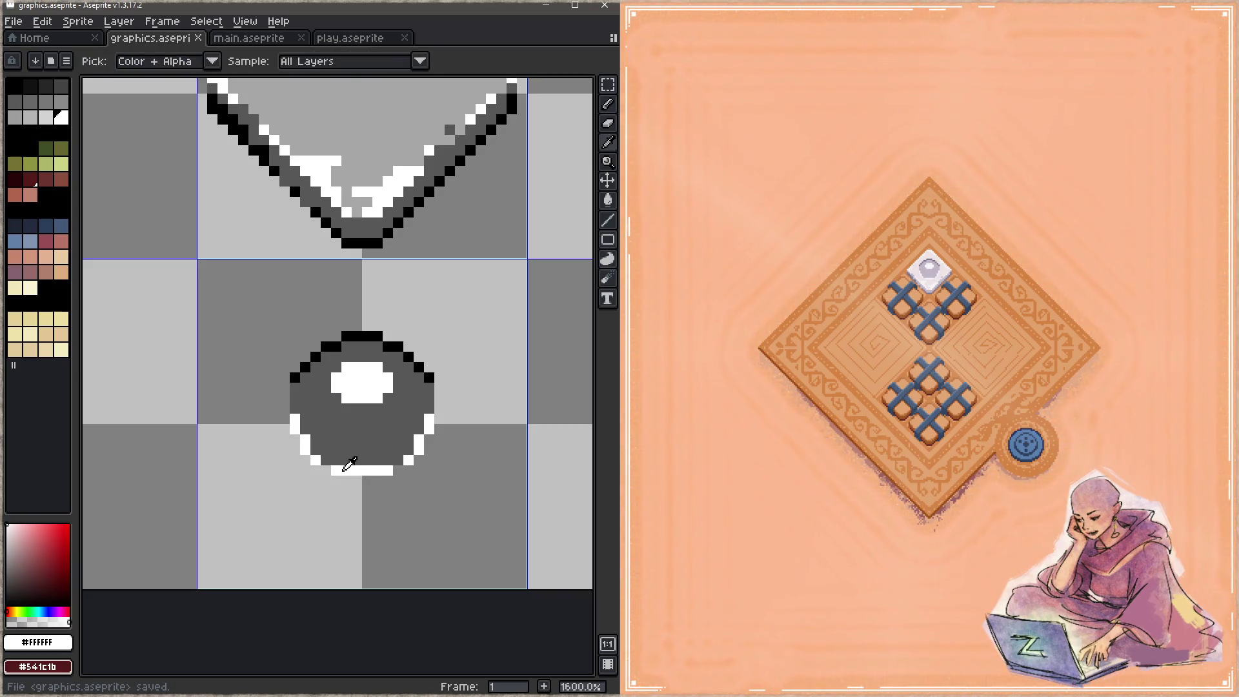
Turn the eye outline's whole bottom row white, saving graphics.aseprite after each pass.
left_click_drag(336, 461, 387, 460)
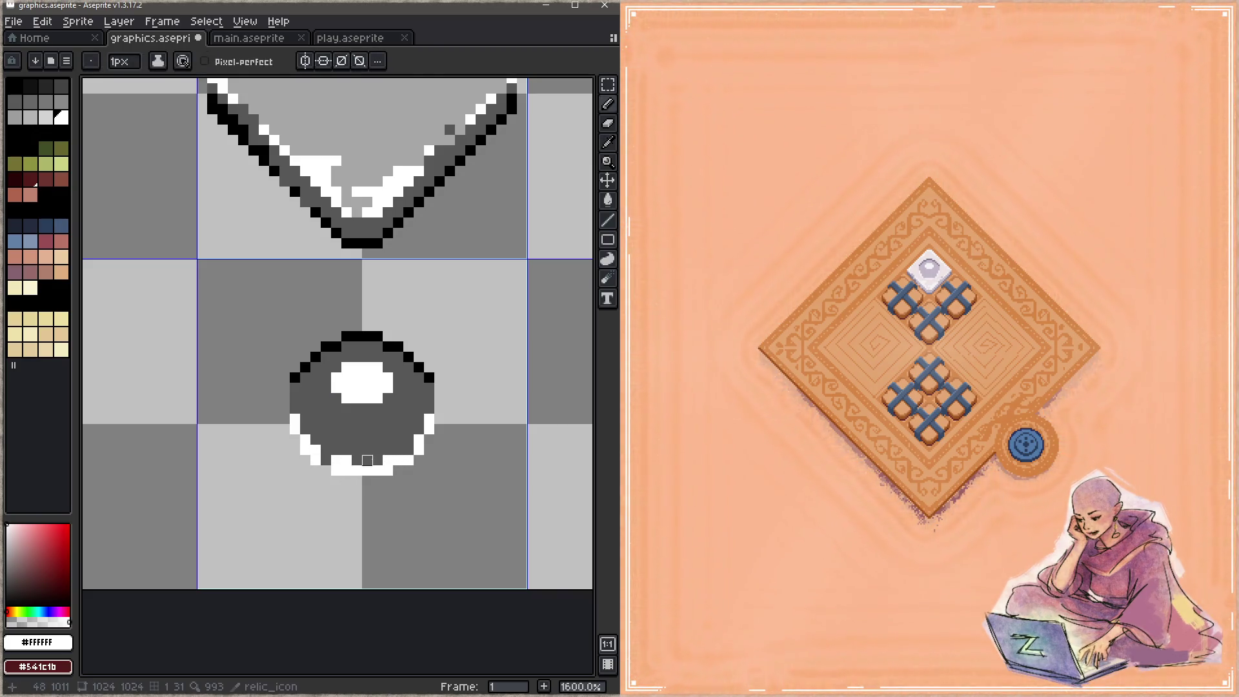
left_click(326, 460)
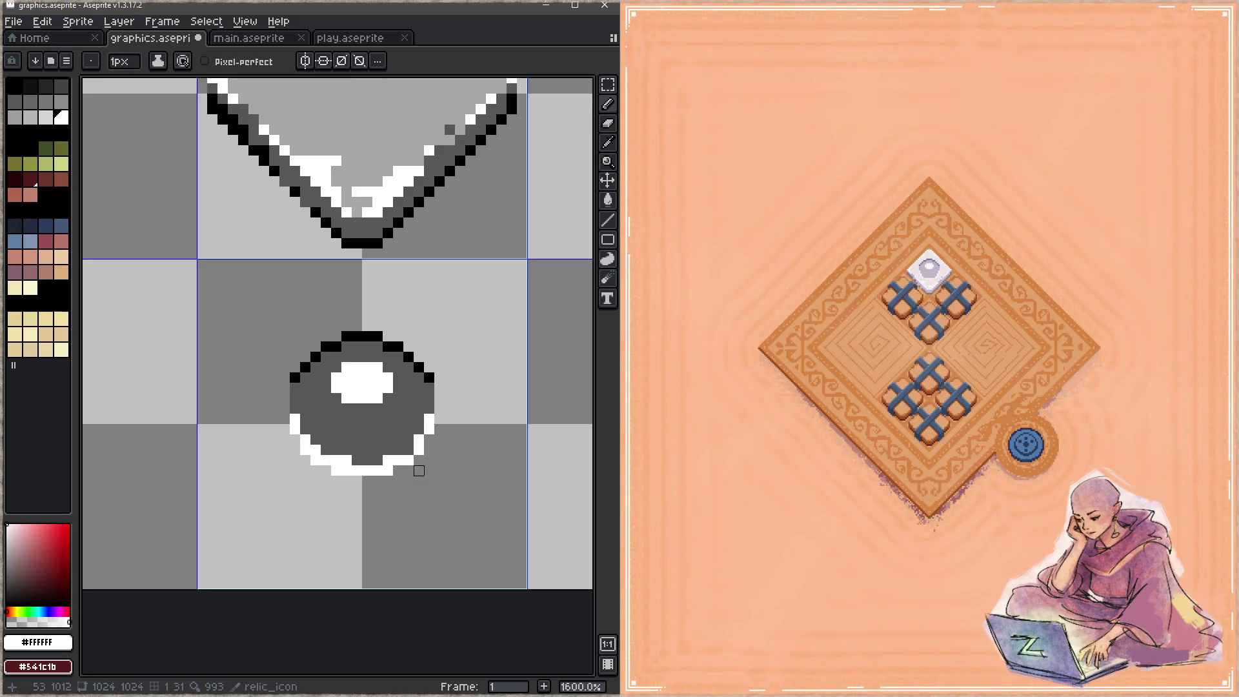
key("ctrl+s")
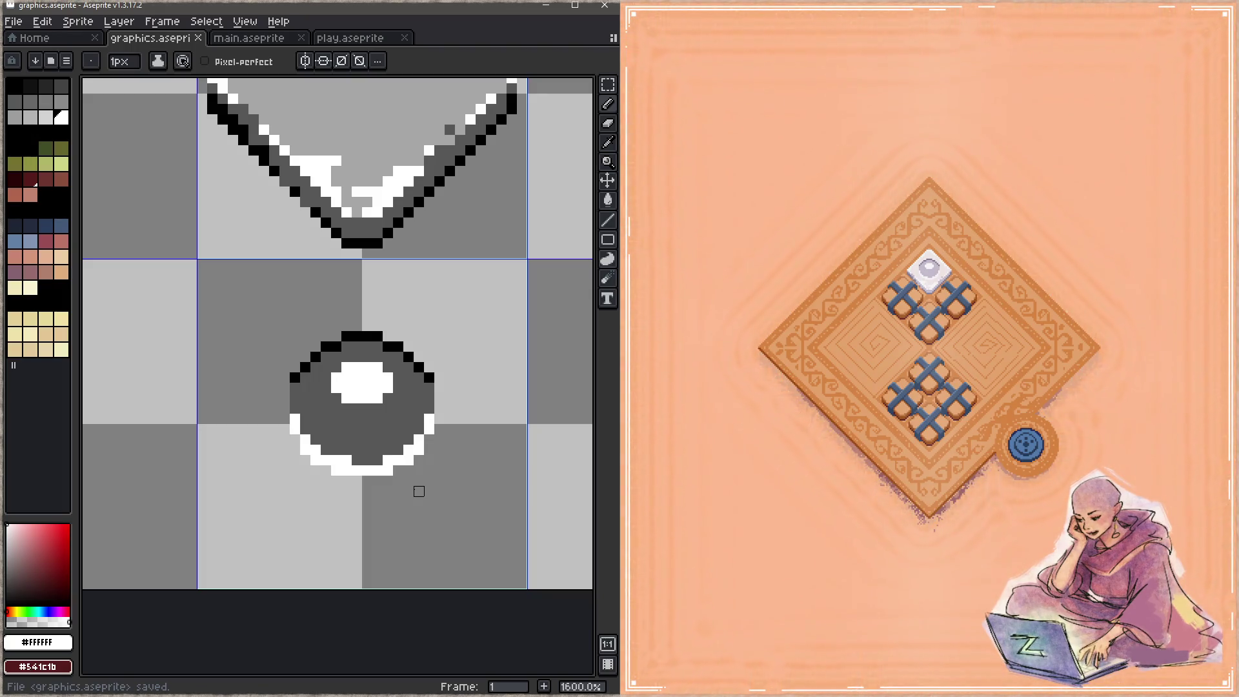
left_click_drag(388, 460, 366, 460)
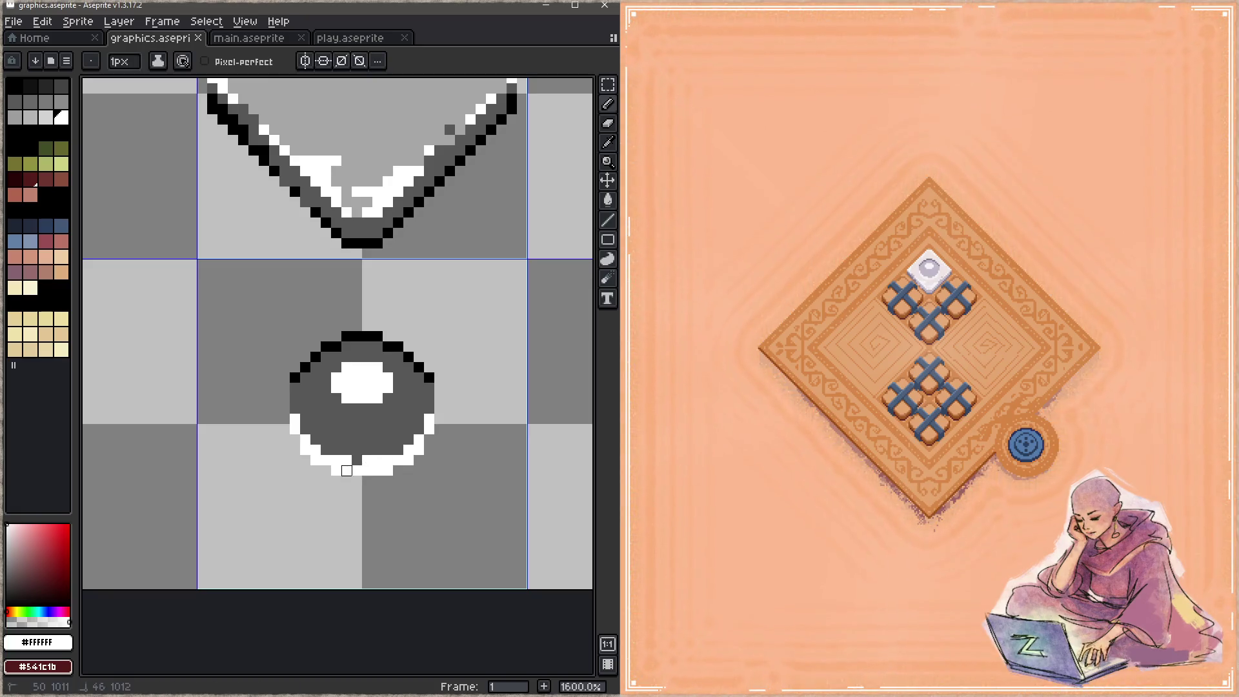
left_click(357, 460)
key("ctrl+s")
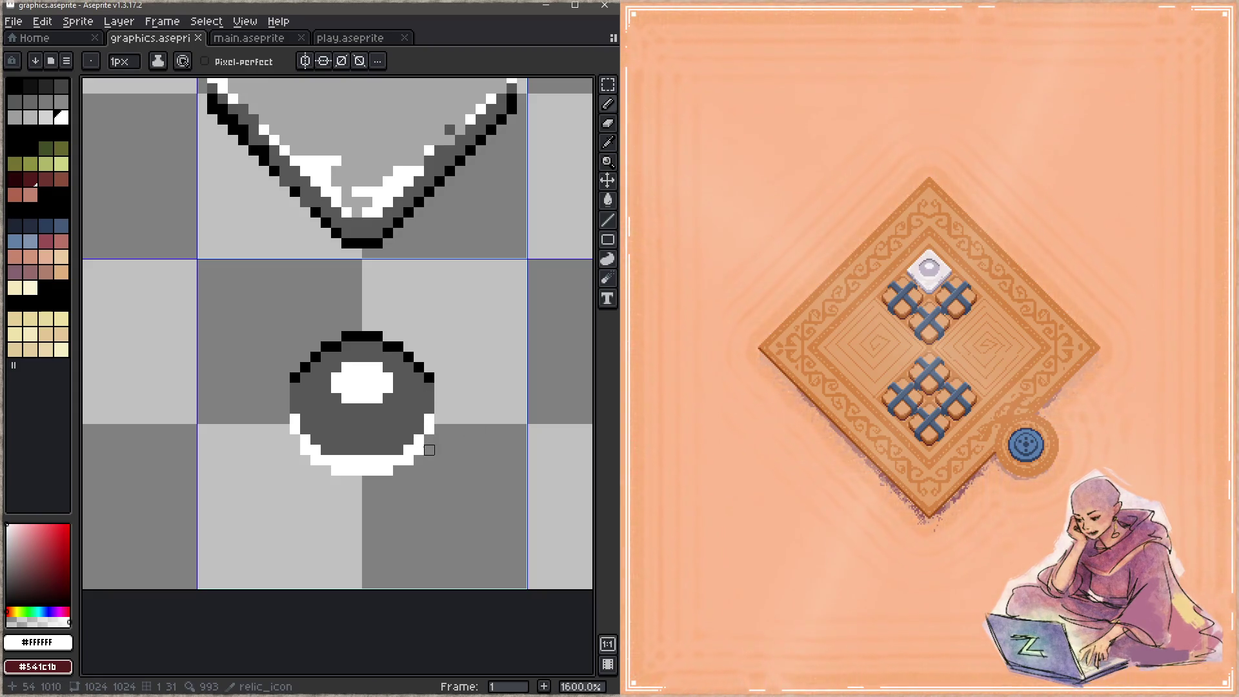
left_click(399, 285, "alt")
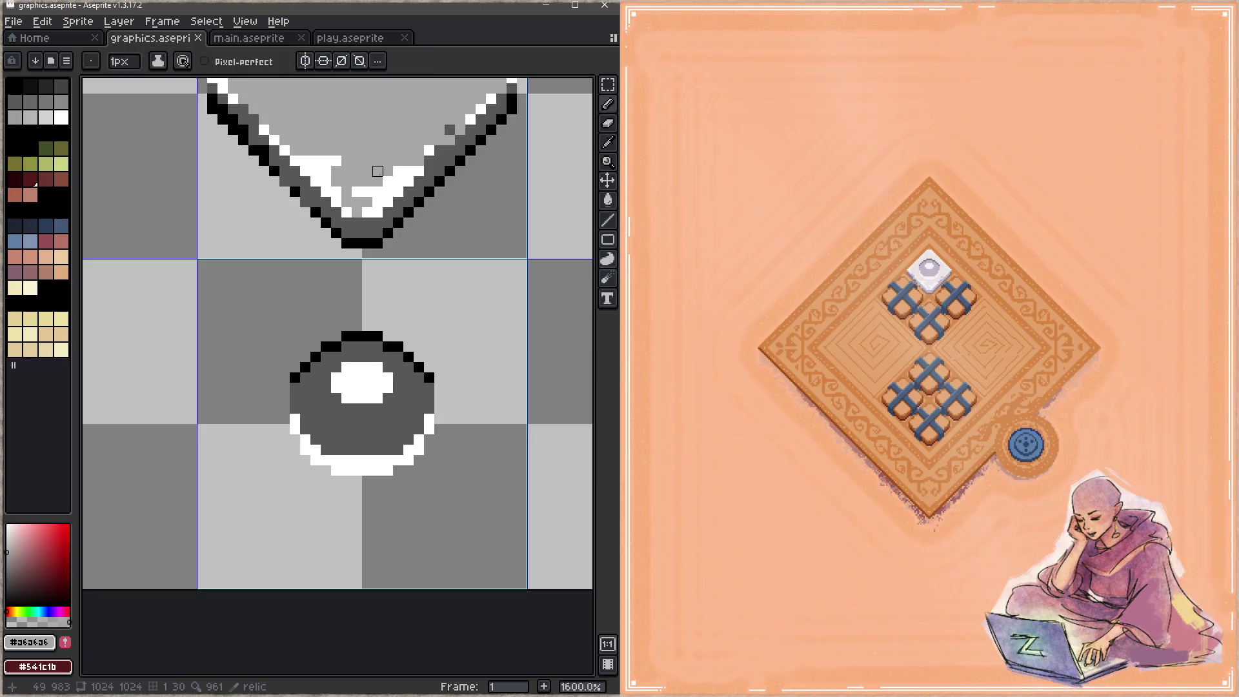
Fill the eye's highlight light grey (#a6a6a6) with a white line beneath it, and save.
key("g")
left_click(361, 383)
key("z")
key("b")
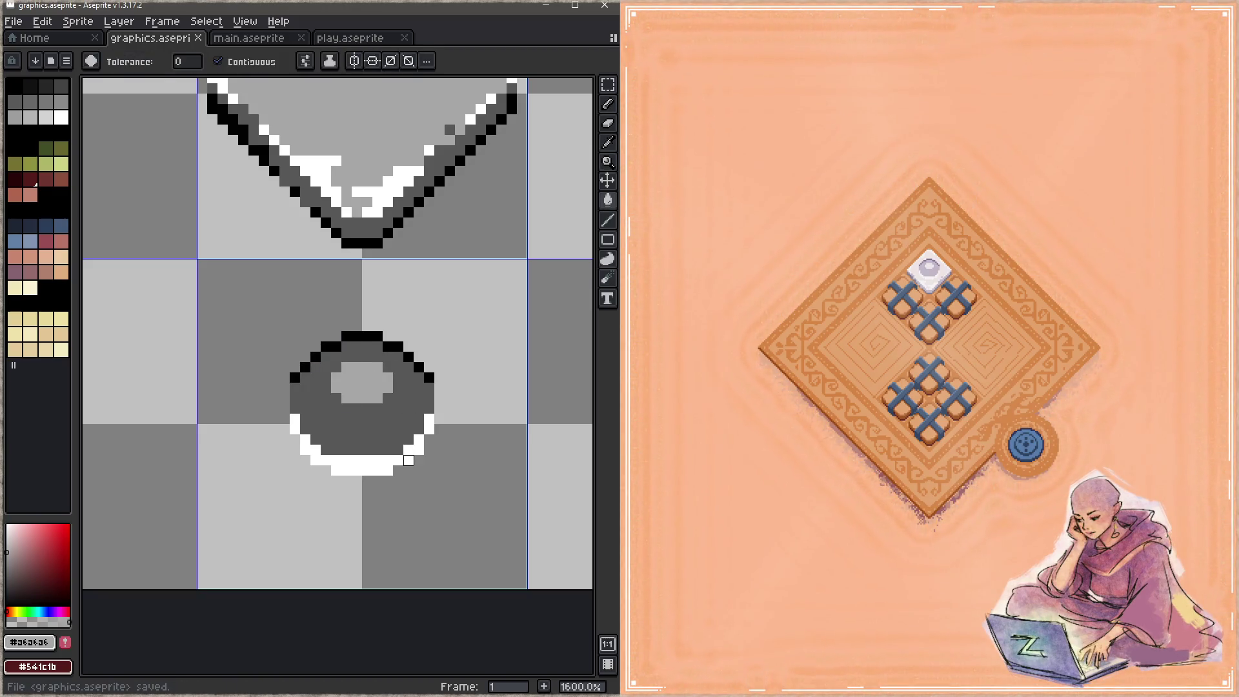
left_click(418, 445, "alt")
mouse_move(336, 398)
left_mouse_down()
mouse_move(369, 409)
mouse_move(378, 399)
left_mouse_up()
left_click(367, 399, "alt")
left_click(377, 399)
key("ctrl+s")
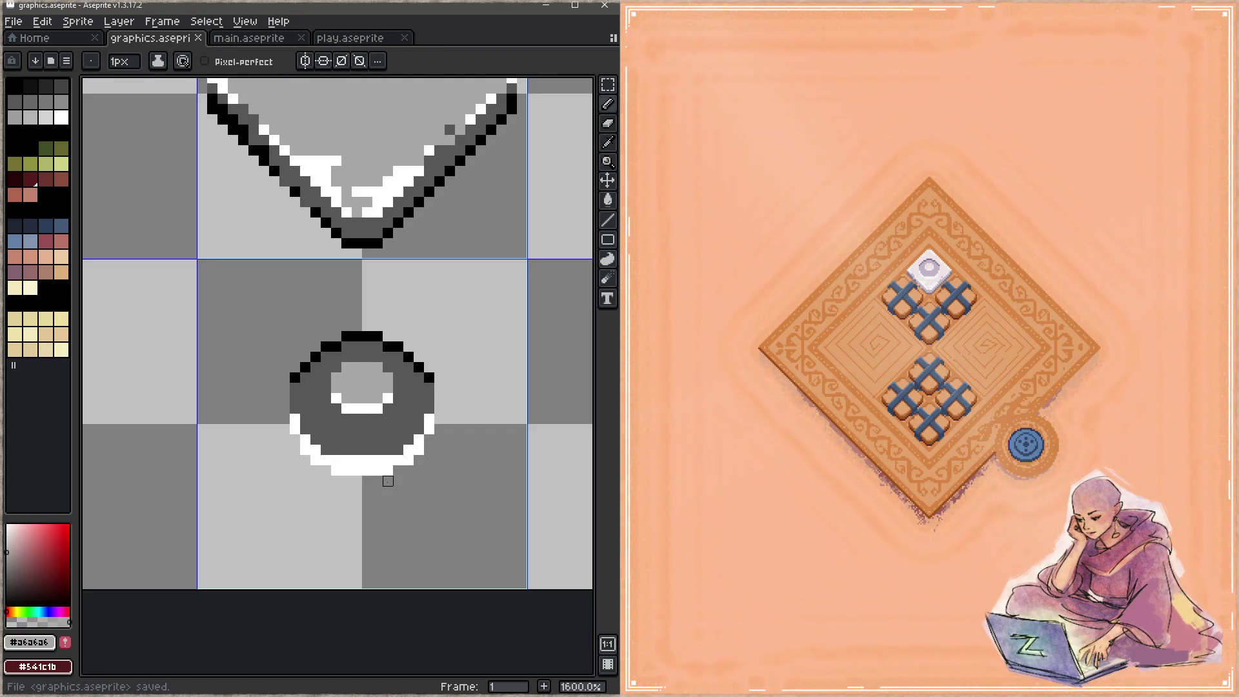
Recolour the ring's left and right side rim pixels dark grey (#575757) and save.
left_click(295, 377, "alt")
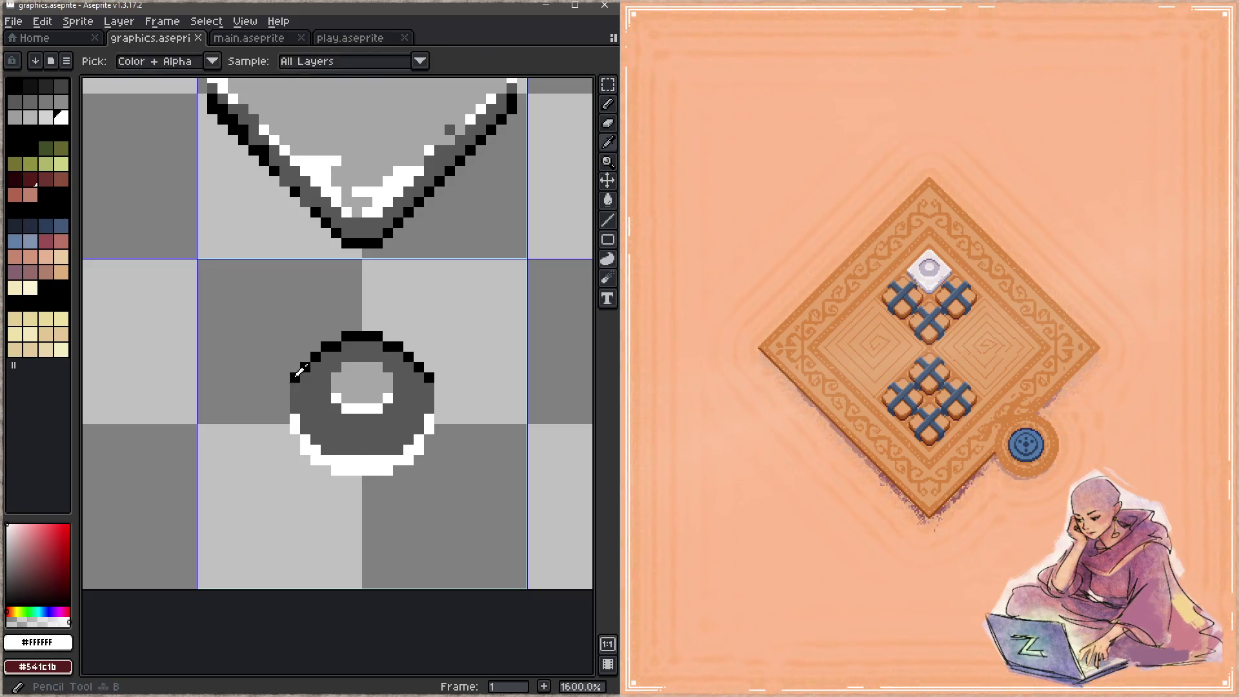
left_click(295, 388)
left_click(429, 388)
left_click(429, 419, "alt")
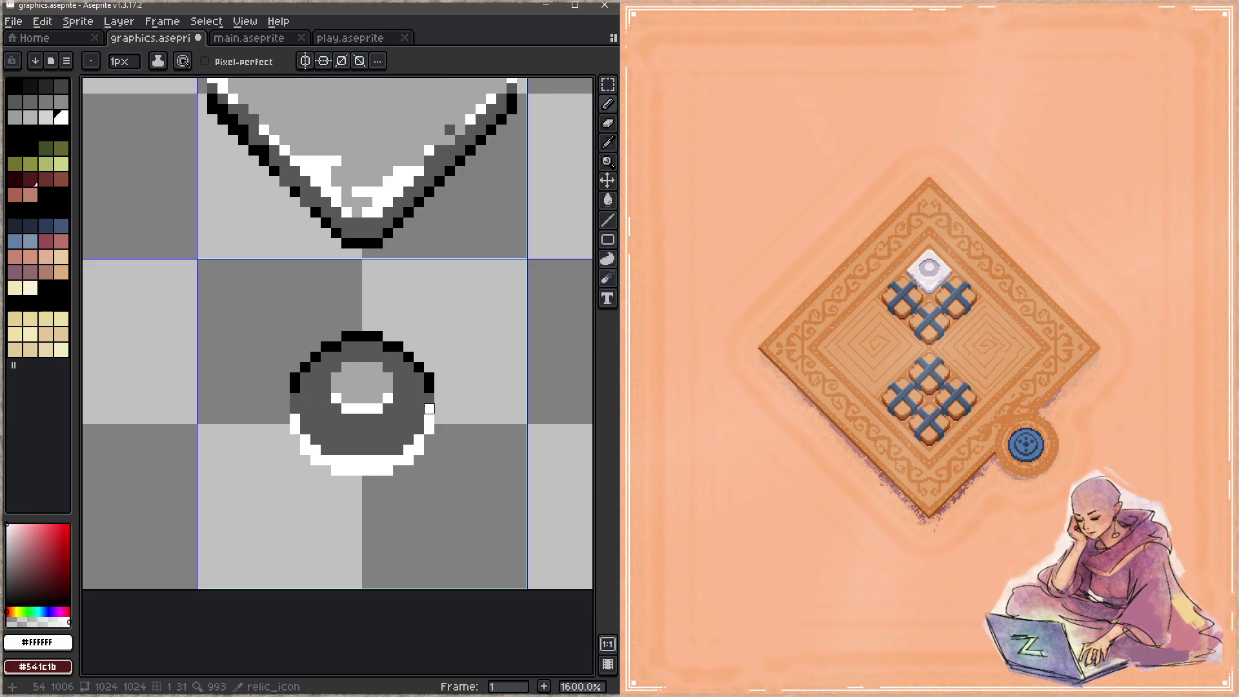
left_click(419, 398, "alt")
left_click(429, 408)
left_click(430, 419)
left_click(295, 419)
key("ctrl+s")
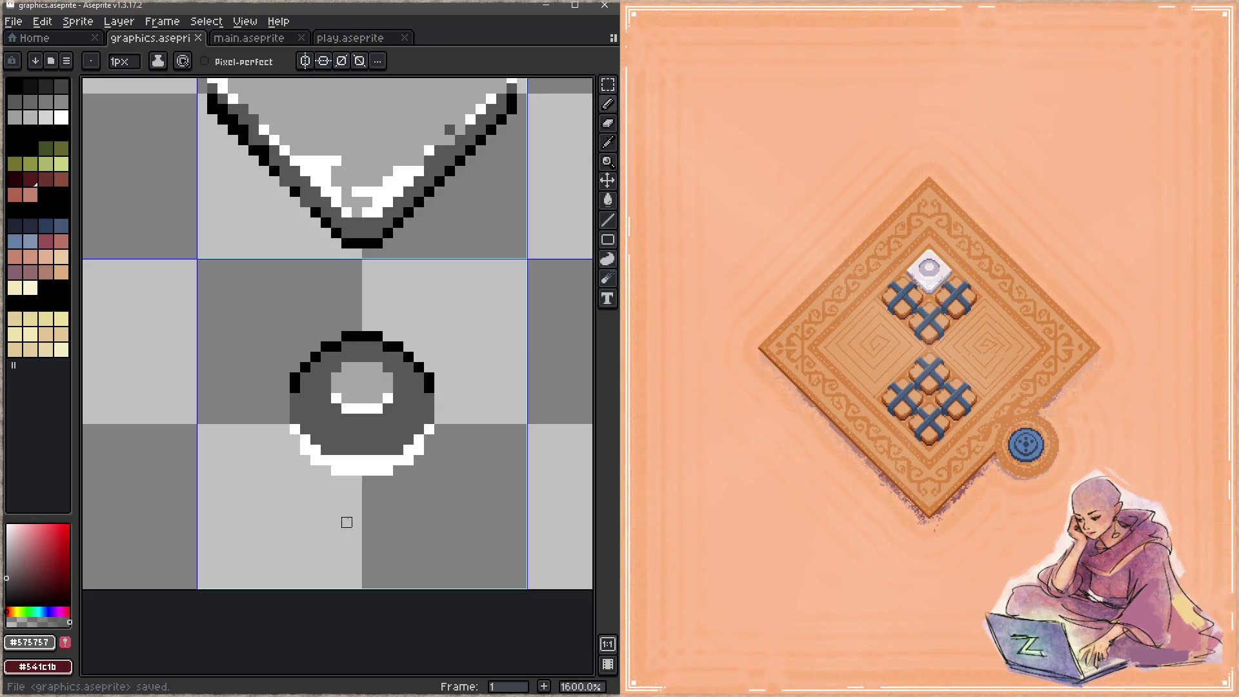
left_click(429, 388)
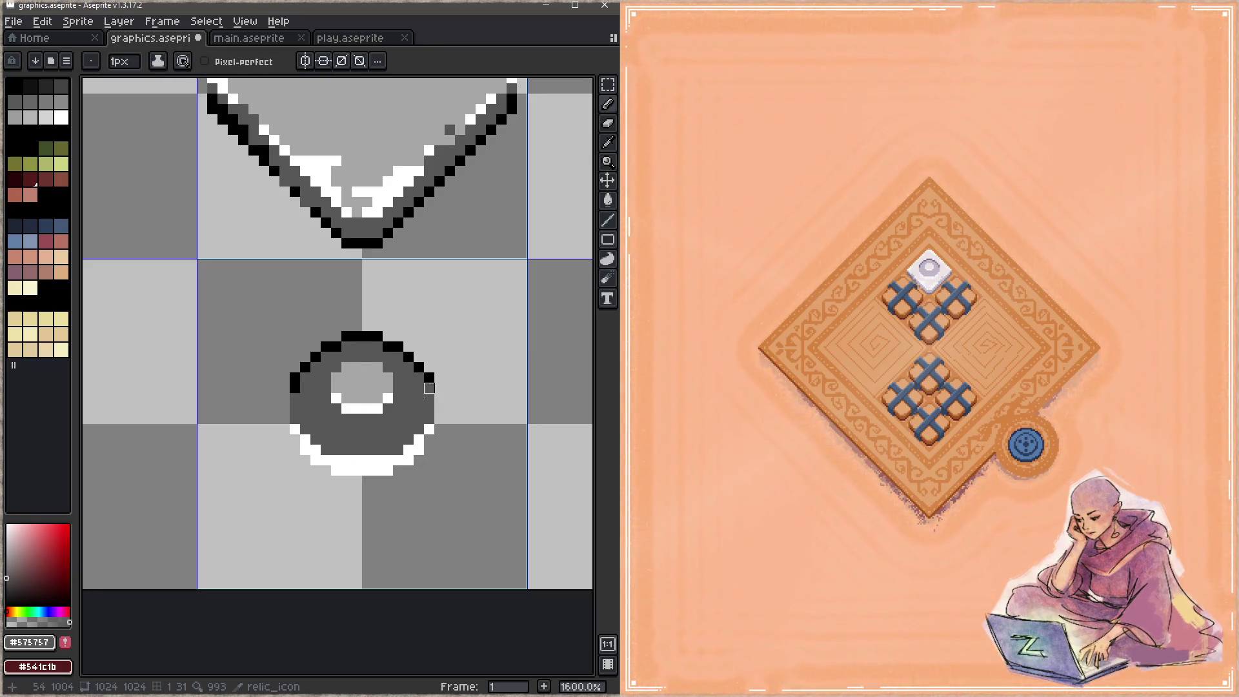
left_click(295, 387)
key("ctrl+s")
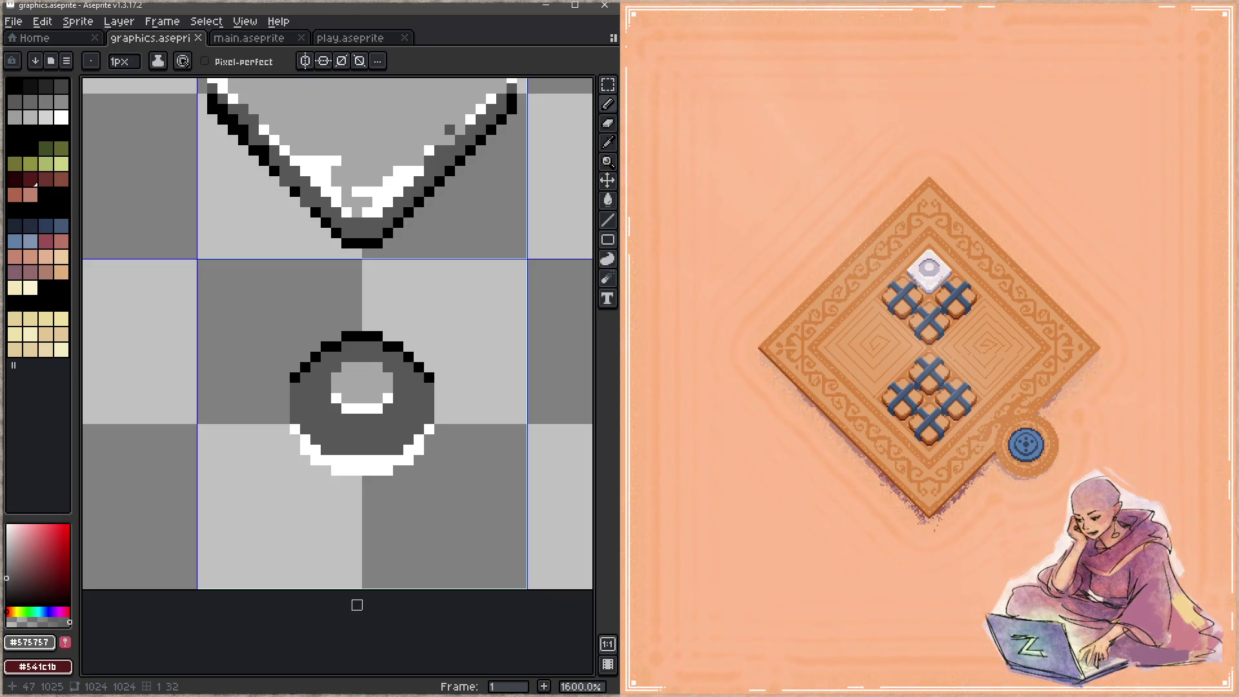
Focus the running game and exit the puzzle via the round blue button beside the board.
left_click(782, 605)
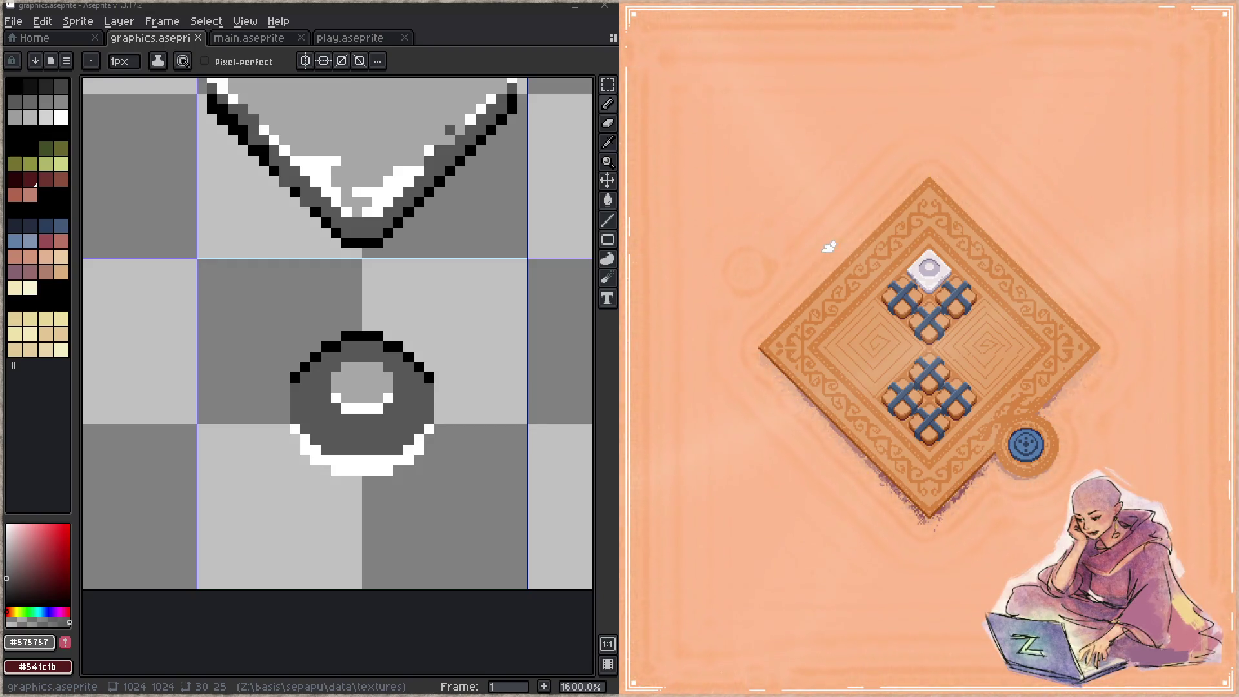
left_click(1027, 448)
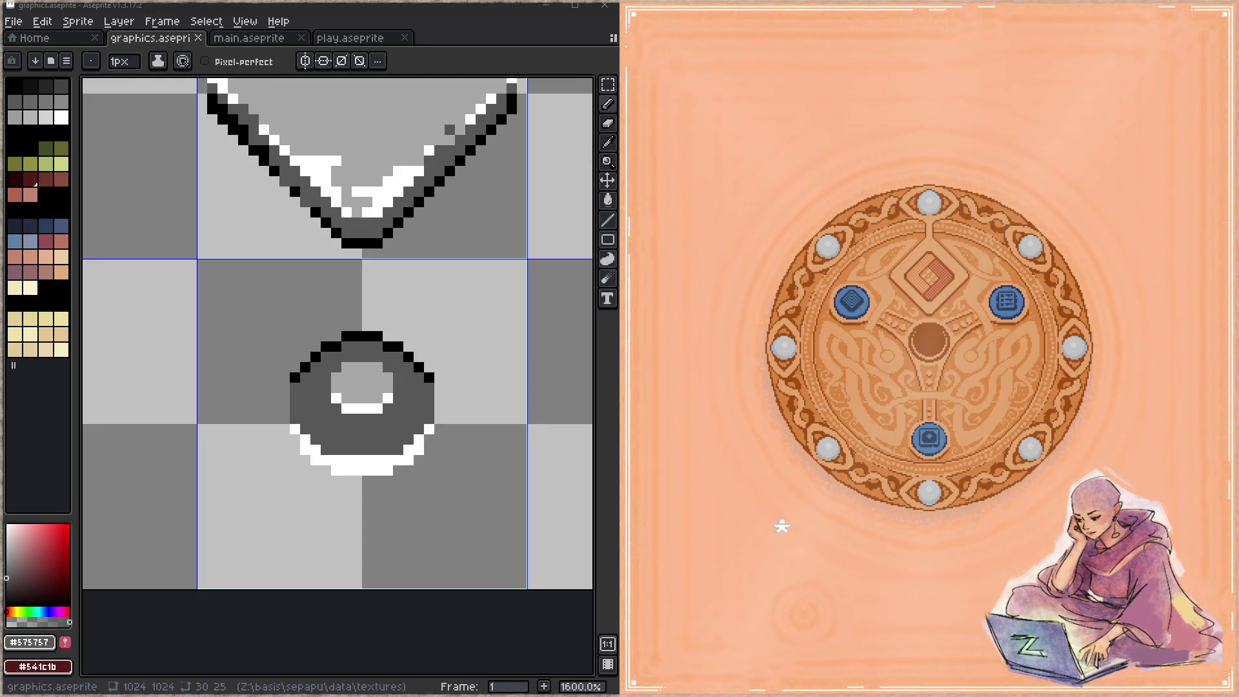
Launch the top-left diamond level, move the white stone off the upper right, then switch to Twitch.
left_click(849, 305)
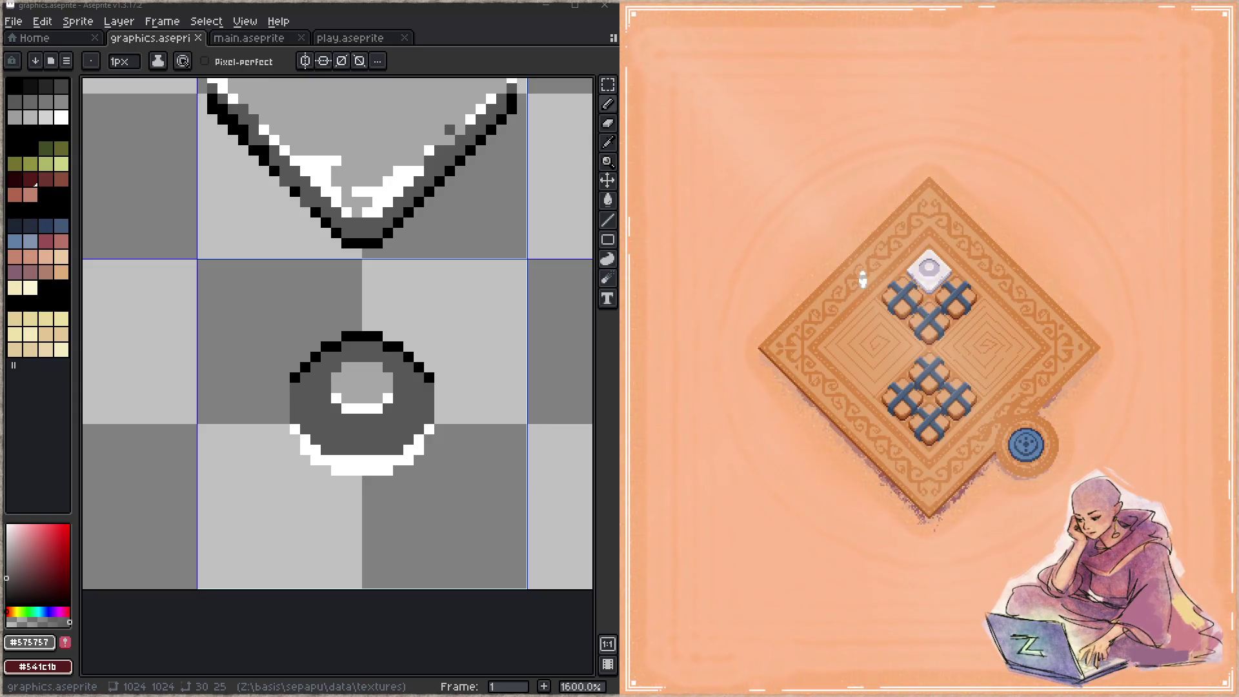
left_click(926, 266)
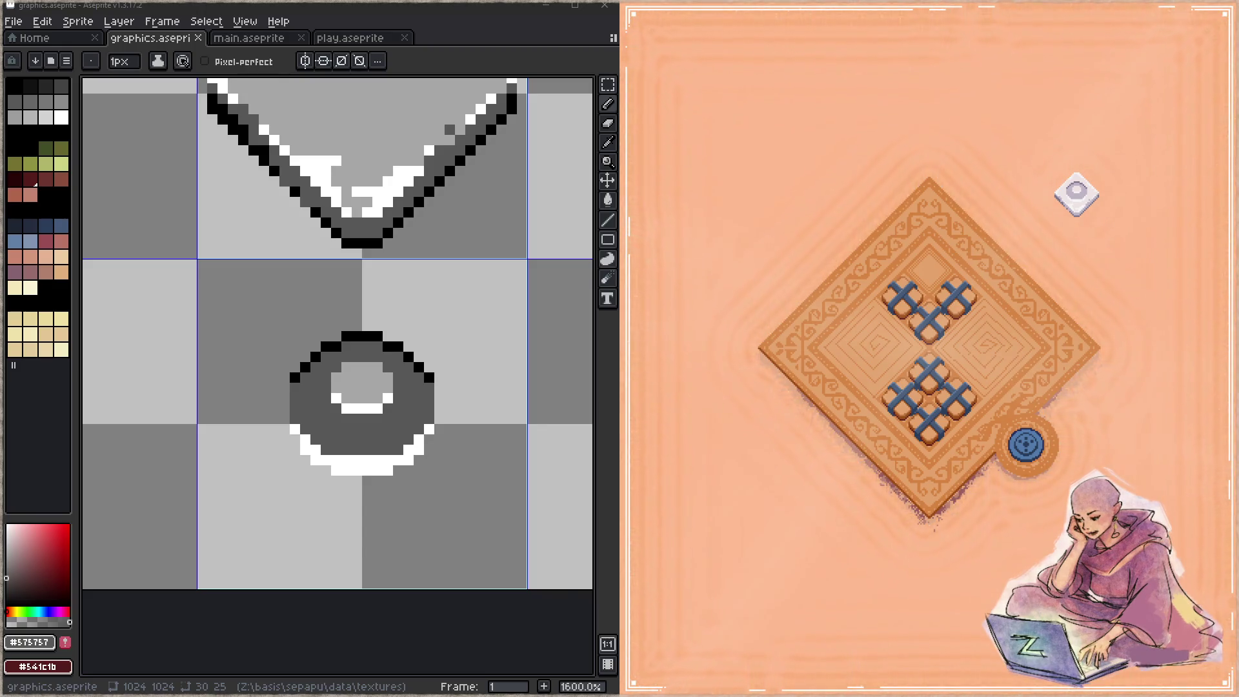
key("alt+Tab")
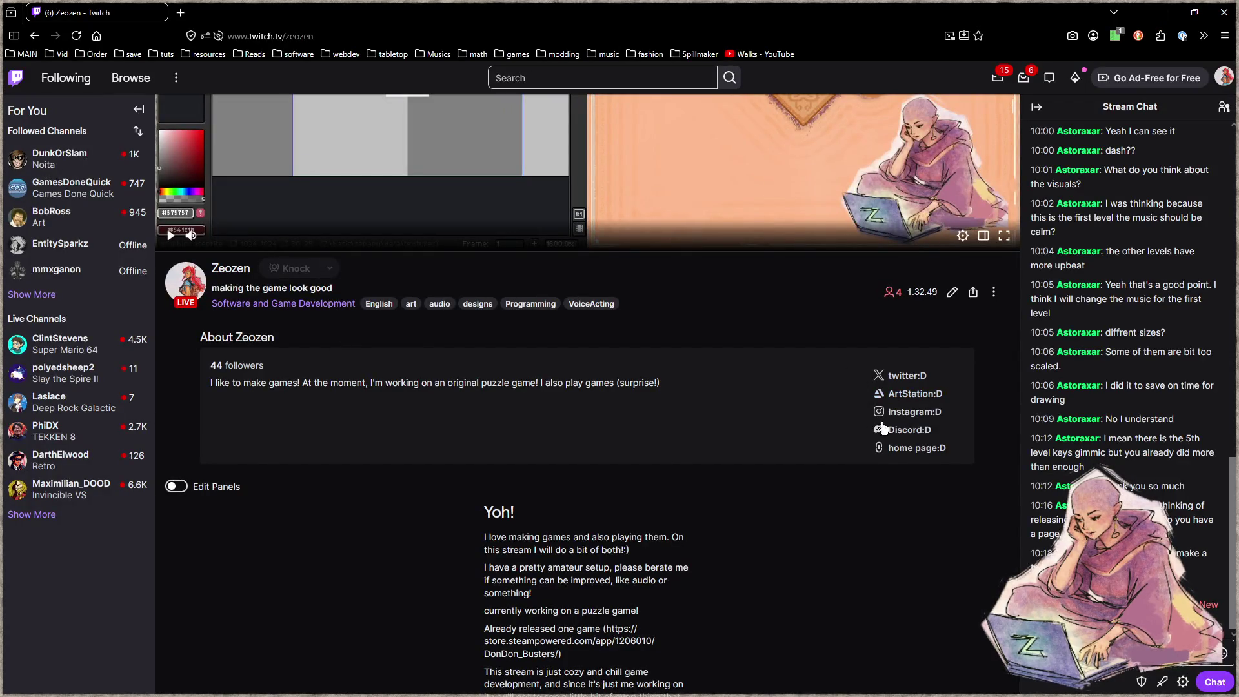
Open and close the channel's Discord invite link and the Edit broadcast dialog without changes.
left_click(916, 430)
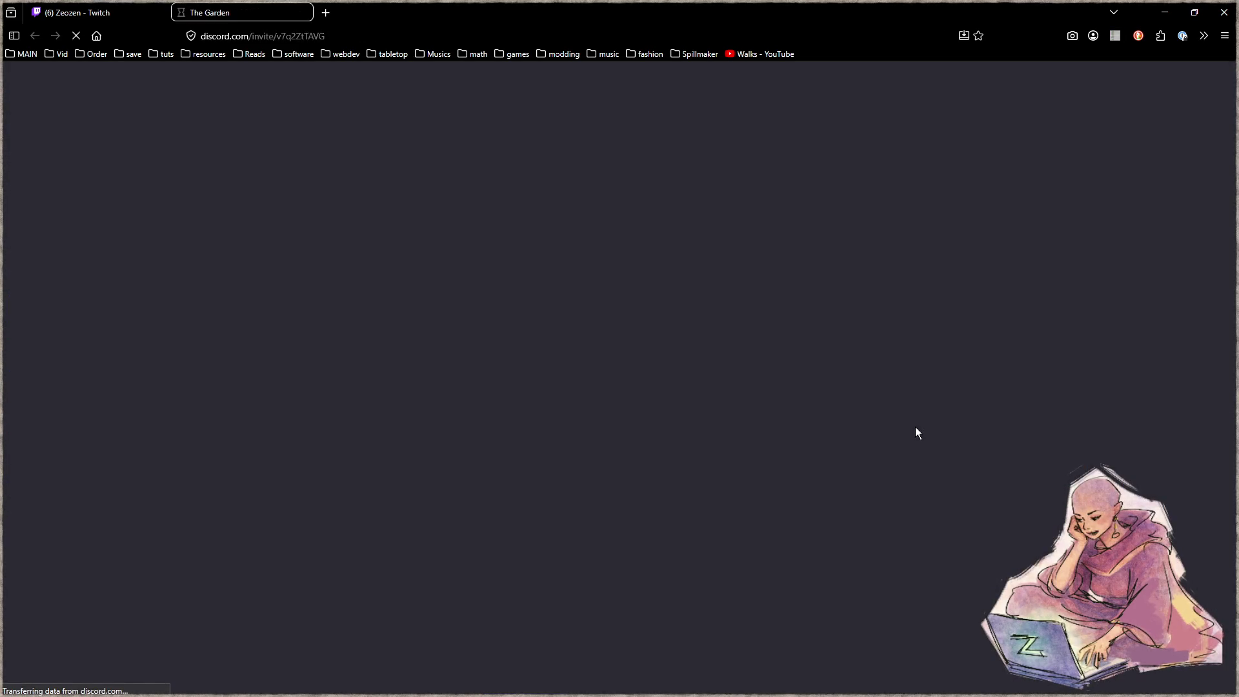
middle_click(261, 3)
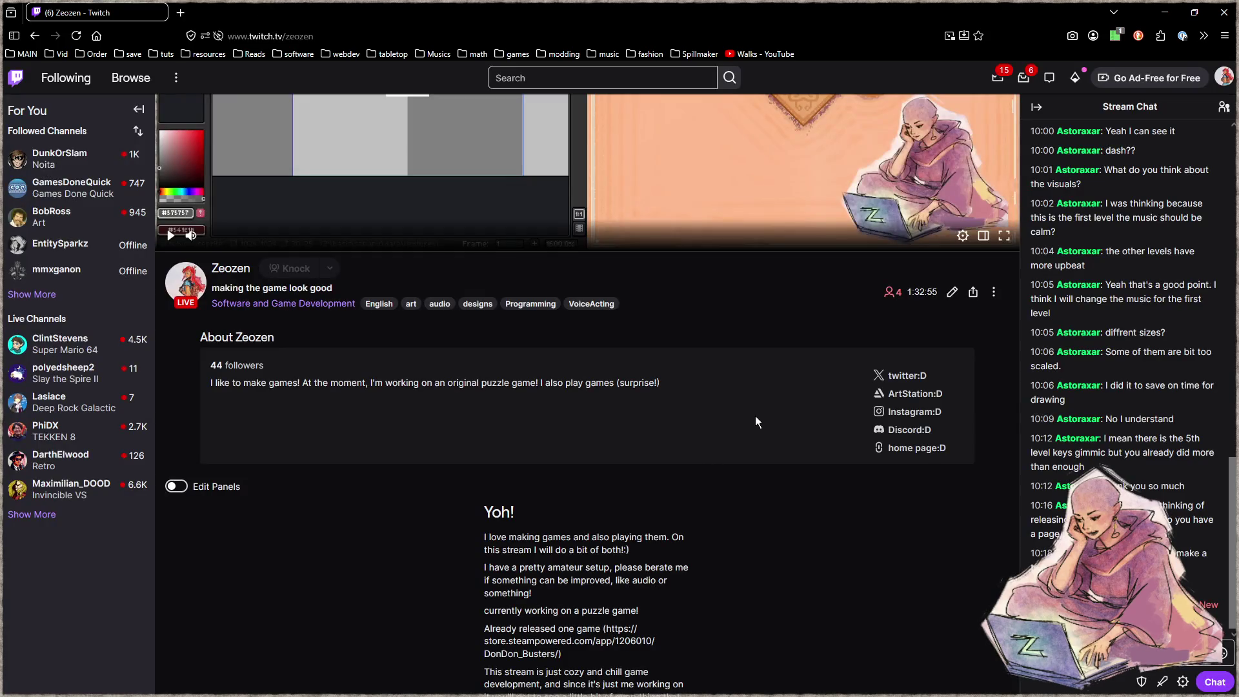
left_click(951, 295)
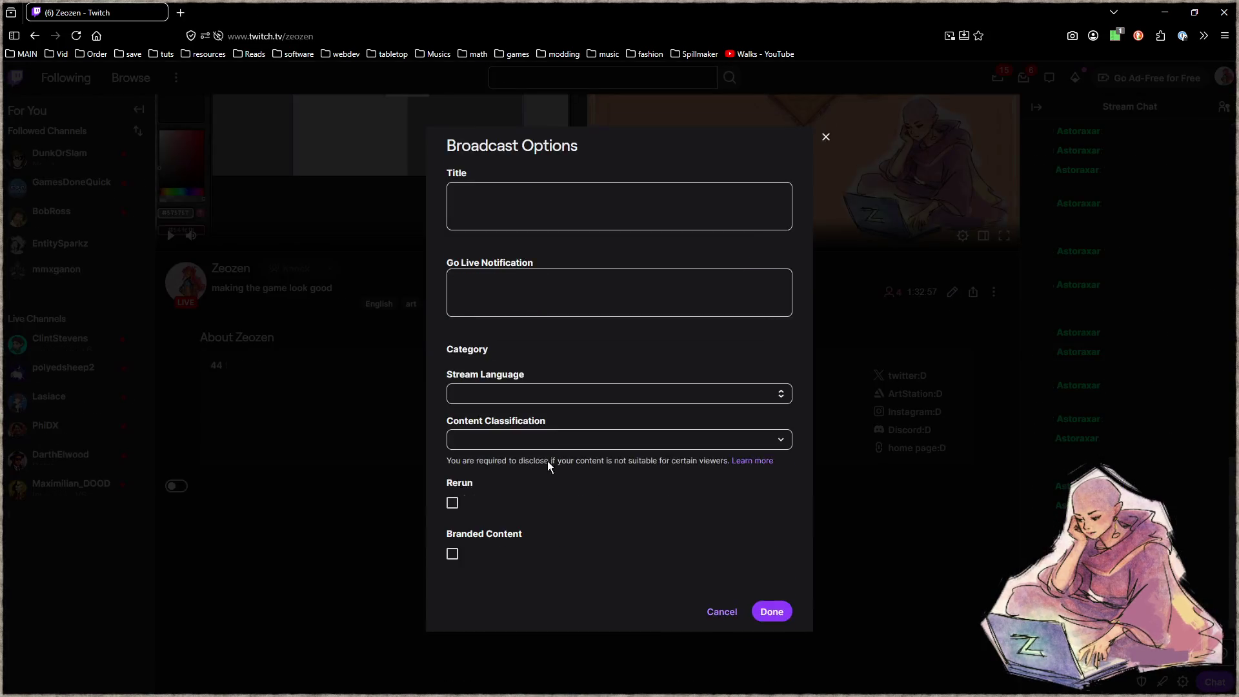
scroll(611, 478, "down", 2)
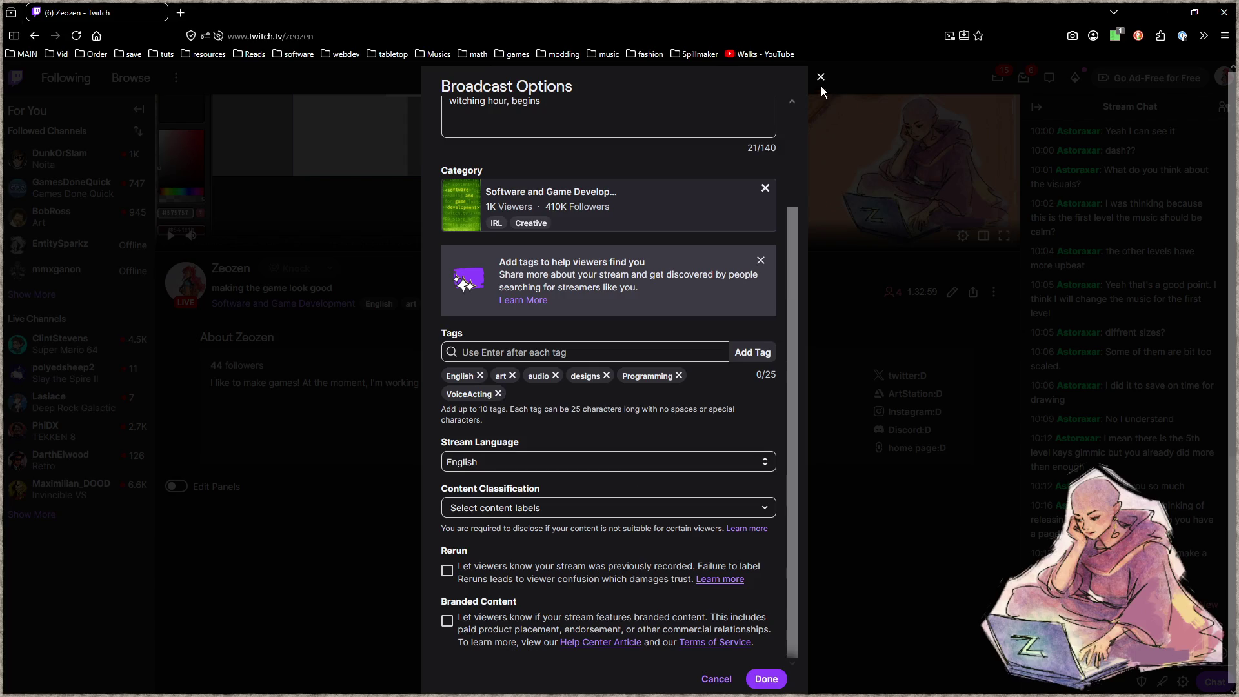
left_click(823, 90)
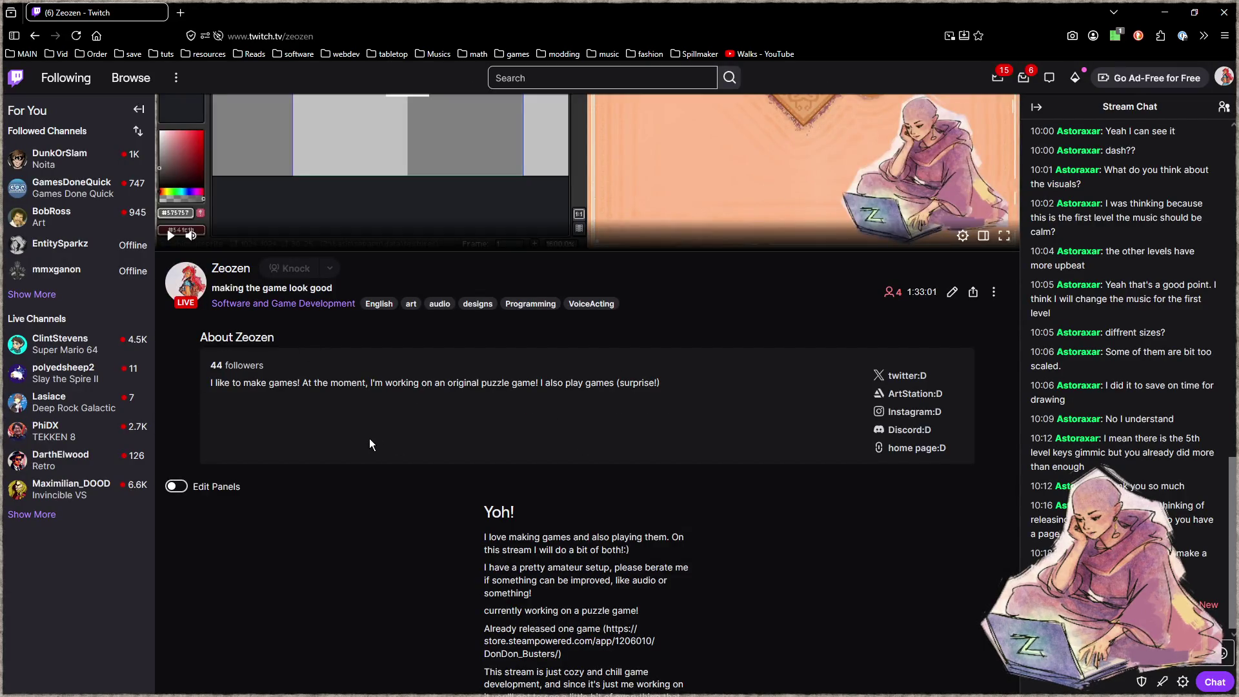
Toggle Edit Panels on, review the channel's info panels, and switch panel editing back off.
left_click(176, 486)
scroll(437, 457, "down", 3)
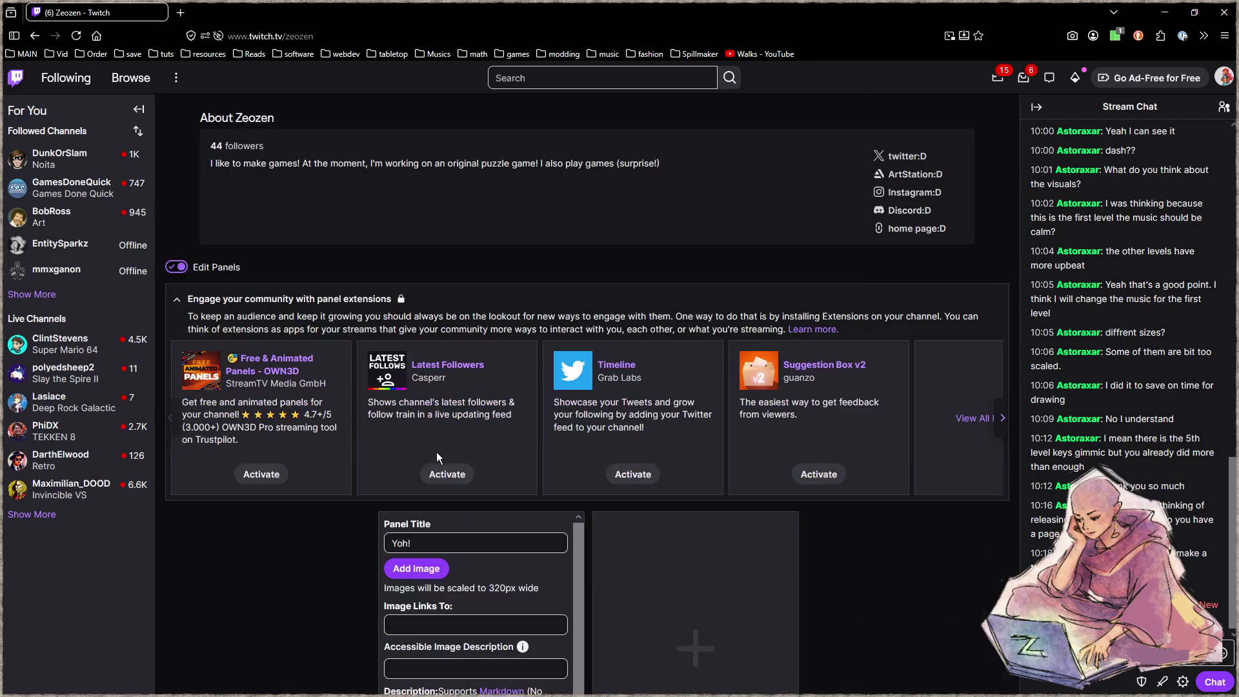
scroll(436, 452, "down", 1)
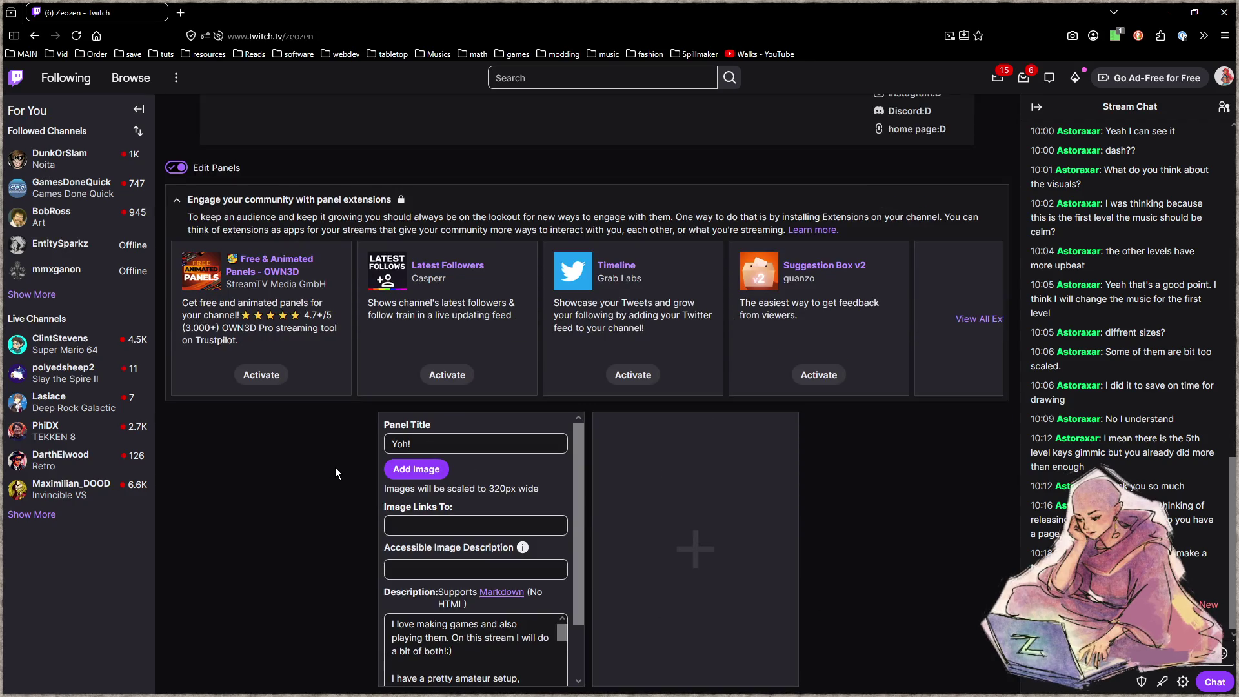
scroll(335, 467, "up", 7)
scroll(335, 468, "down", 3)
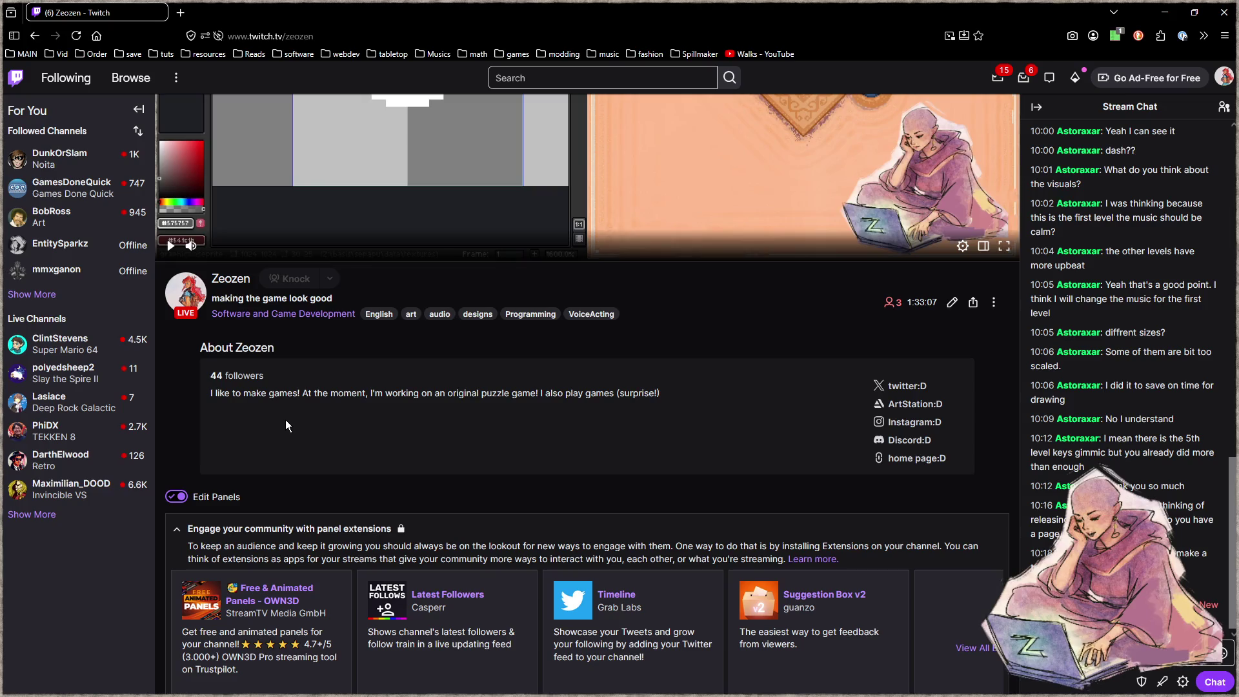
left_click(177, 496)
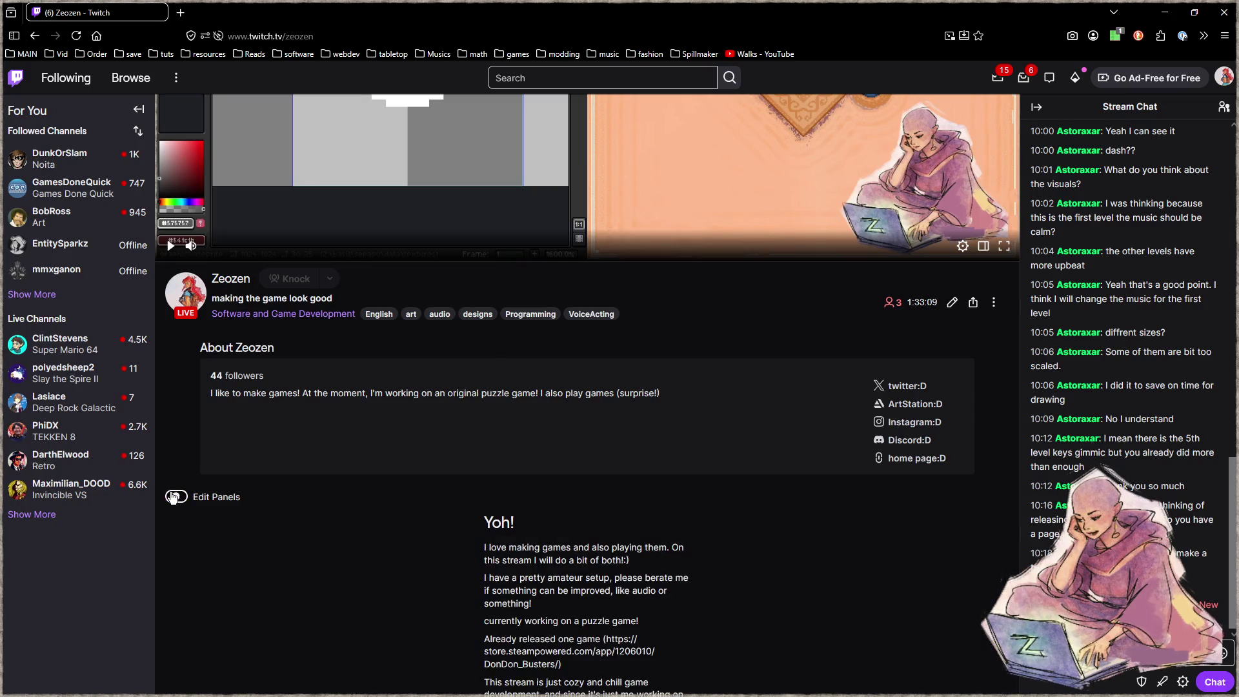
Open and close the stream's extra options list, then open the account avatar menu.
left_click(994, 302)
left_click(747, 373)
left_click(1224, 77)
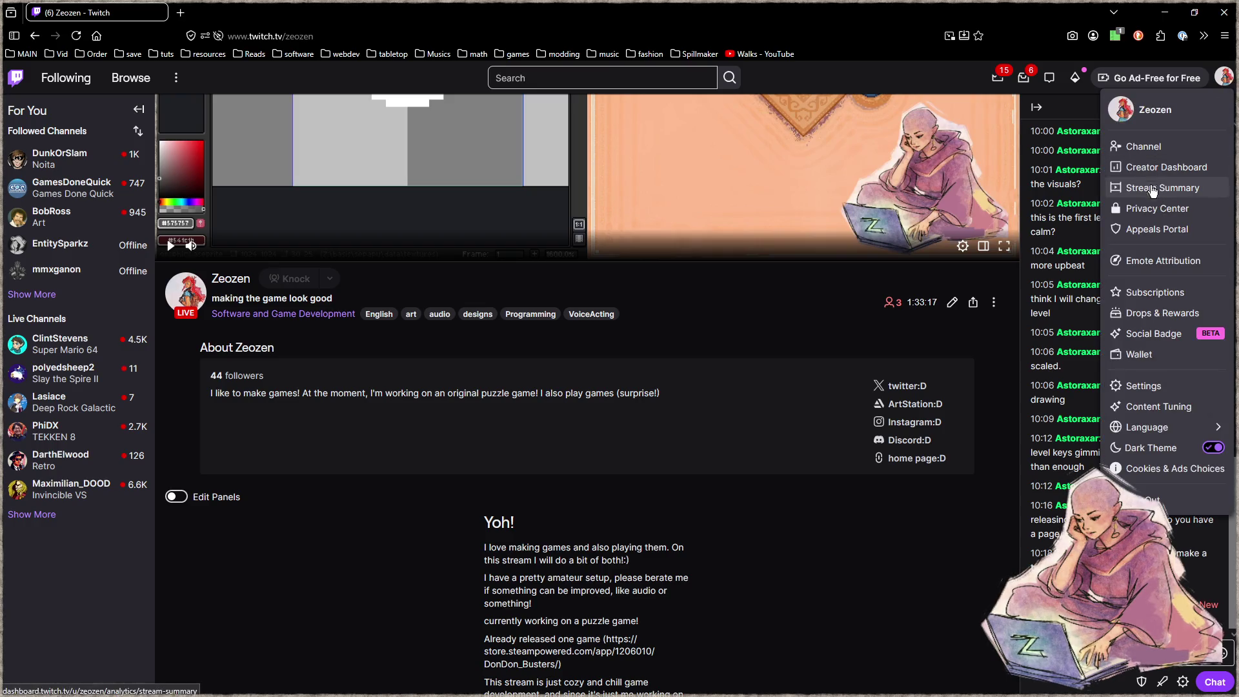
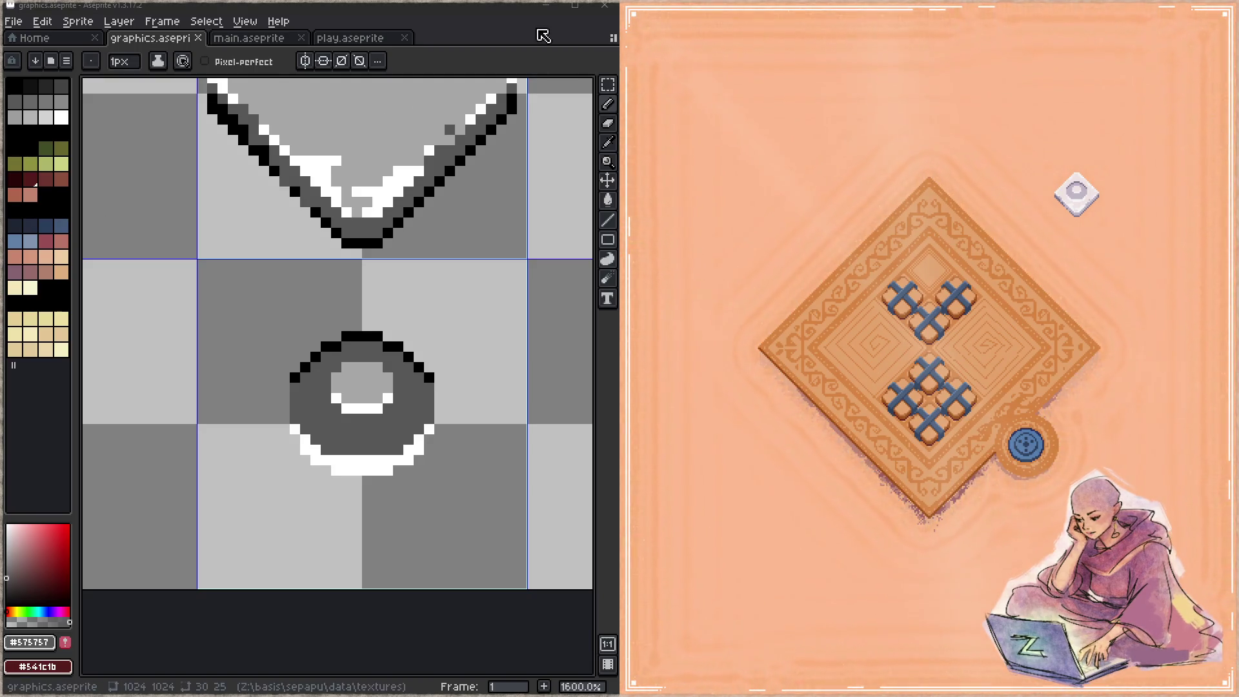
Focus the game and exit the diamond puzzle via the blue button back to the round relic board.
left_click(493, 3)
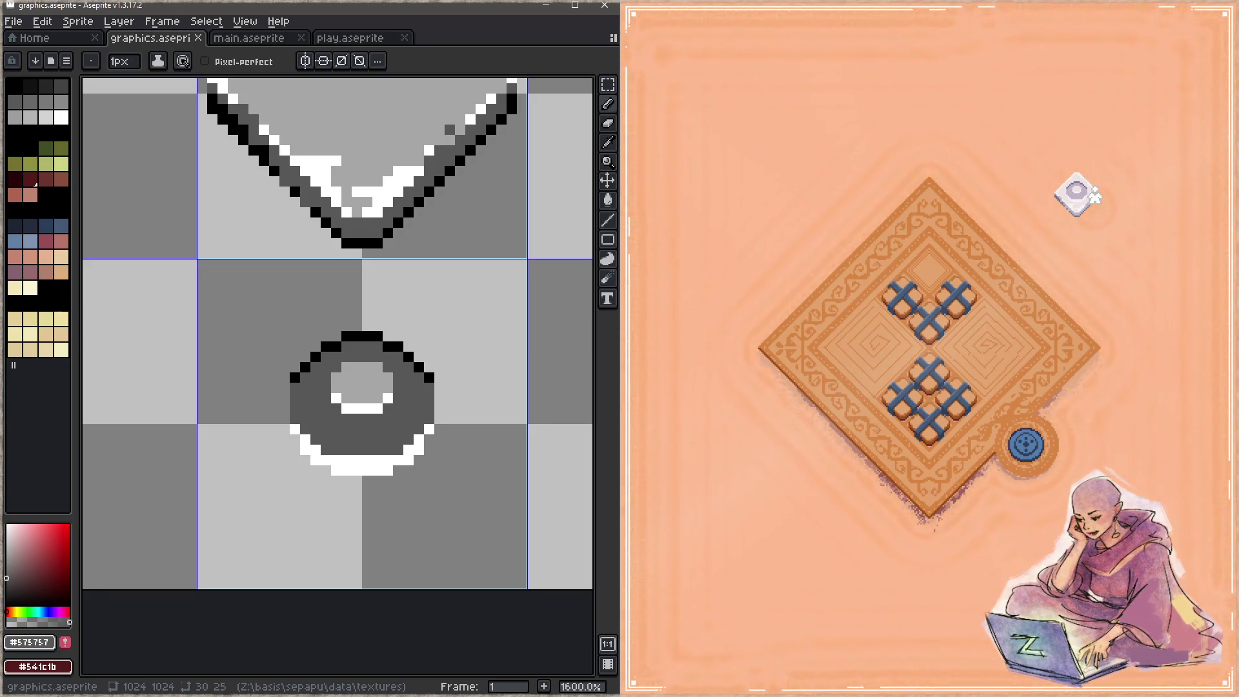
left_click(1081, 197)
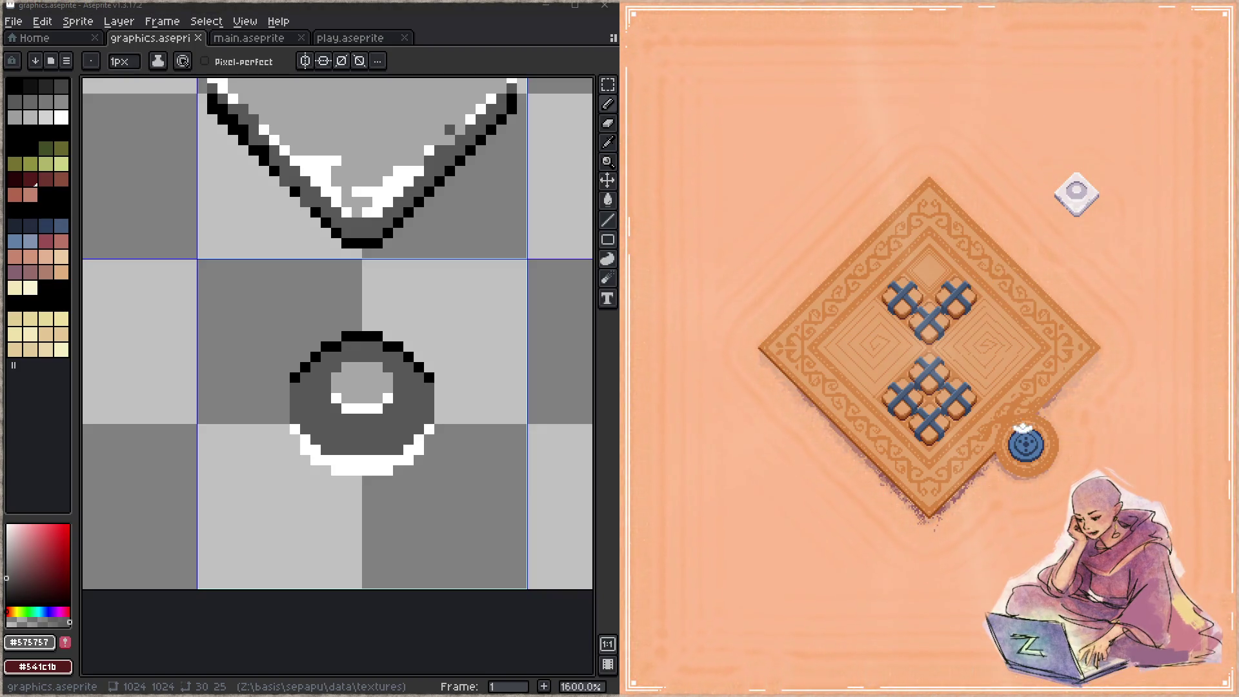
left_click(1026, 445)
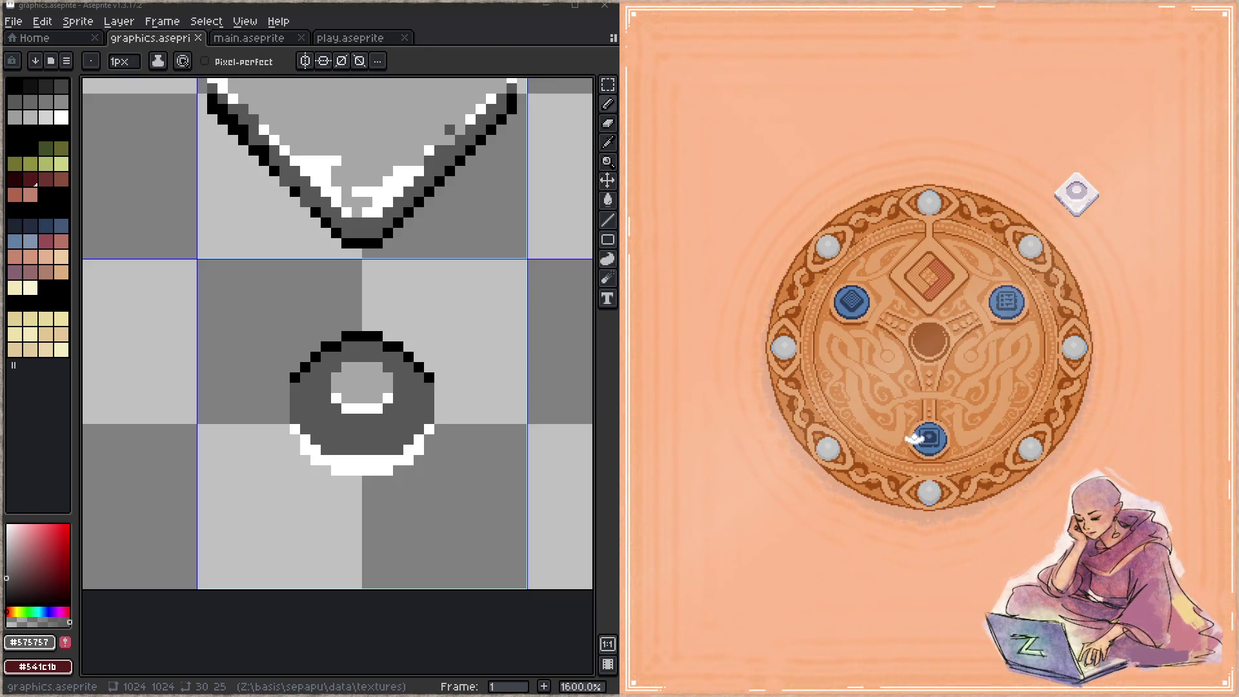
Slot the white diamond relic in the centre, visit its level and return, then remove the relic.
mouse_move(1058, 228)
left_mouse_down()
mouse_move(939, 239)
mouse_move(929, 284)
left_mouse_up()
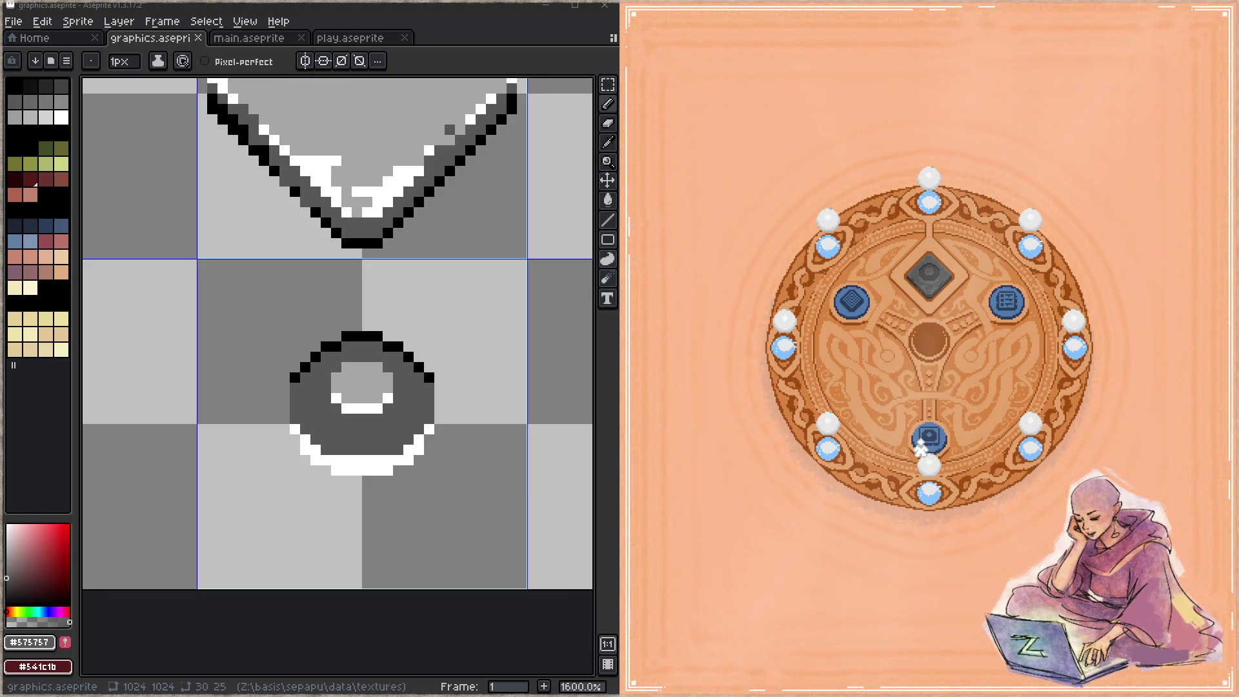
left_click(932, 437)
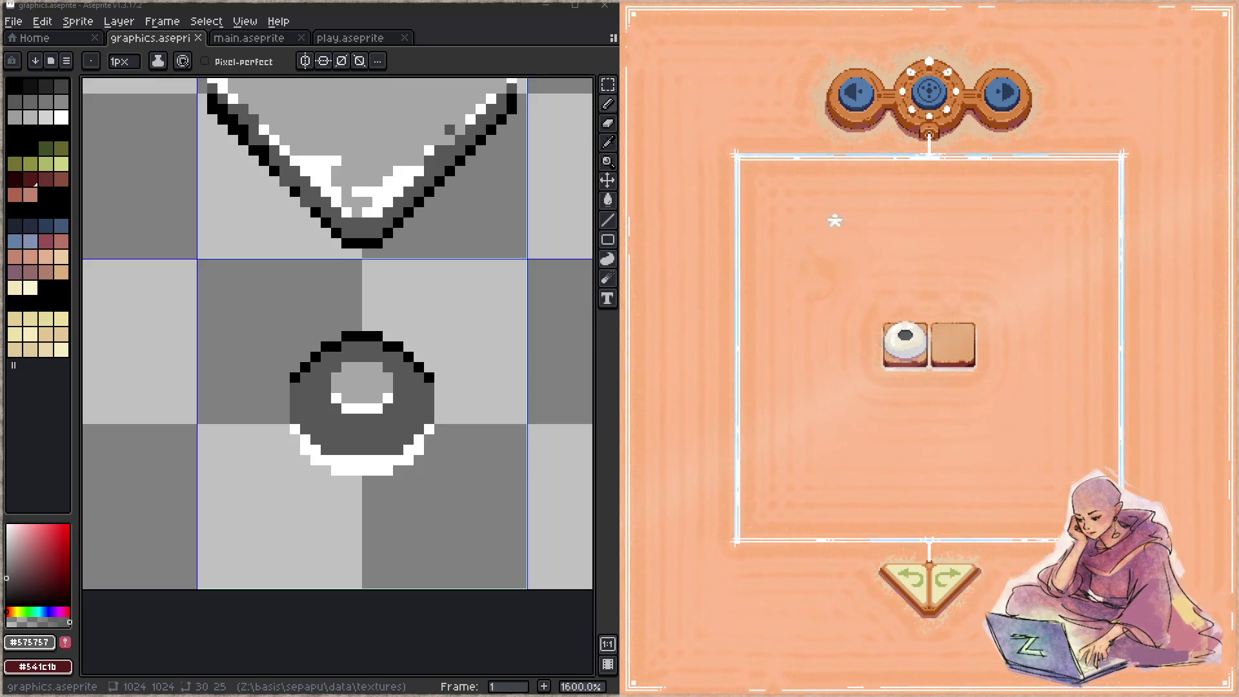
left_click(927, 93)
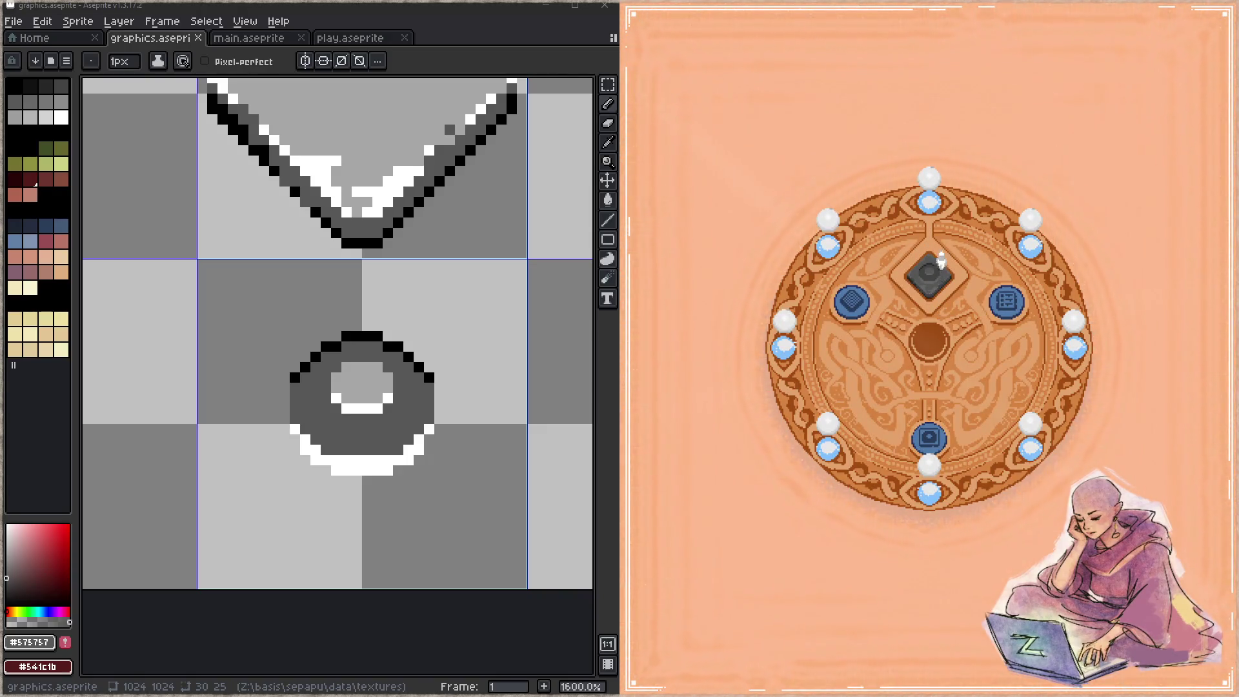
mouse_move(927, 302)
left_mouse_down()
mouse_move(985, 150)
mouse_move(985, 178)
mouse_move(930, 274)
mouse_move(996, 116)
left_mouse_up()
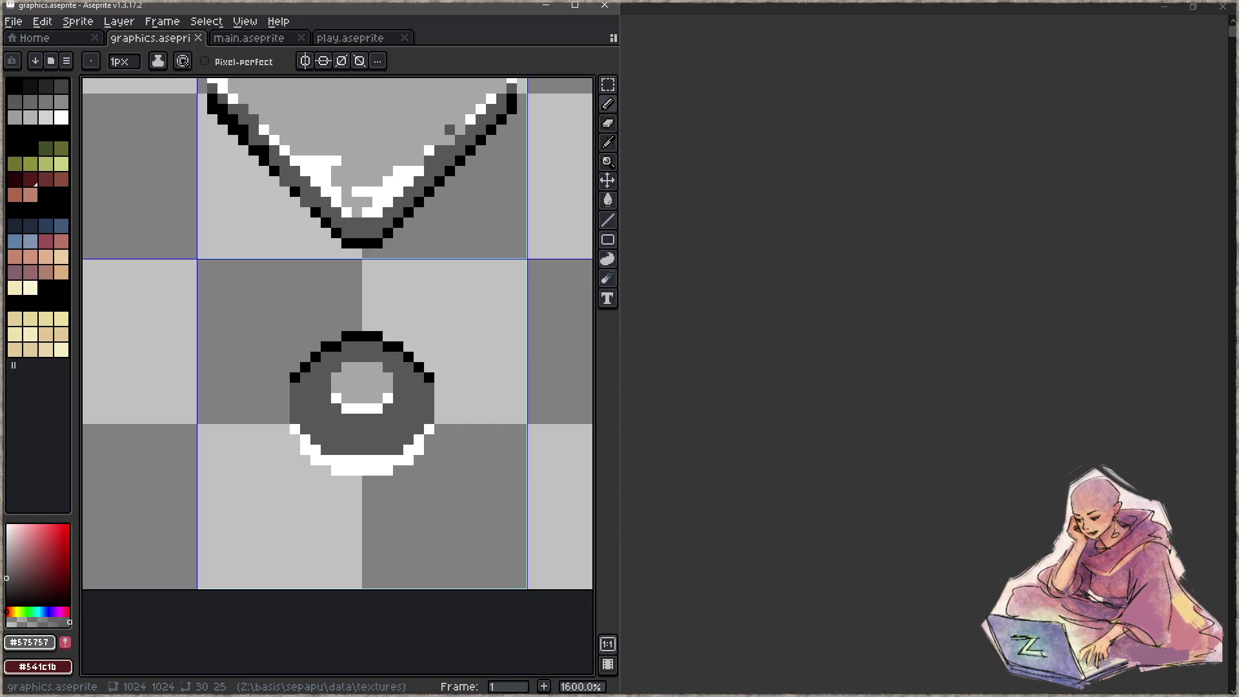
Reopen sepapu.c full-width in Focus and return to the refresh_unlocked_relics call on line 209.
key("alt+Tab")
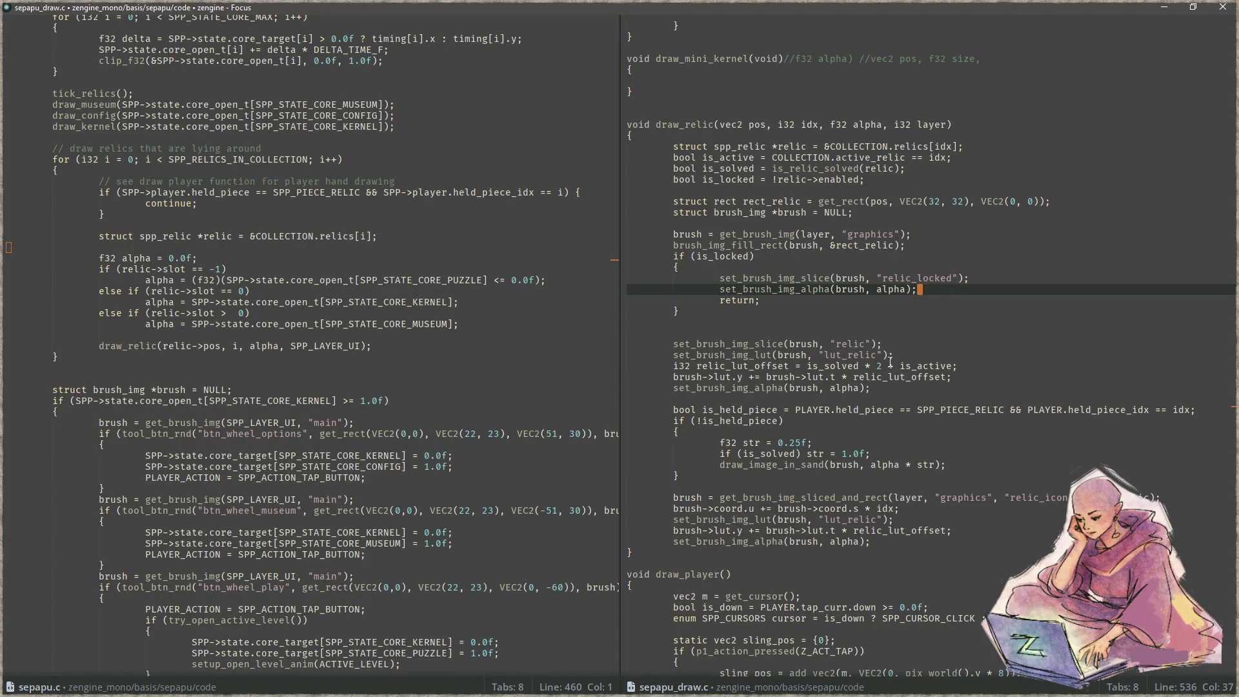
left_click(494, 387)
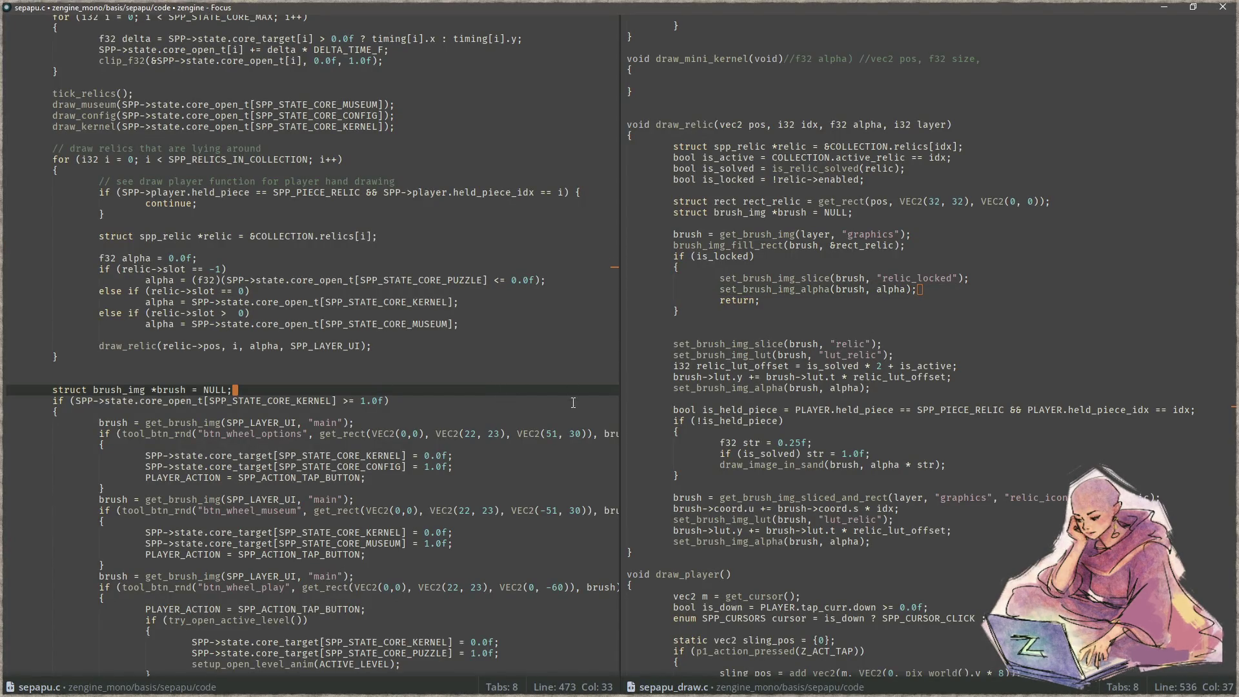
scroll(573, 400, "down", 6)
scroll(540, 419, "up", 10)
left_click(429, 349)
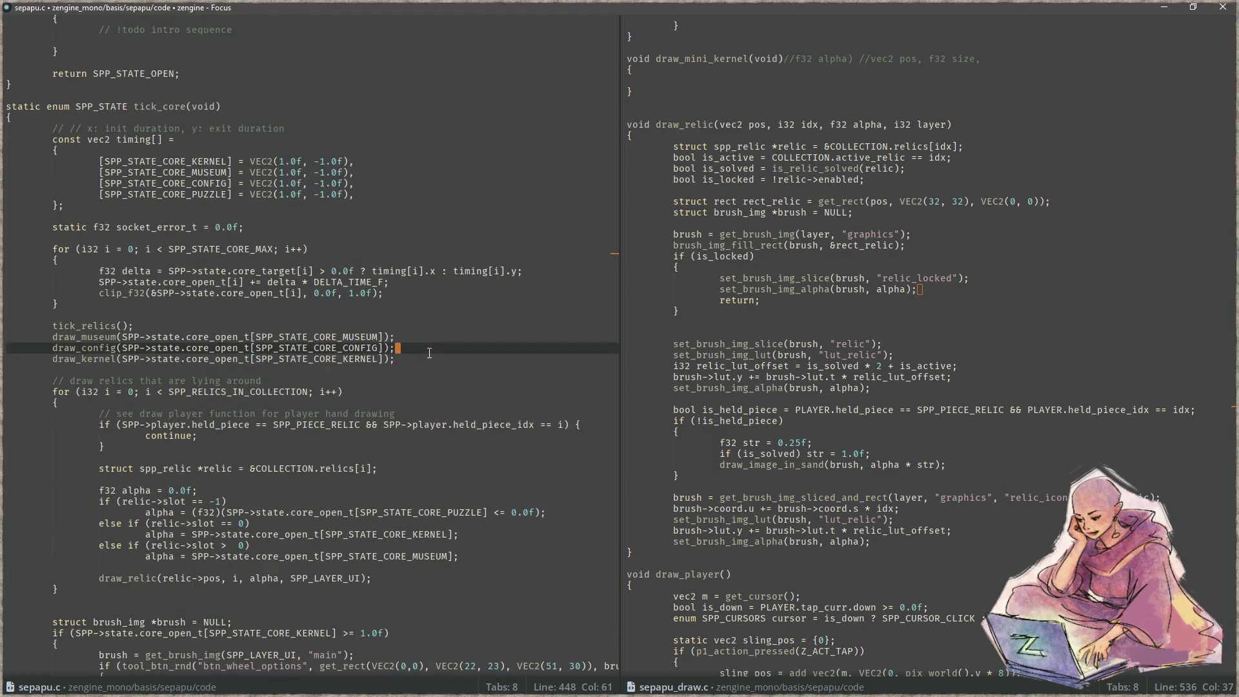
key("ctrl+w")
key("ctrl+p")
key("Return")
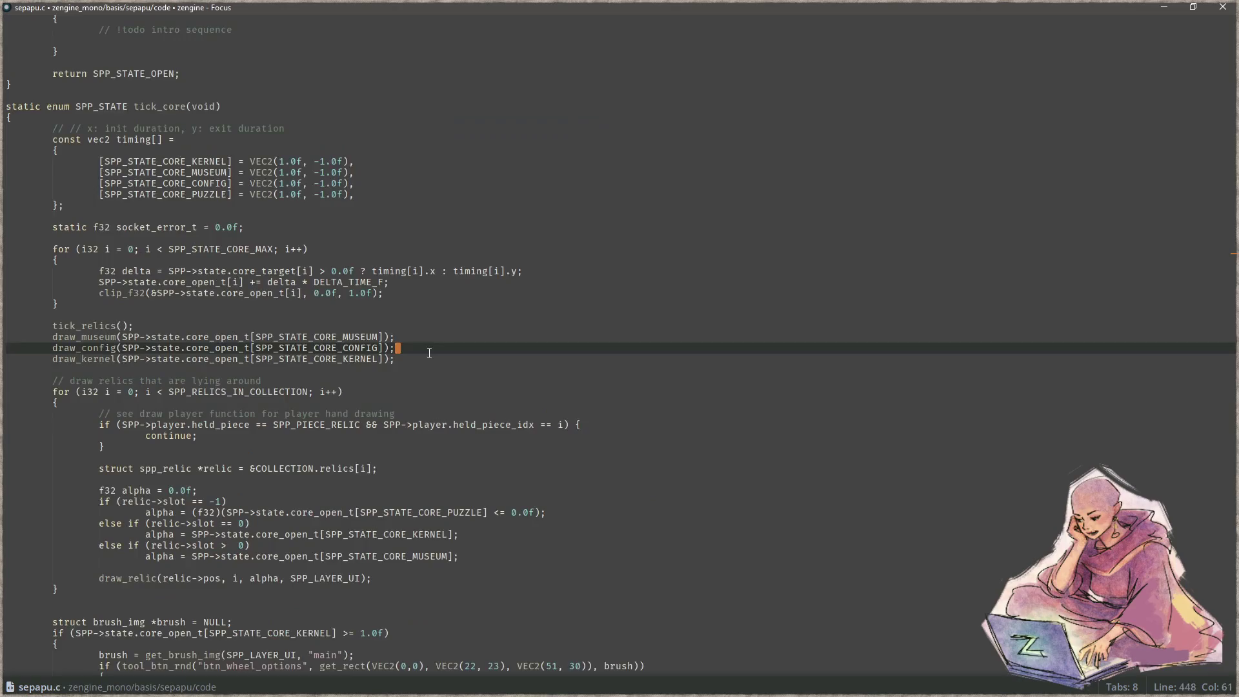
scroll(429, 391, "up", 20)
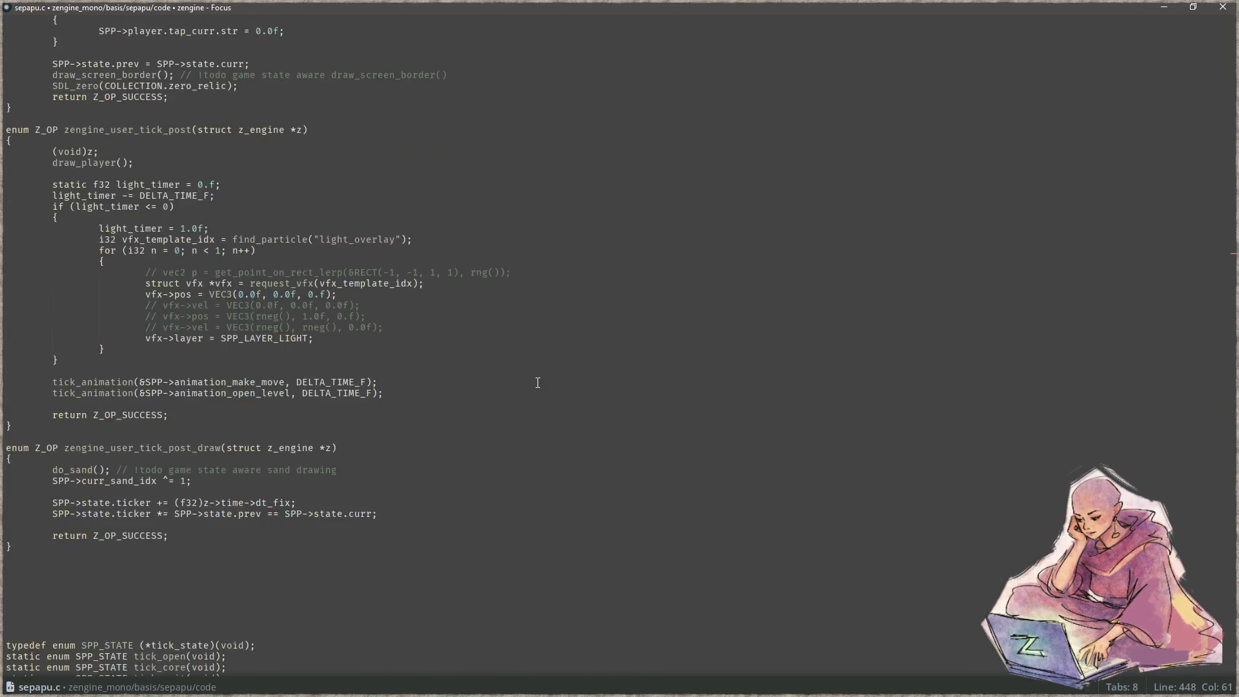
key("ctrl+z")
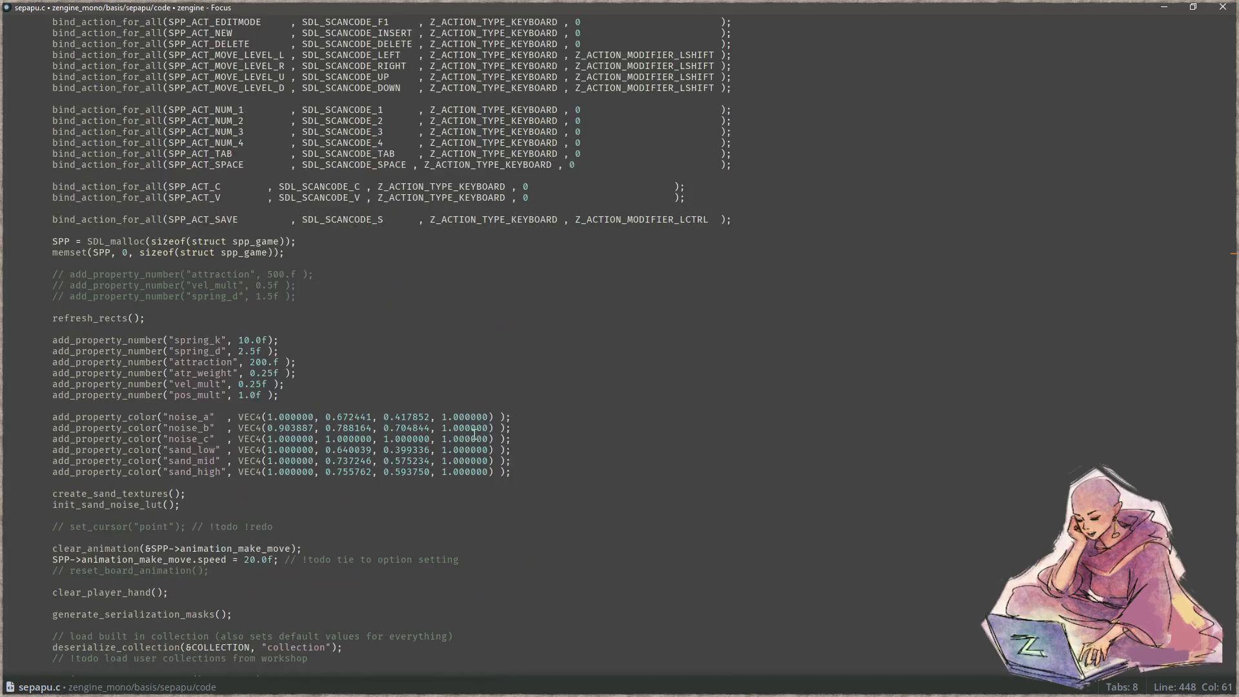
Copy the relics[0] enabled = true line into the function's for loop as relics[i], and save sepapu_game.c.
key("ctrl+shift+f")
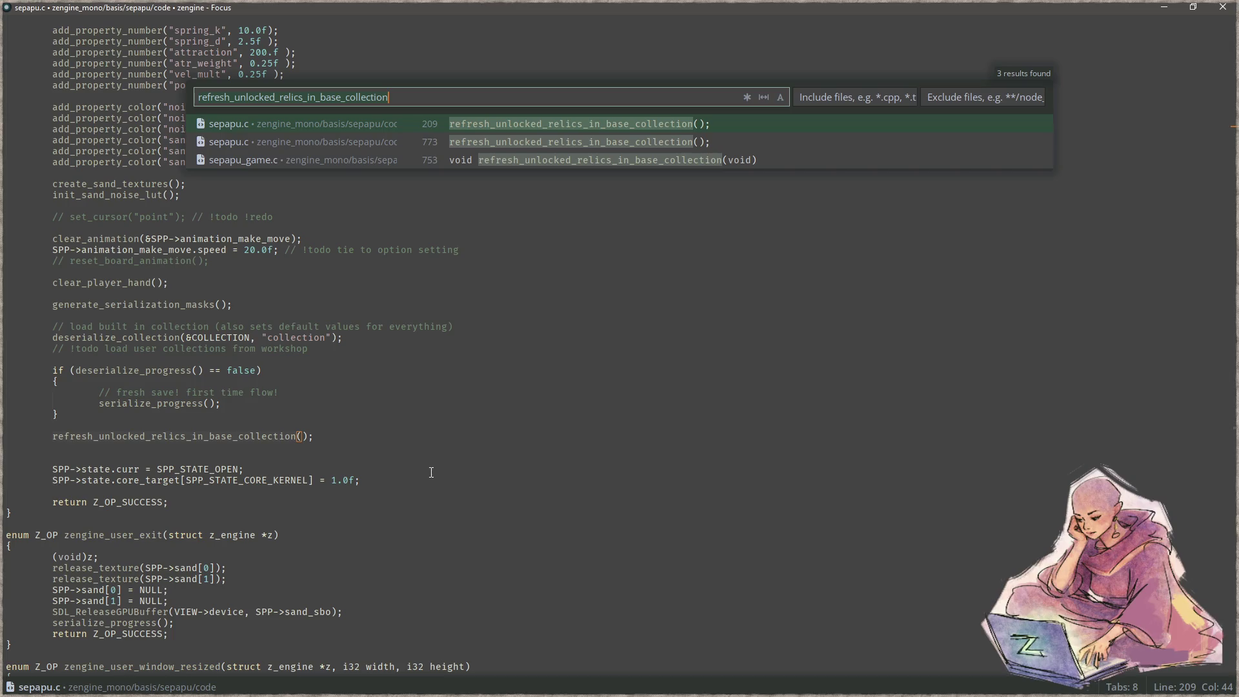
key("ctrl+Return")
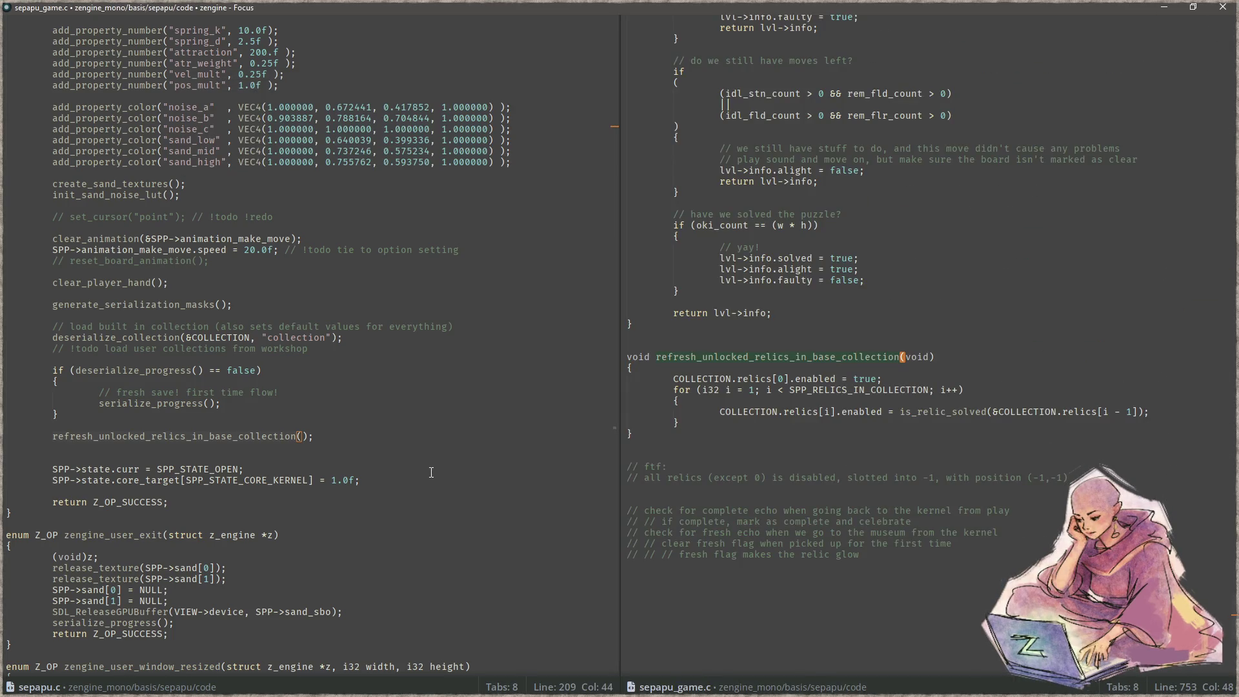
key("Down")
key("Down")
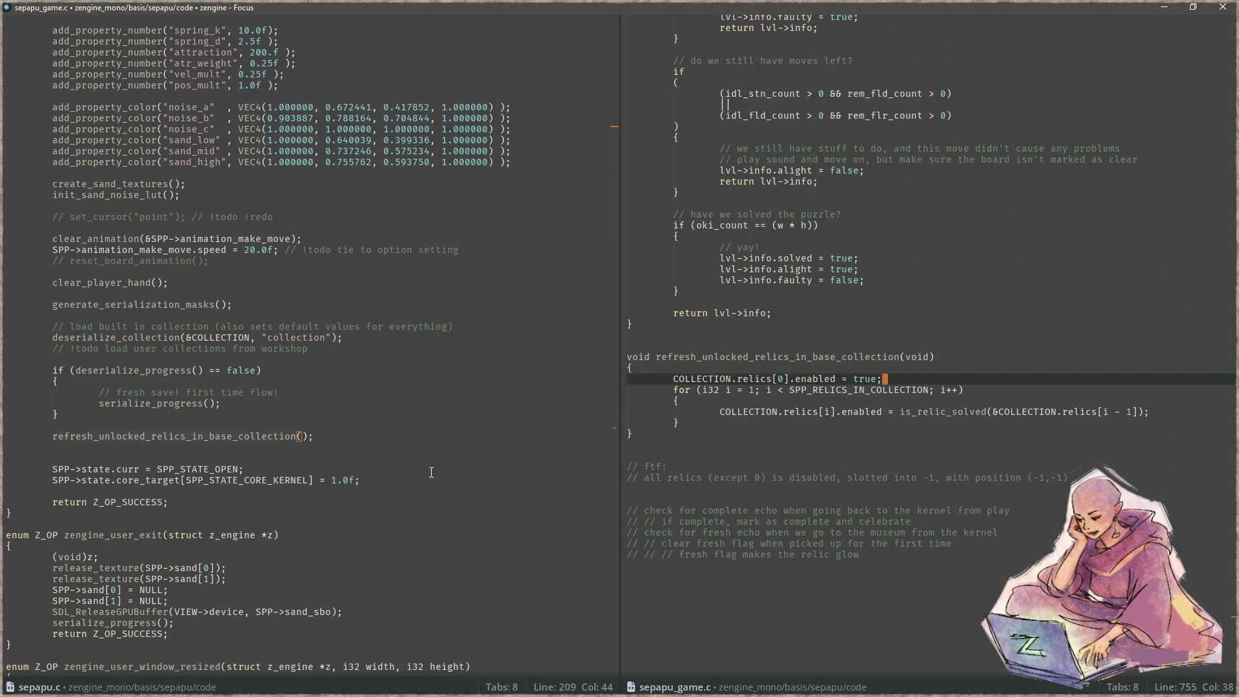
key("ctrl+c")
key("Down")
key("Down")
key("Down")
key("End")
key("Return")
key("ctrl+v")
key("Left")
key("Left")
key("Left")
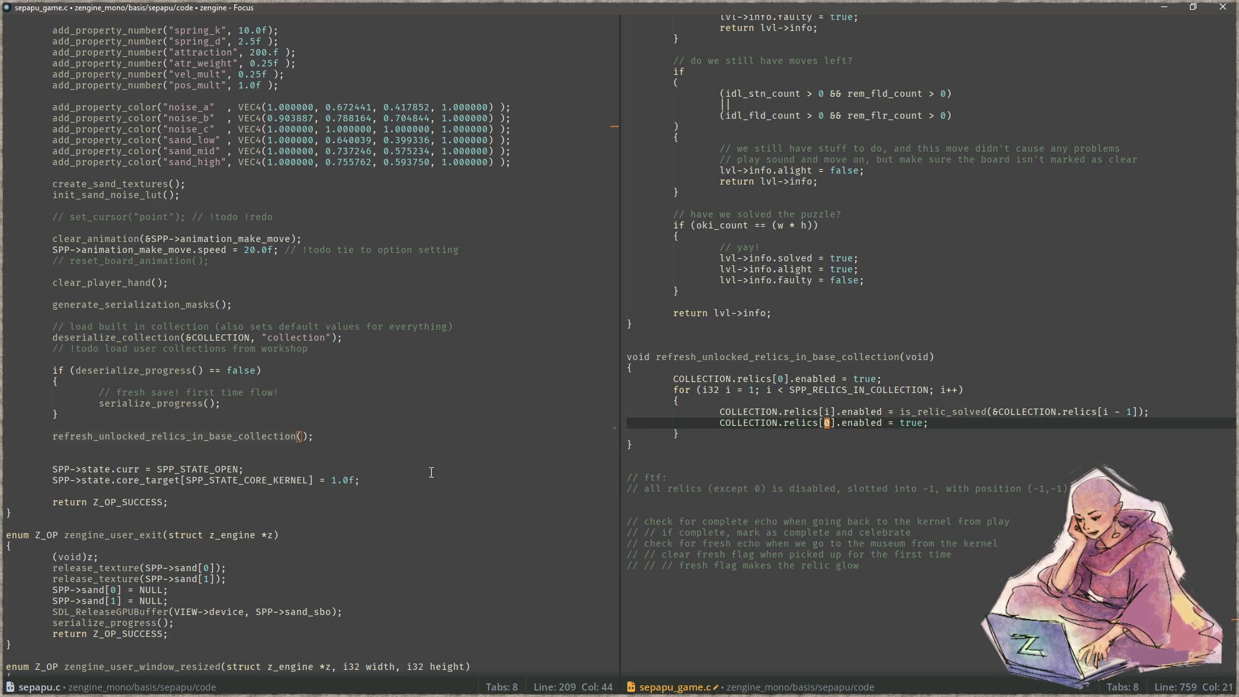
key("ctrl+s")
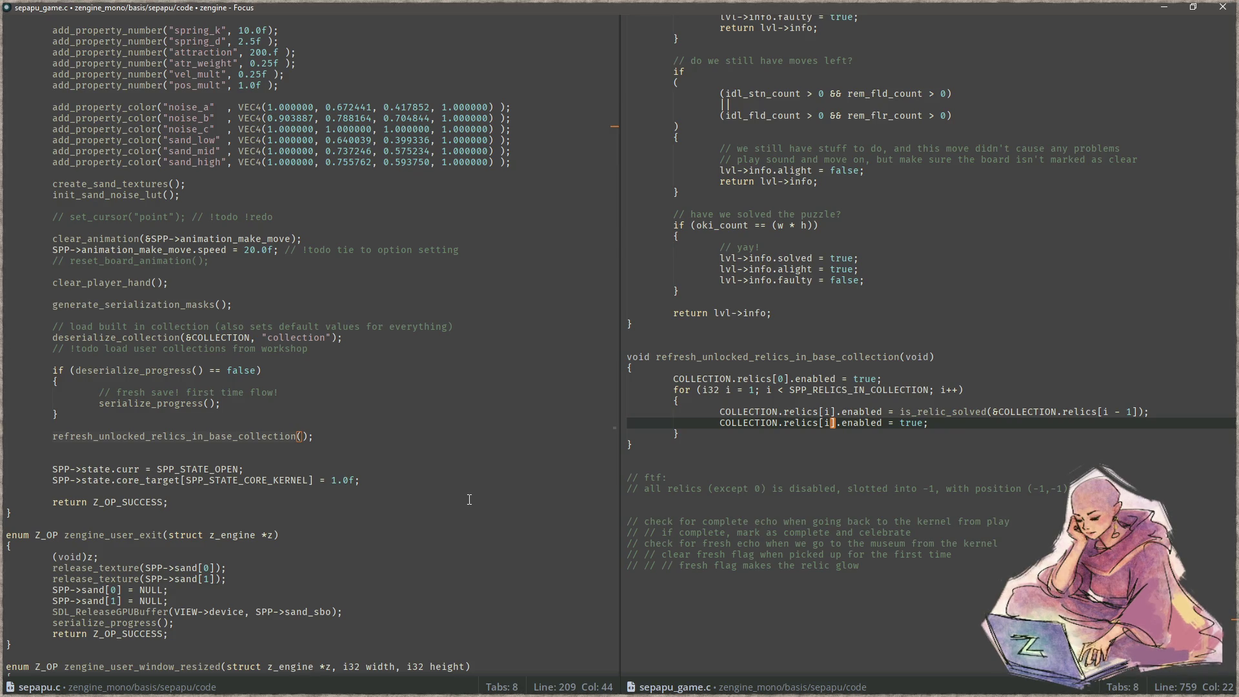
Let the DonDon Busters!! trailer play while briefly selecting and clearing text on the page.
left_click(856, 444)
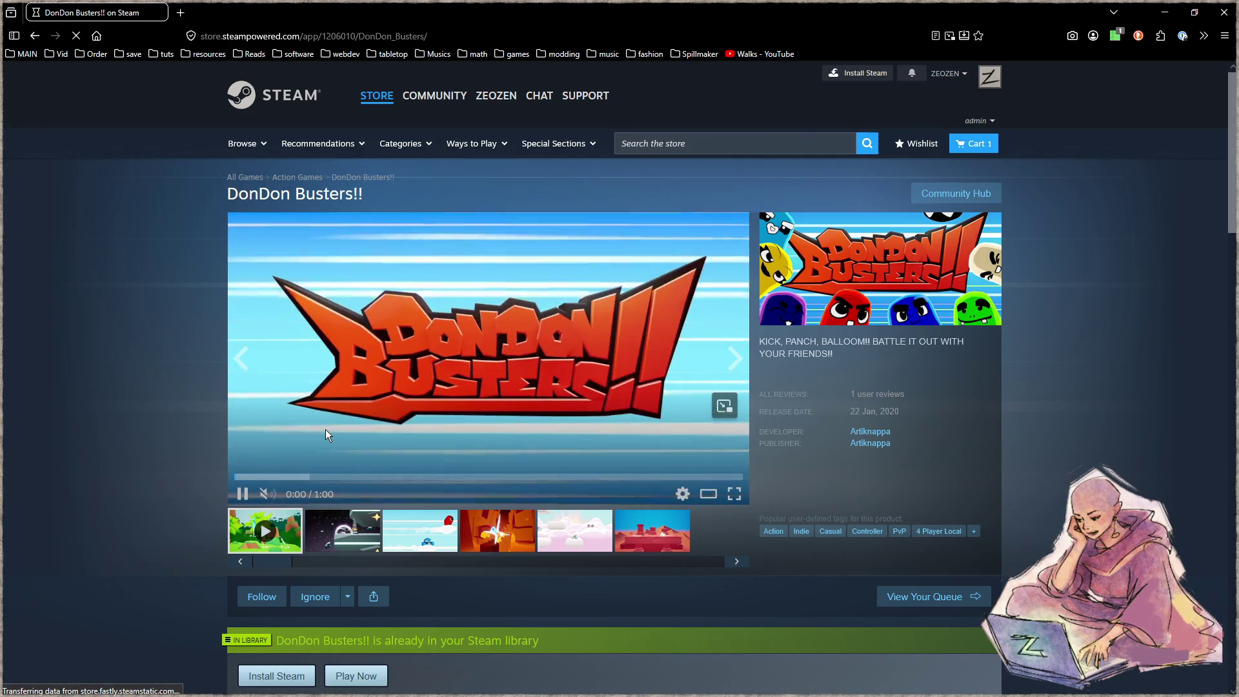
left_click_drag(900, 411, 890, 411)
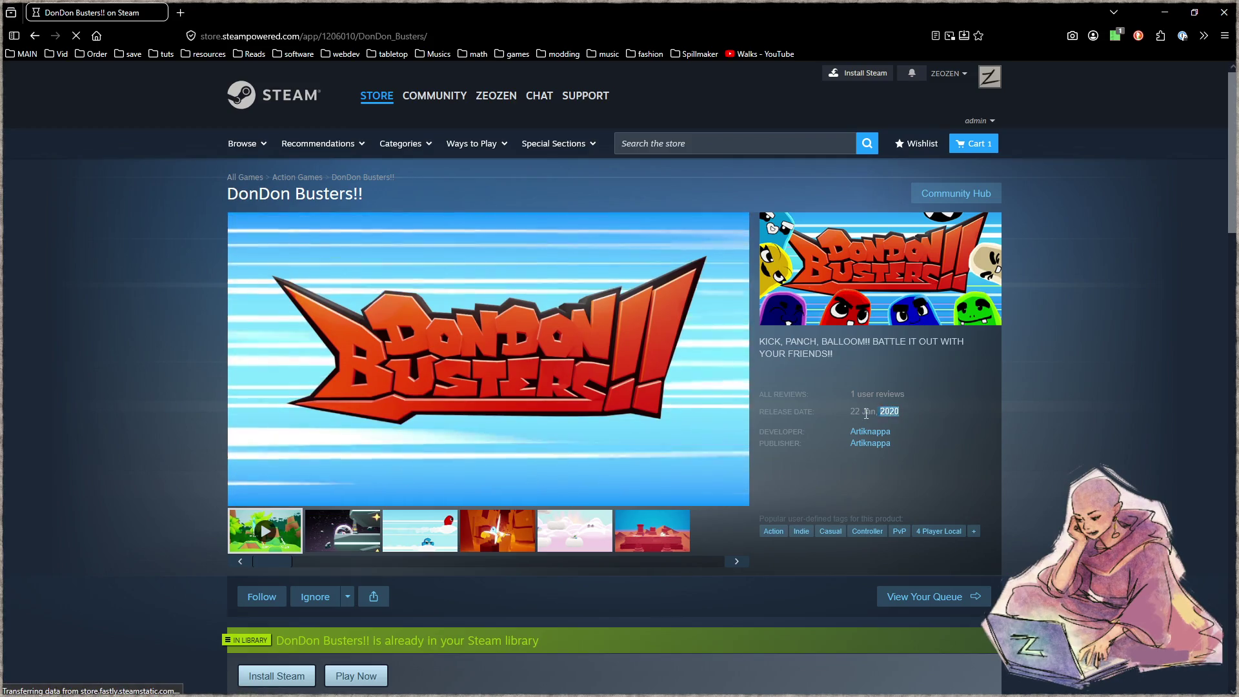
left_click(860, 413)
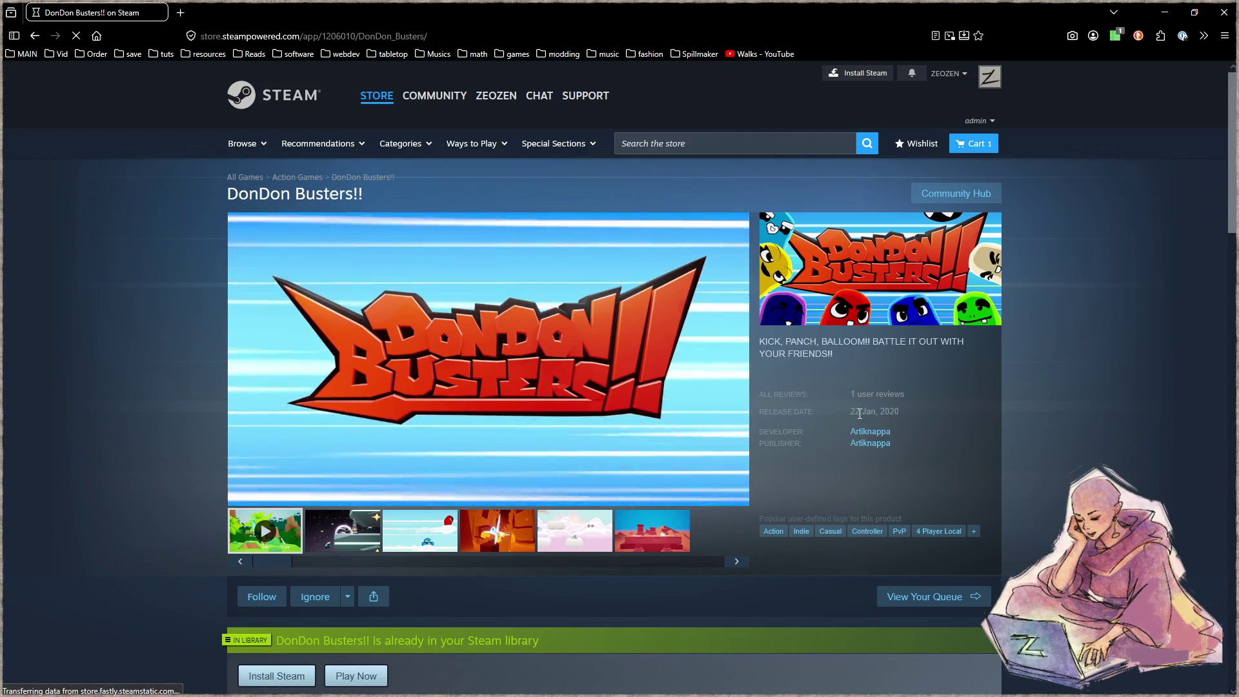
mouse_move(875, 395)
left_mouse_down()
mouse_move(890, 409)
mouse_move(921, 398)
mouse_move(871, 400)
left_mouse_up()
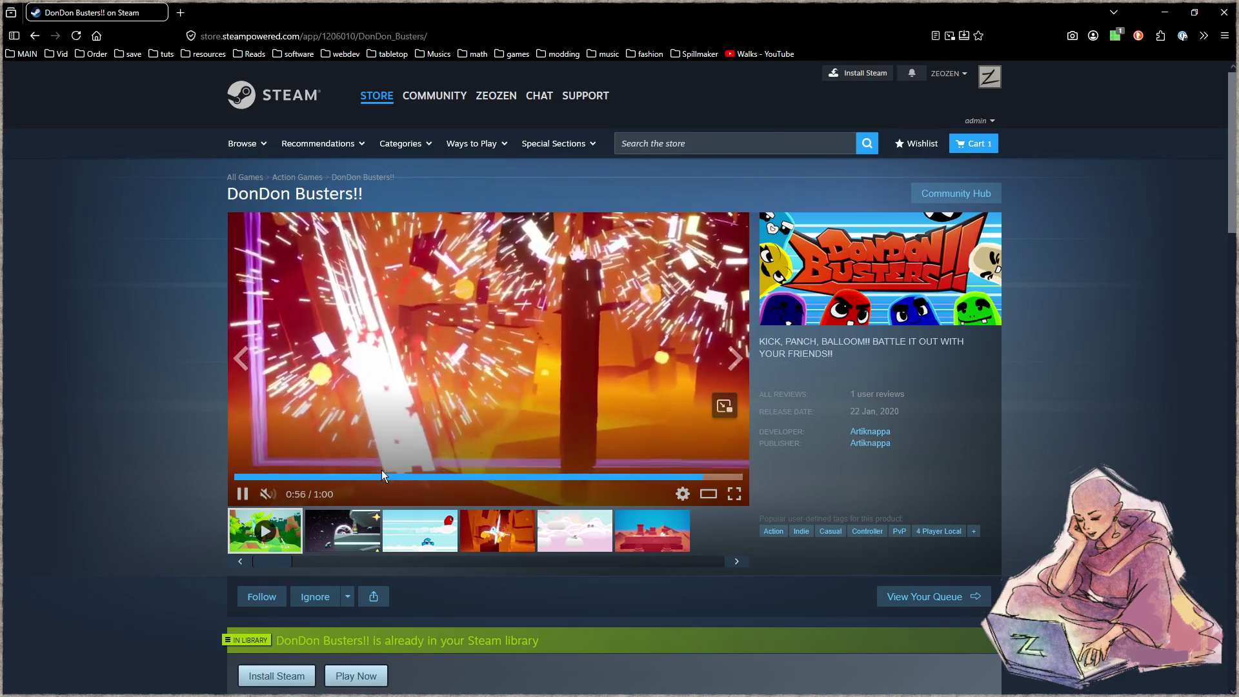
Set the DonDon Busters!! trailer back to 0:08, then scroll down the page and back up.
left_click(304, 477)
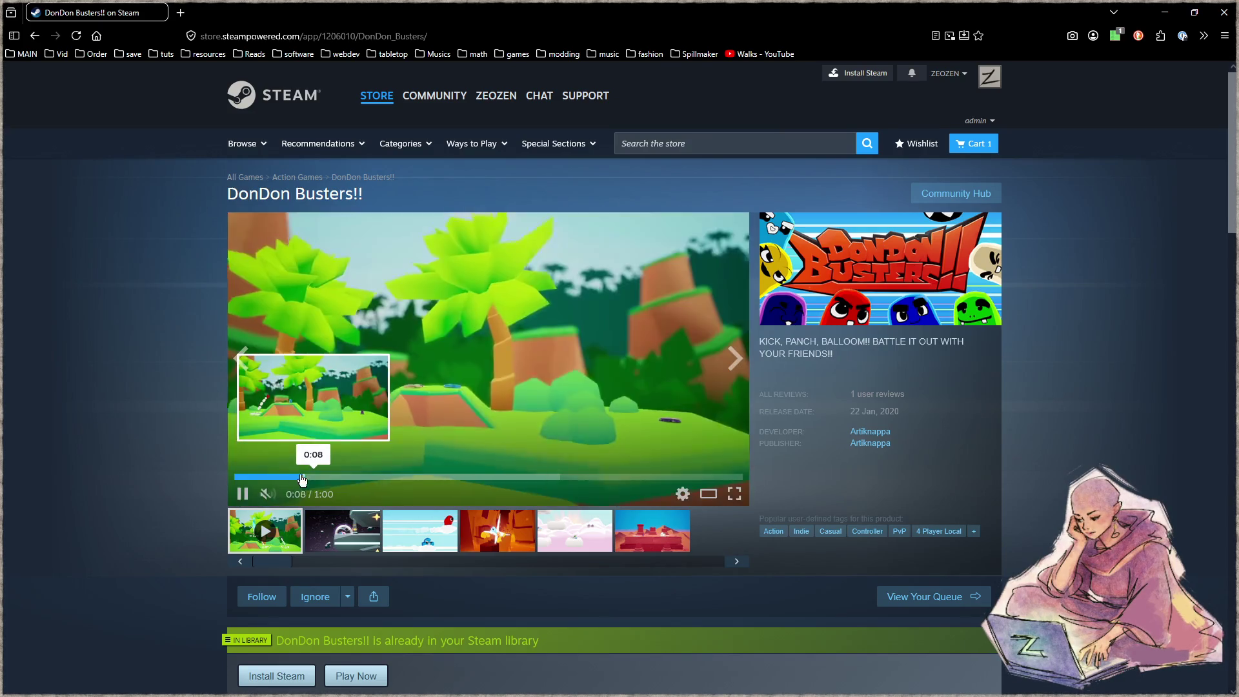
scroll(194, 509, "down", 4)
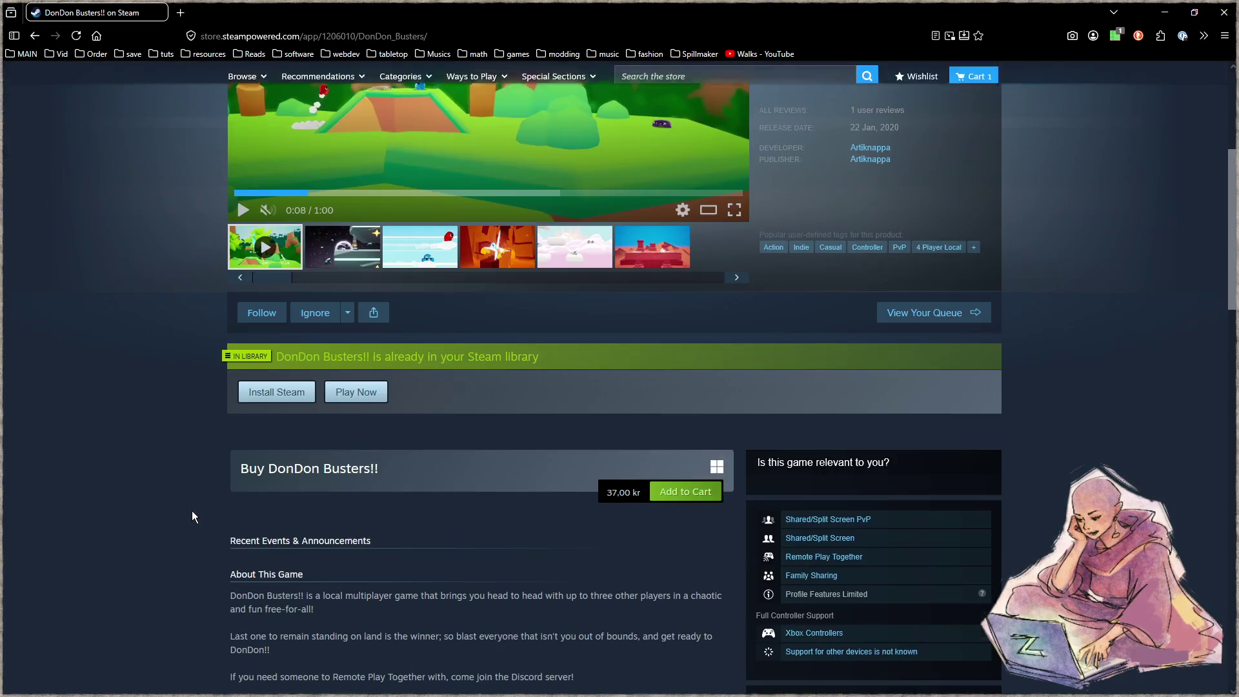
scroll(191, 510, "down", 2)
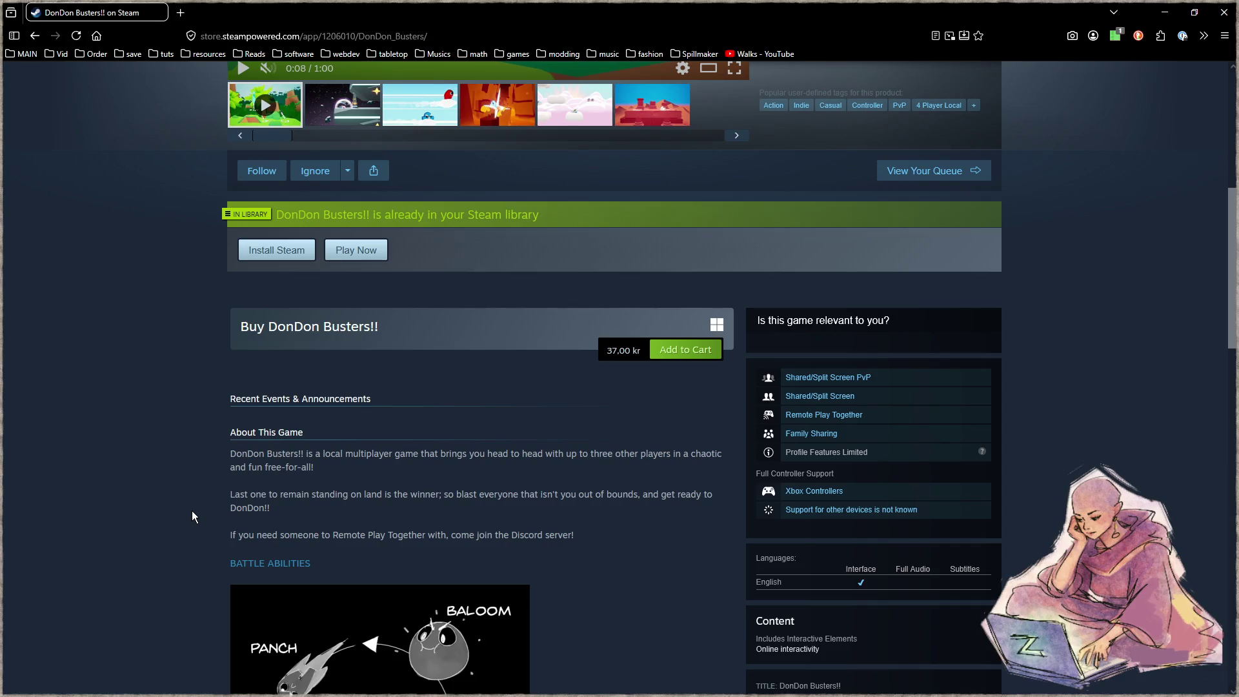
scroll(192, 510, "up", 6)
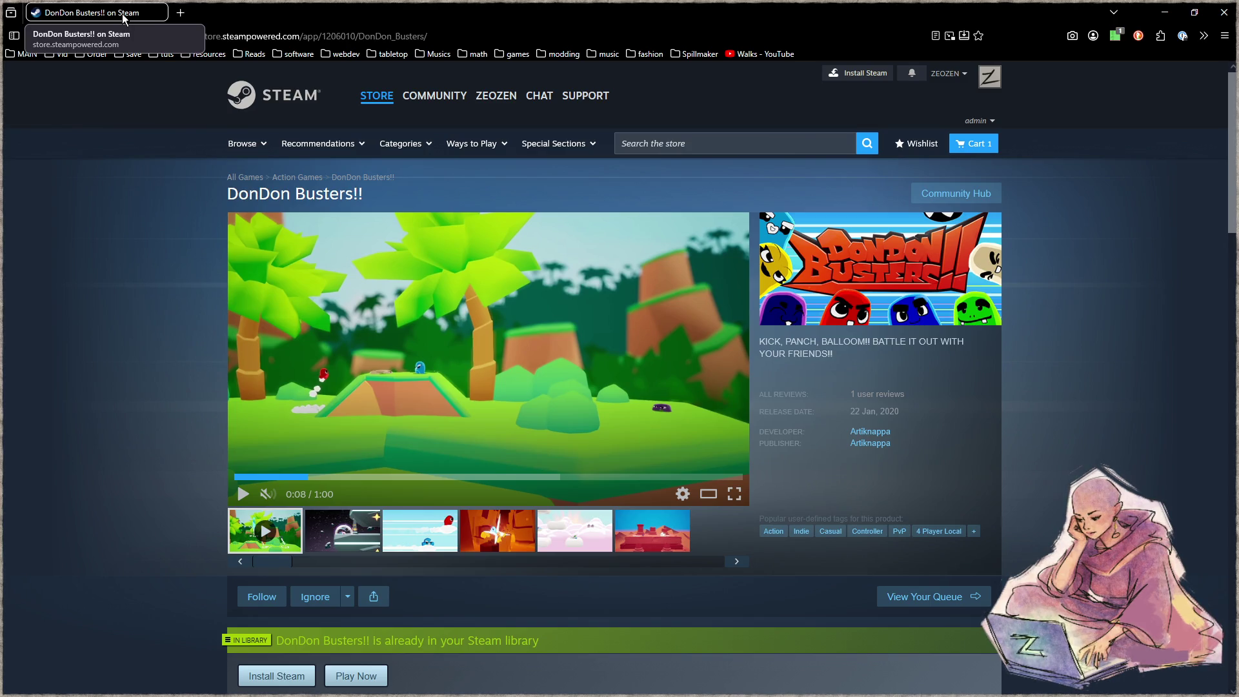
Return to sepapu.c in Focus and build and run Sepapu with F5.
key("alt+Tab")
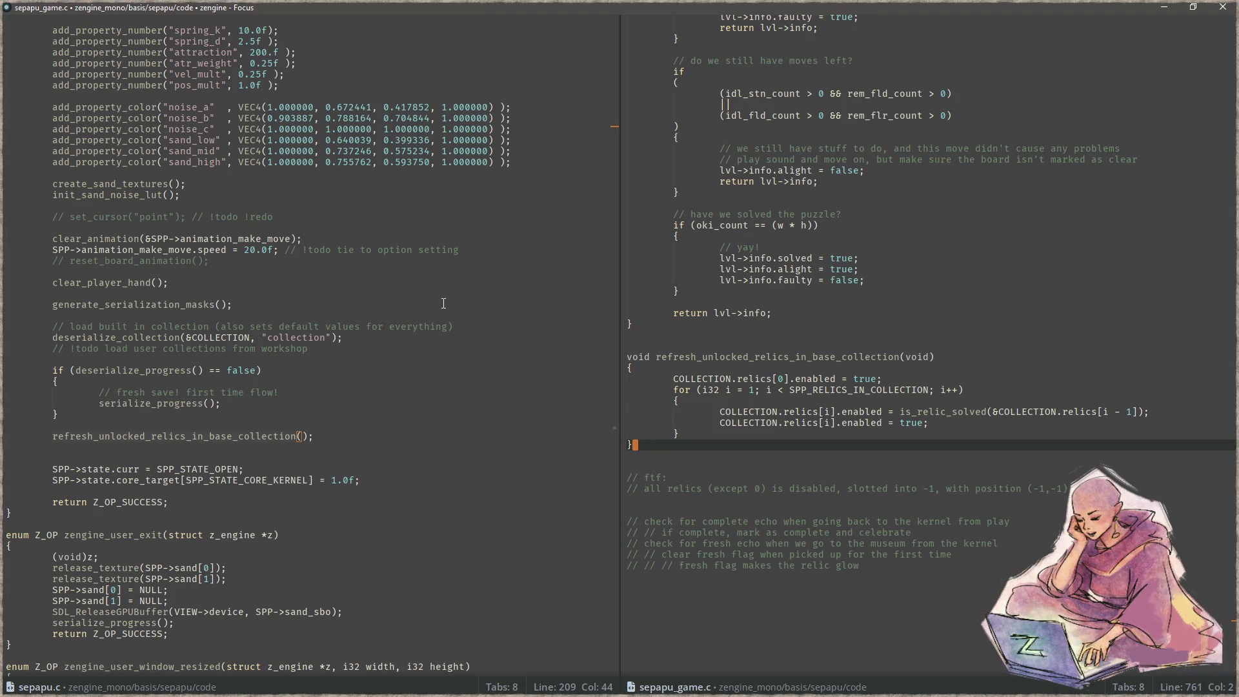
left_click(487, 416)
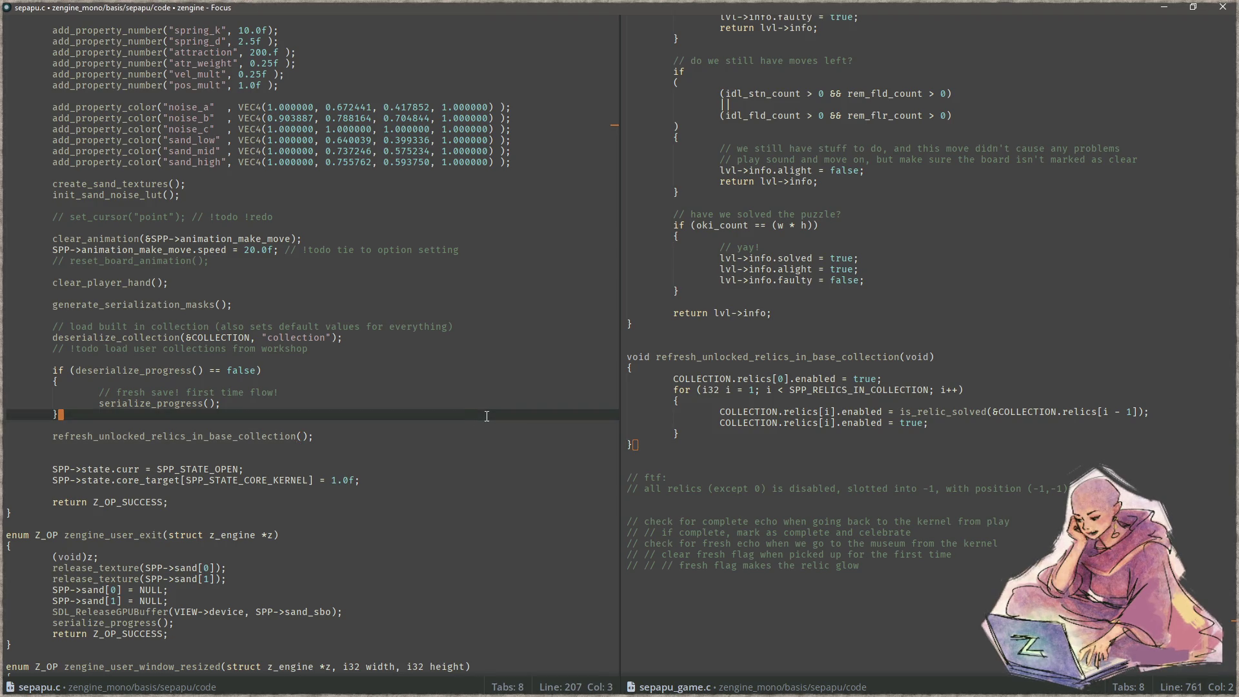
key("F5")
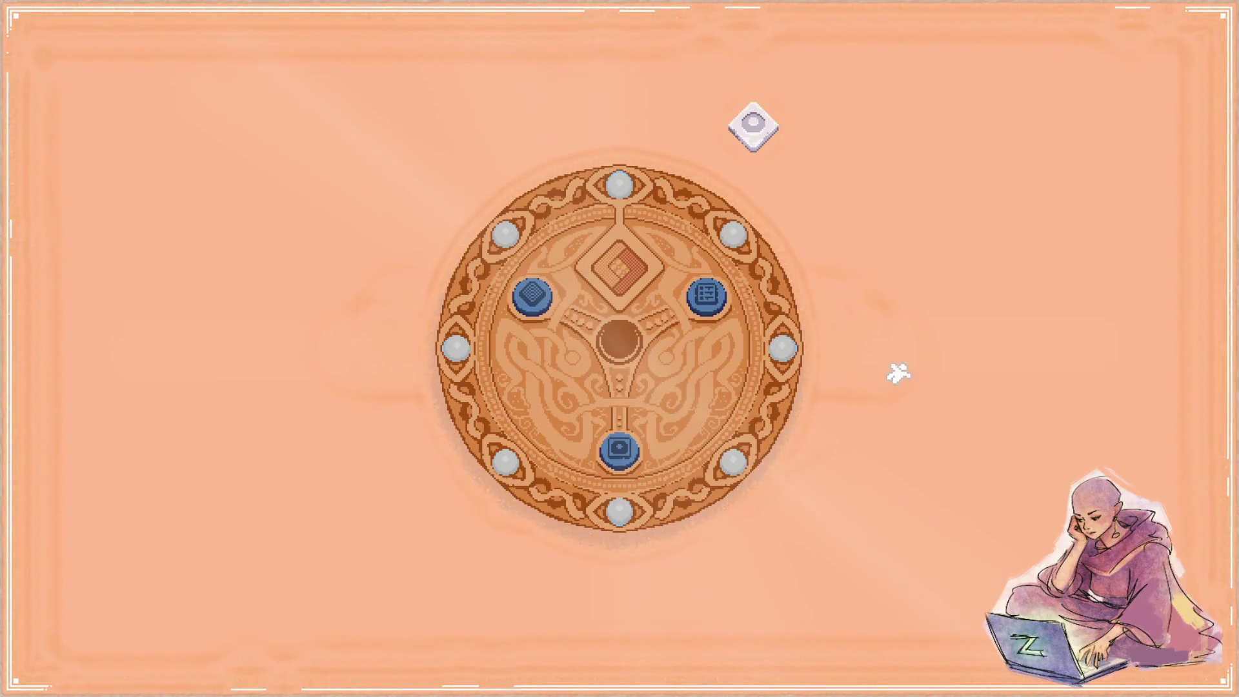
Enter the top-left token's puzzle and walk the character around the diamond board to the moon tile.
left_click(539, 299)
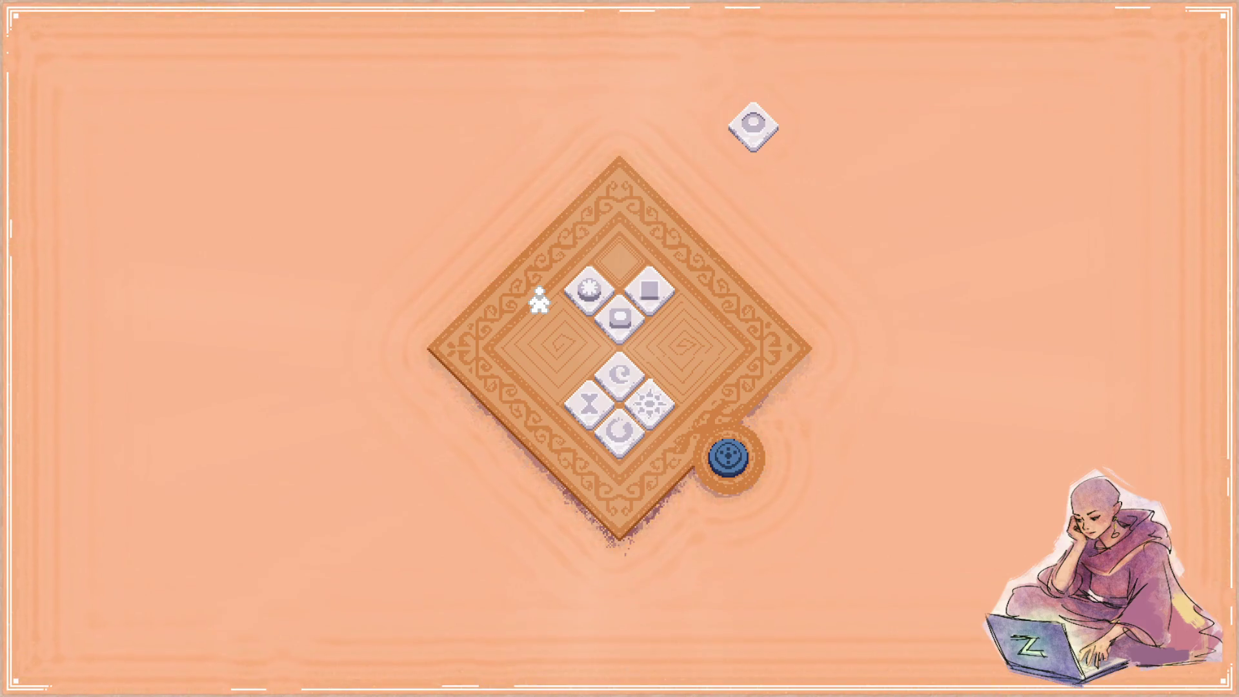
key("Down")
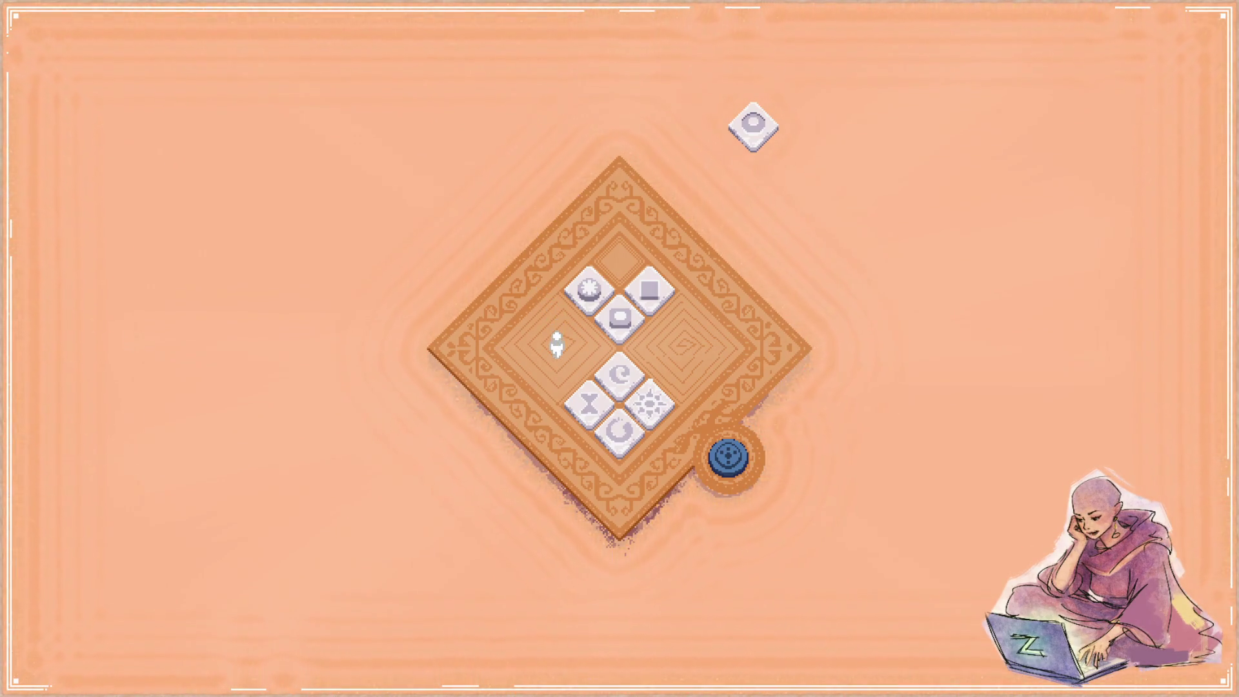
key("Right")
key("Down")
key("Left")
key("Up")
key("Up")
key("Right")
key("Left")
key("Left")
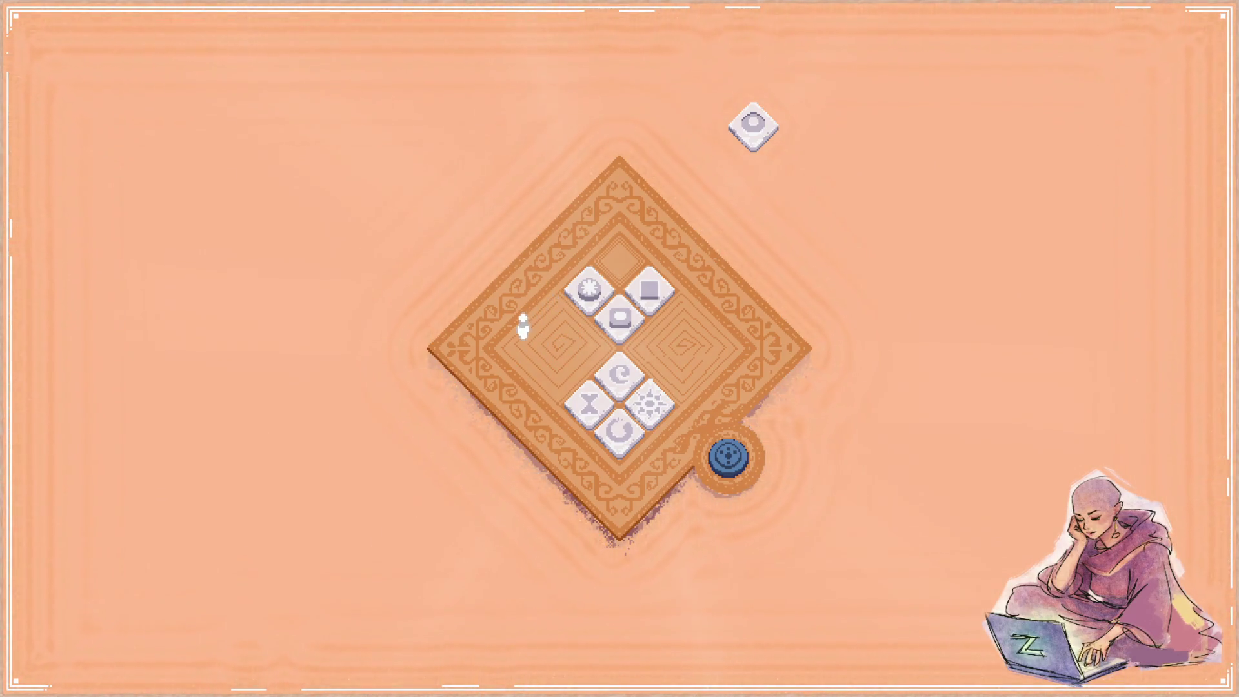
key("Down")
key("Right")
key("Up")
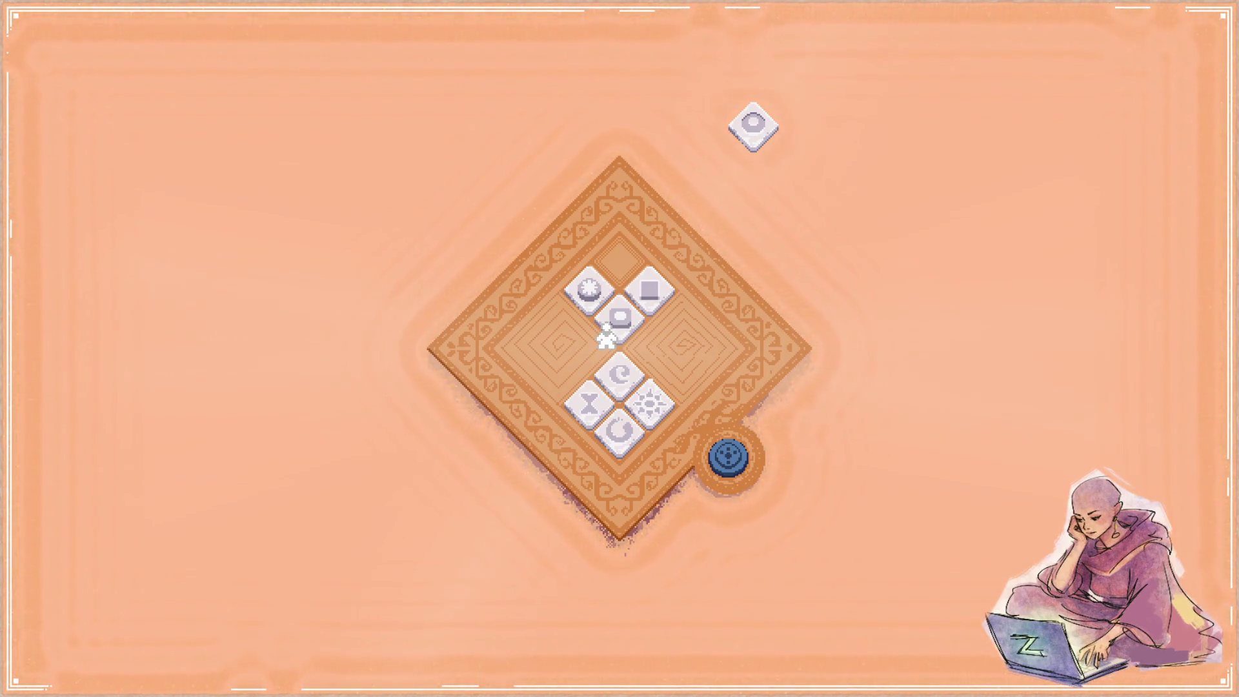
Push the sun, square, cup and moon tiles off the board and step onto the blue button.
key("Up")
key("Up")
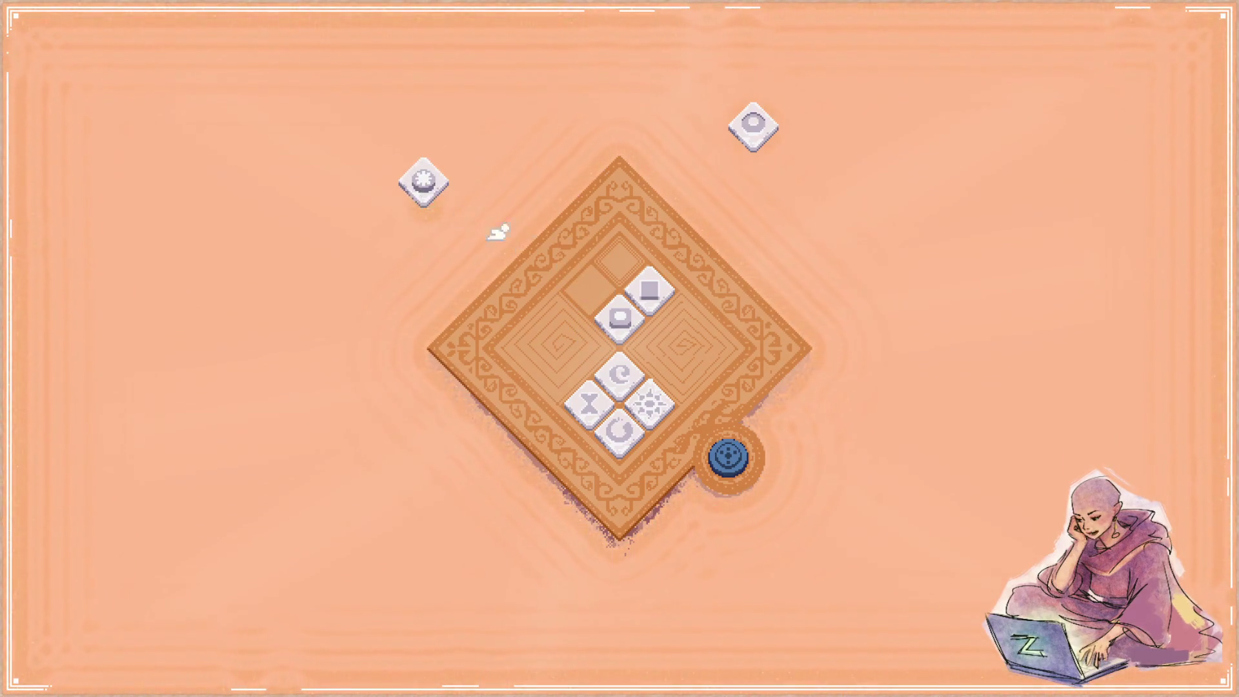
key("Right")
key("Down")
key("Right")
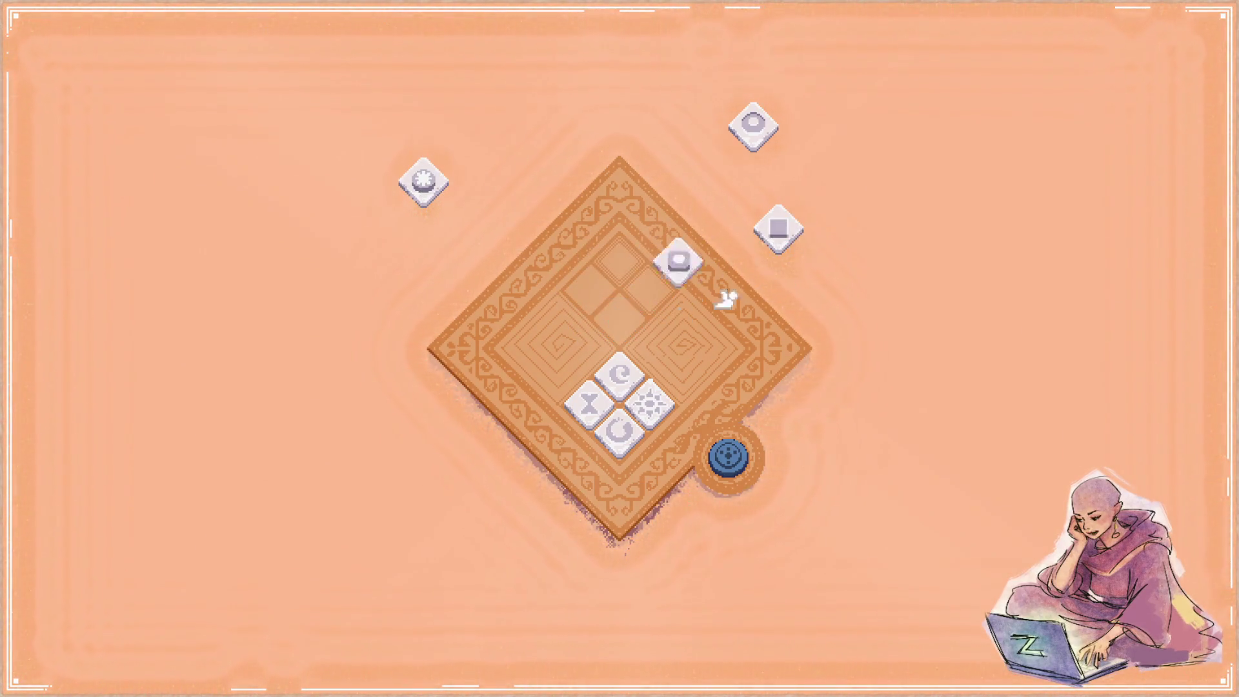
key("Right")
key("Down")
key("Right")
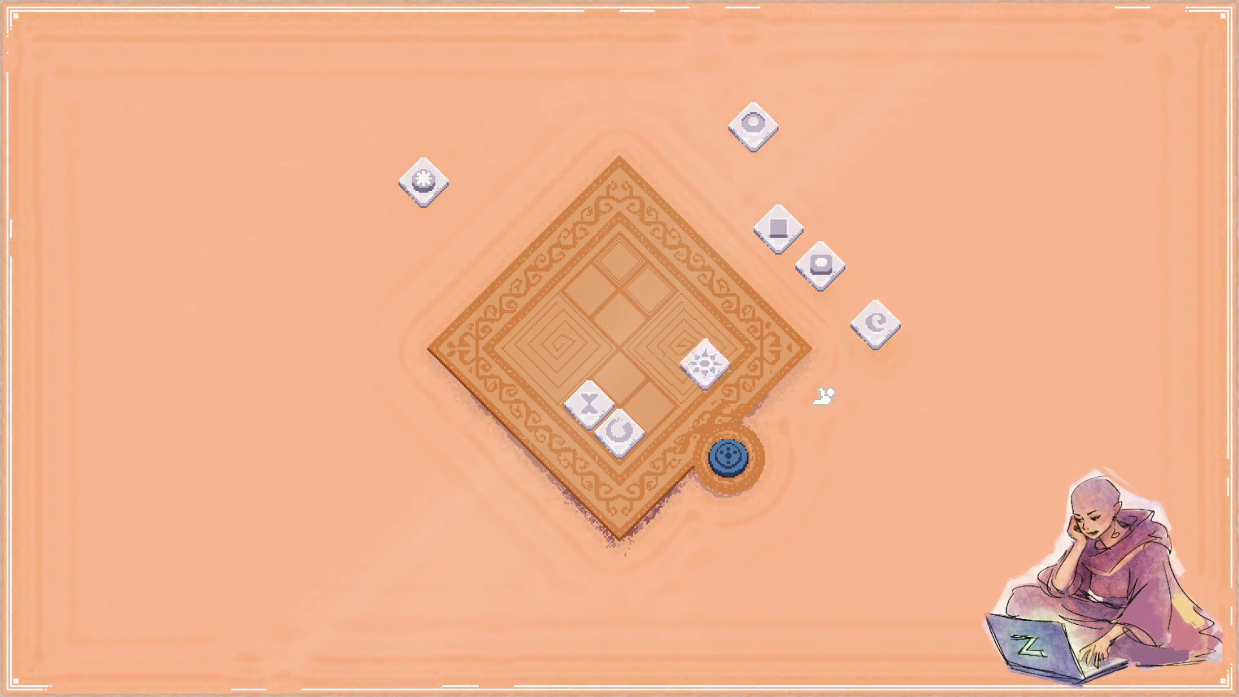
key("r")
key("Left")
key("Right")
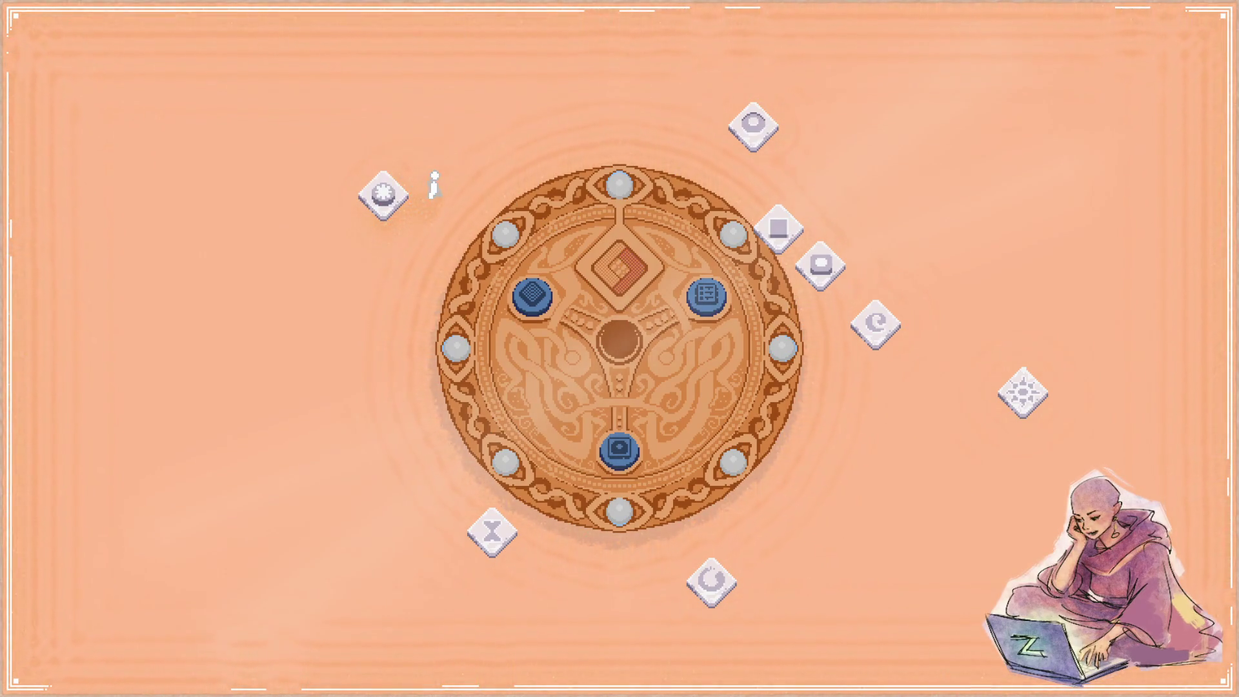
key("Left")
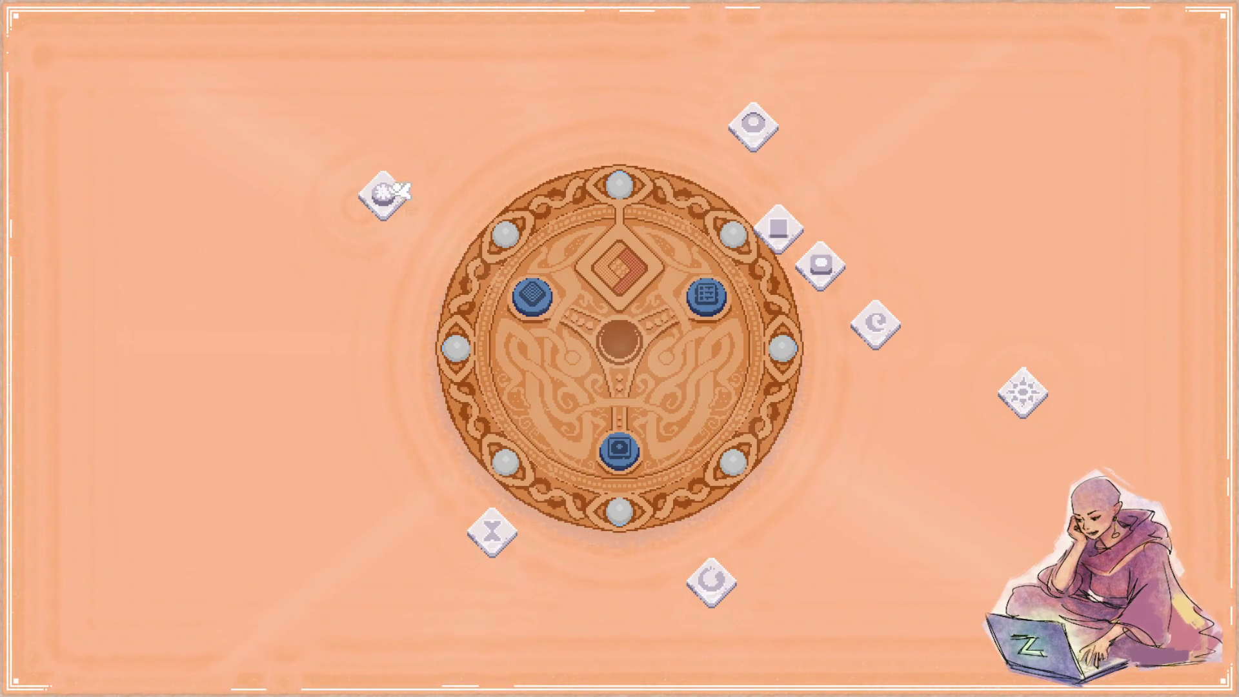
Take the game out of fullscreen and switch over to graphics.aseprite.
key("F11")
key("alt+Tab")
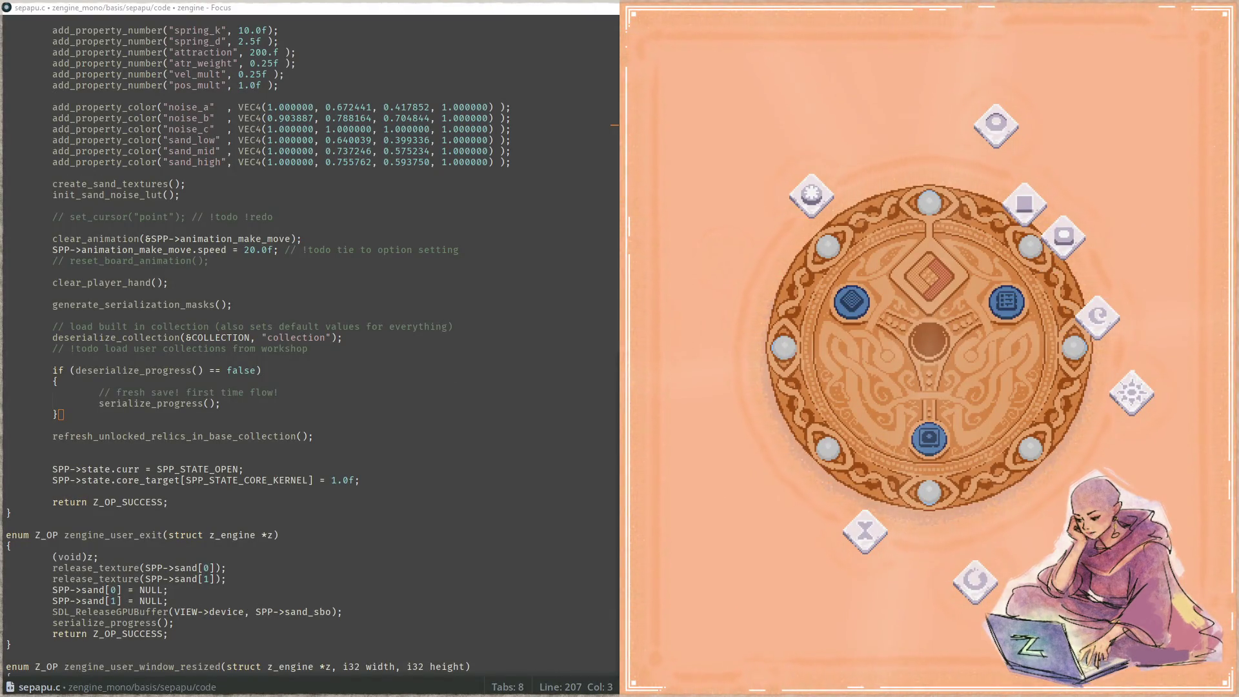
key("alt+Tab")
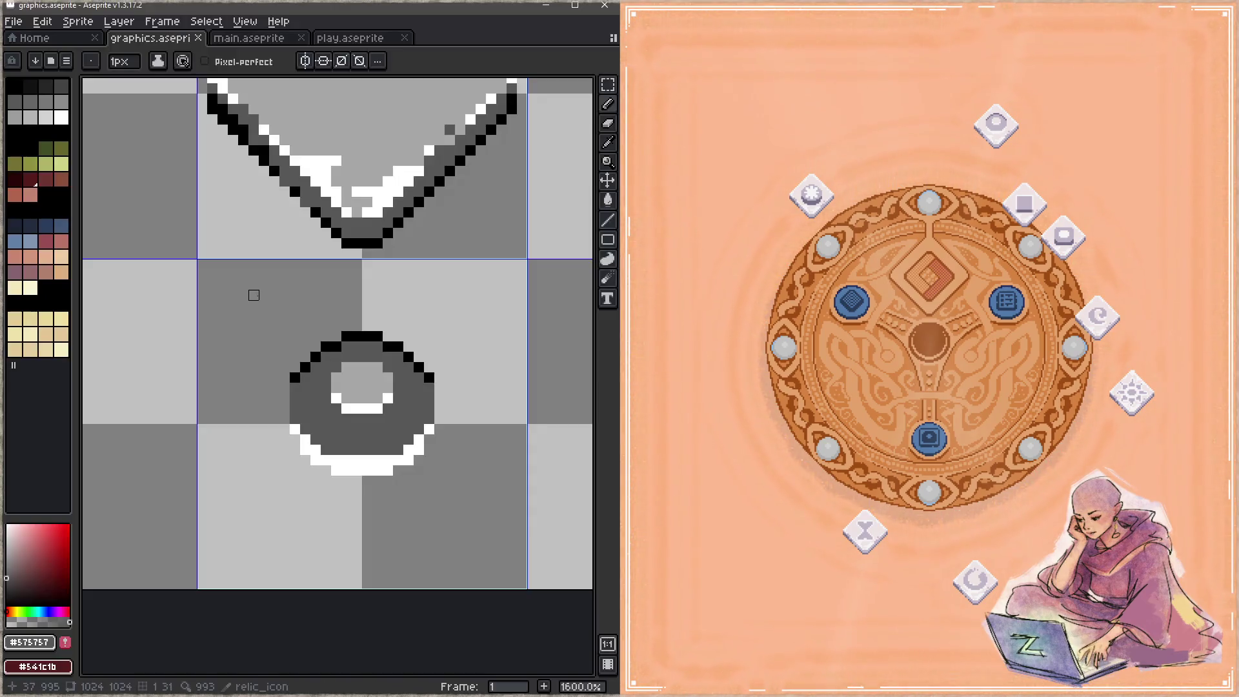
Fill the sun relic's star with mid-grey and its black bottom rim with white, then save graphics.aseprite.
left_click_drag(441, 315, 263, 299)
scroll(362, 371, "up", 1)
scroll(411, 377, "up", 1)
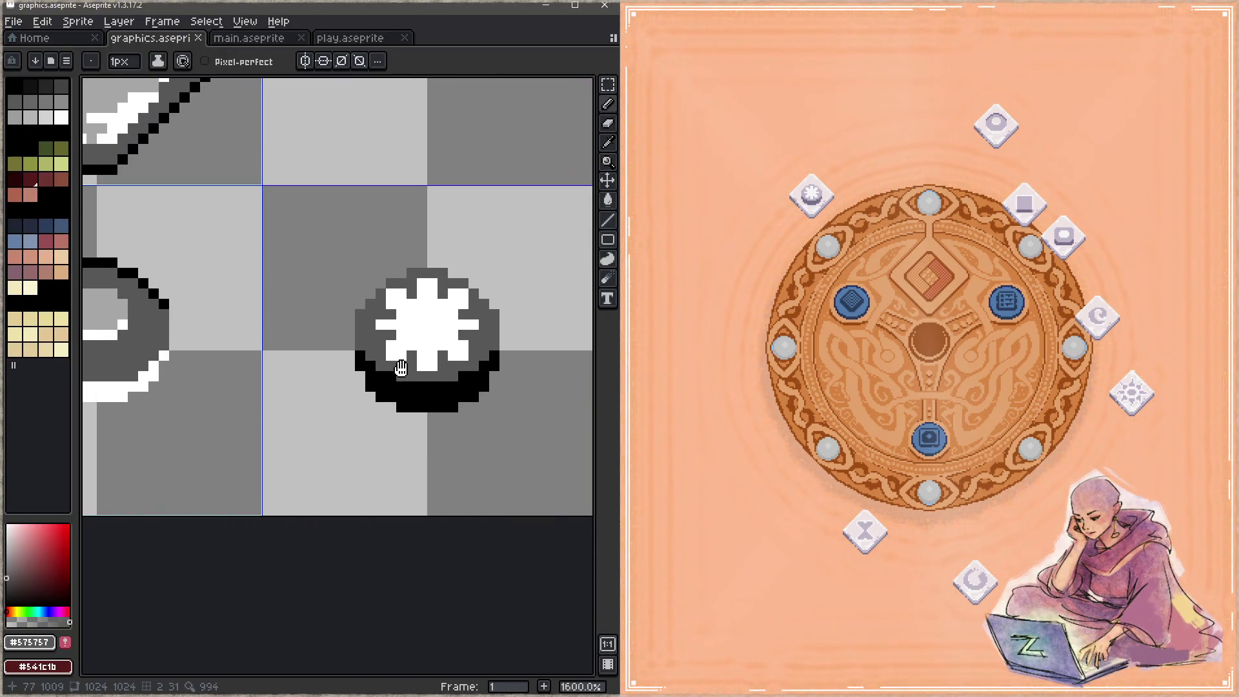
key("i")
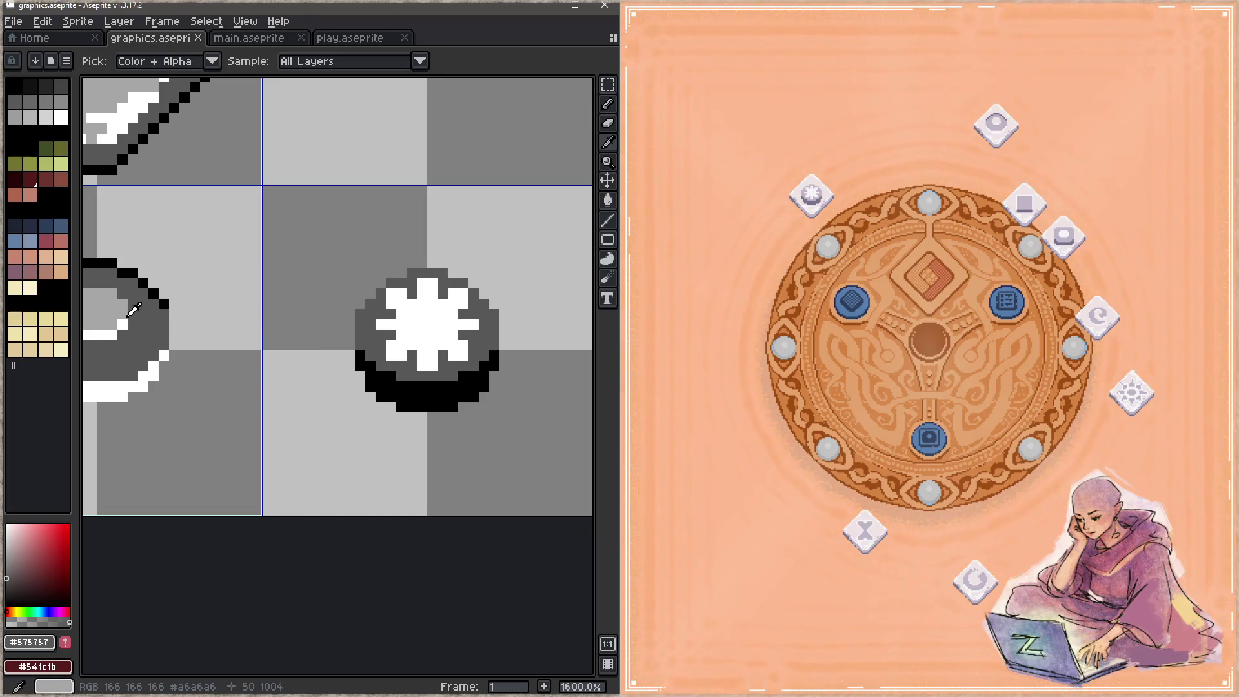
left_click(178, 314)
key("g")
left_click(428, 327)
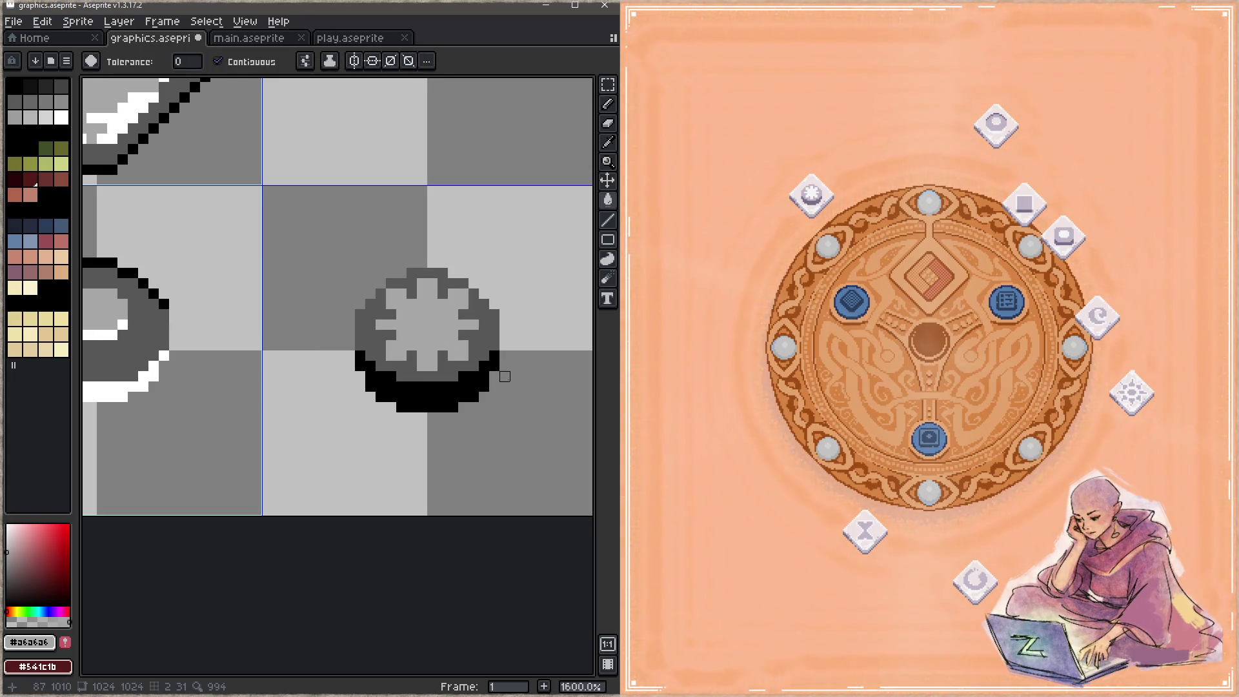
key("i")
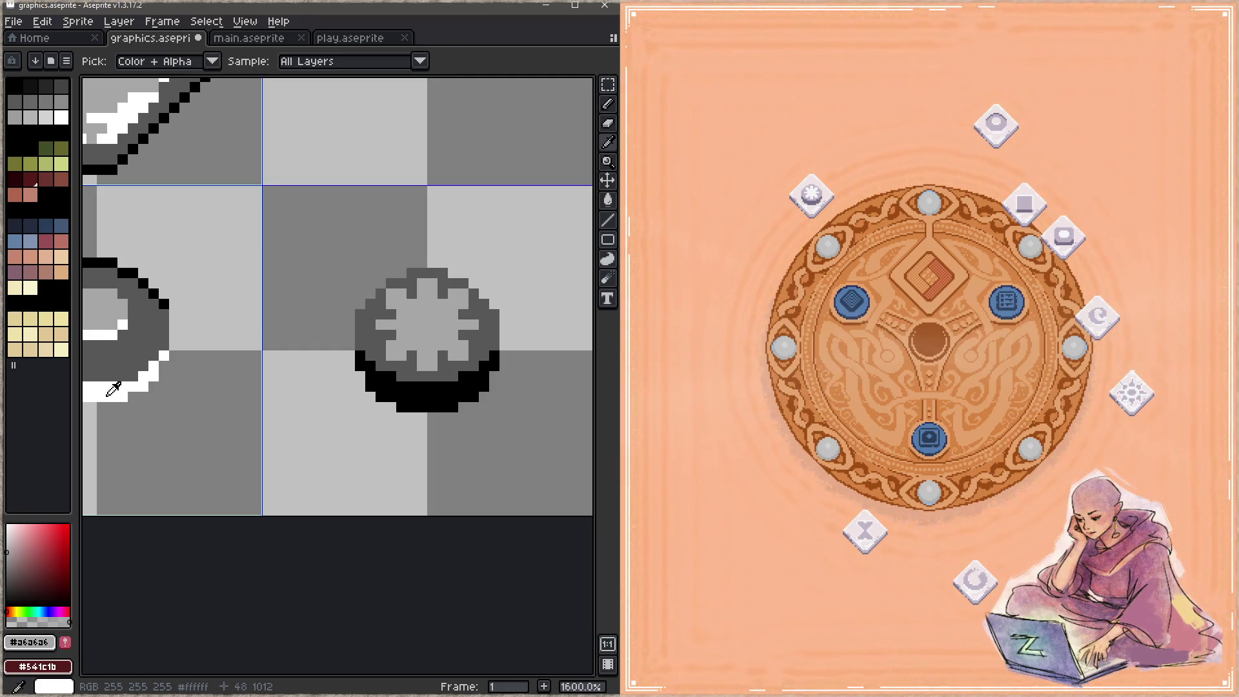
left_click(113, 391)
key("g")
left_click(421, 396)
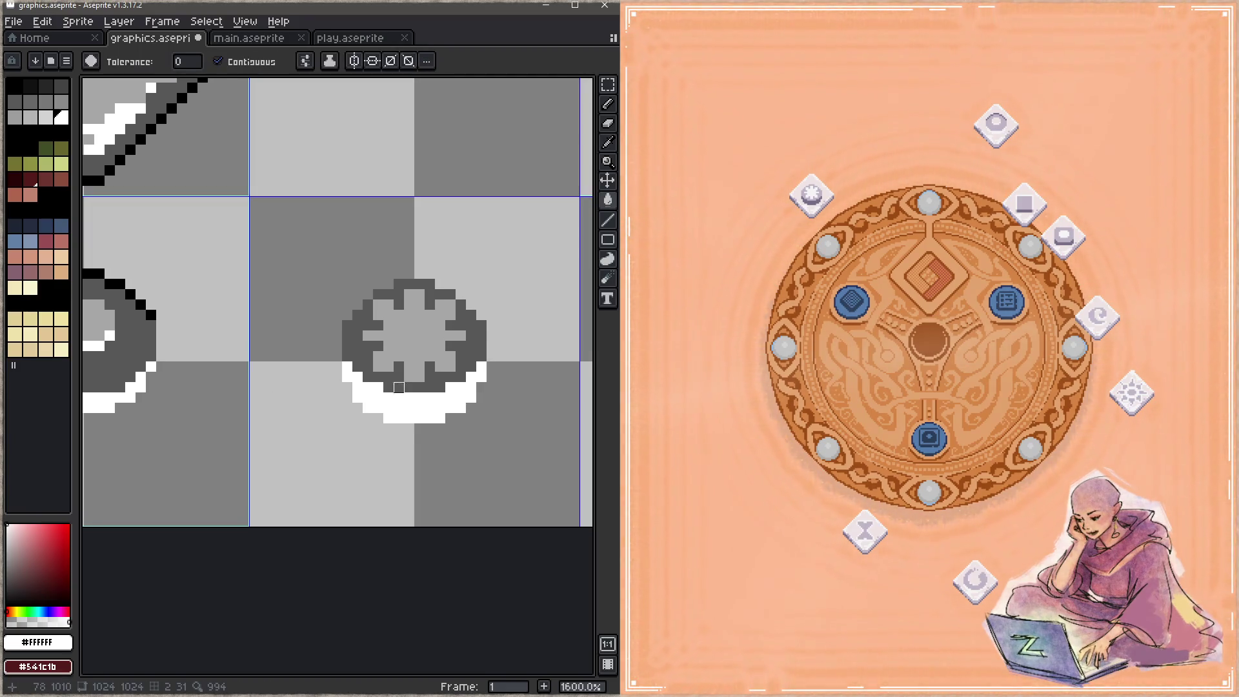
key("b")
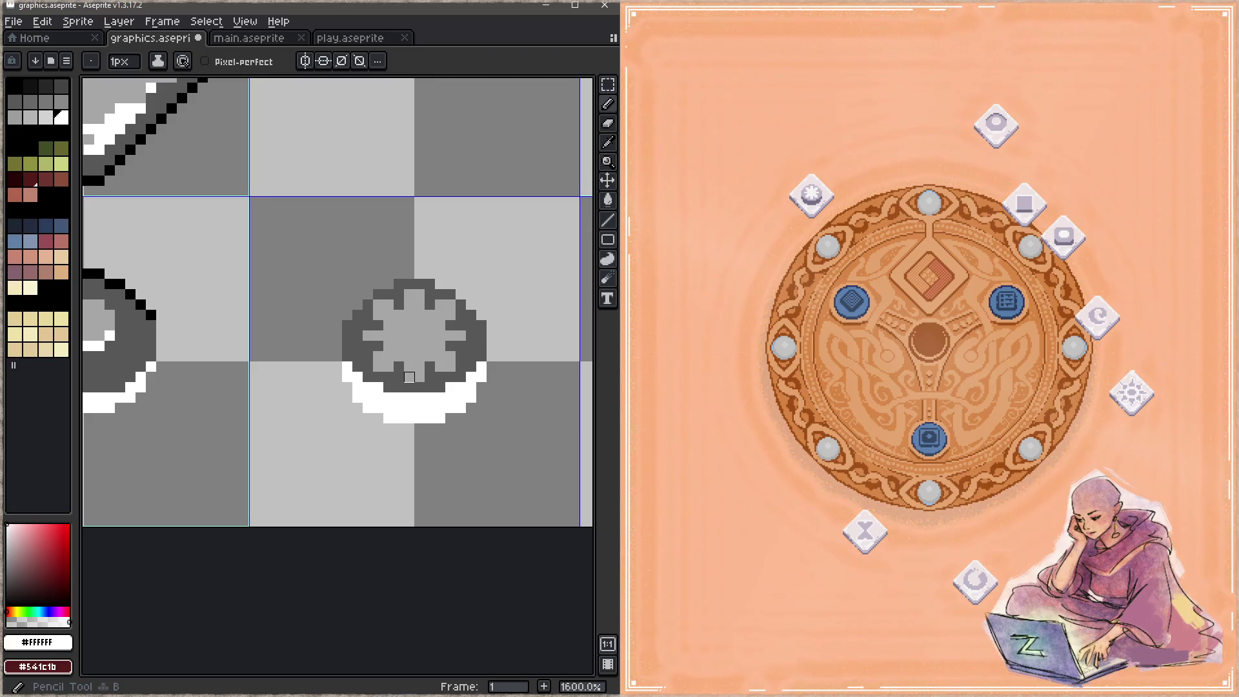
key("ctrl+s")
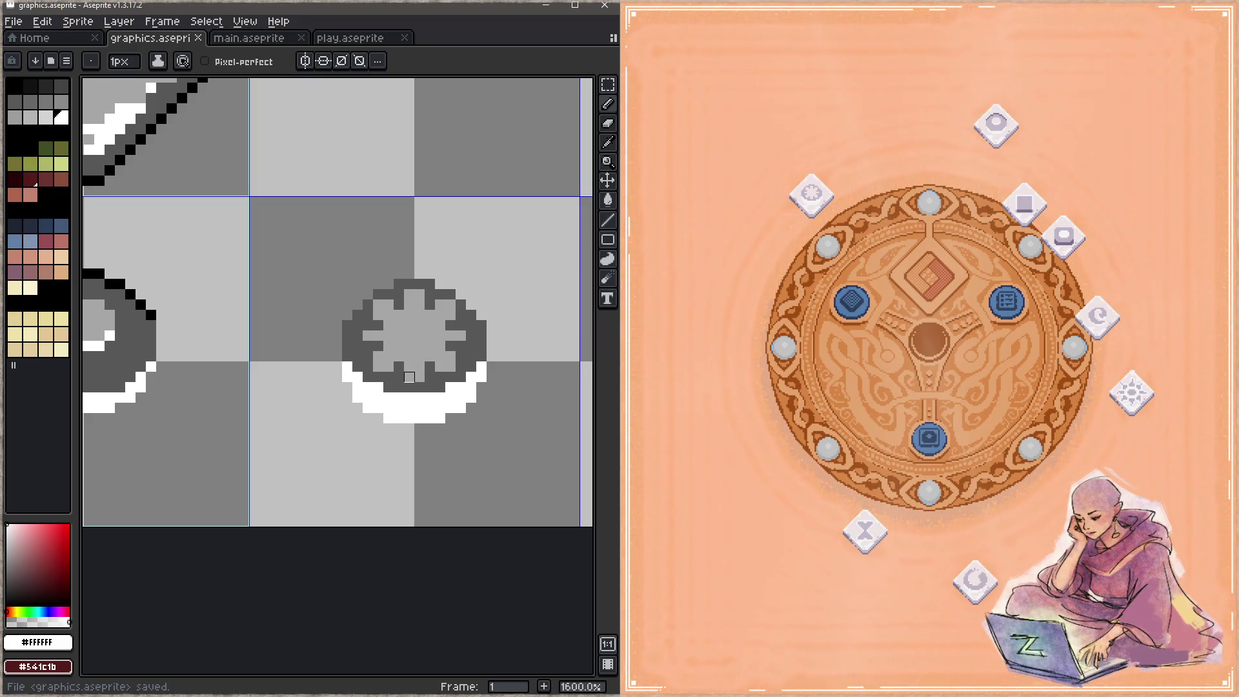
Focus the game and walk the character toward the relics to check the recoloured icon.
left_click(781, 392)
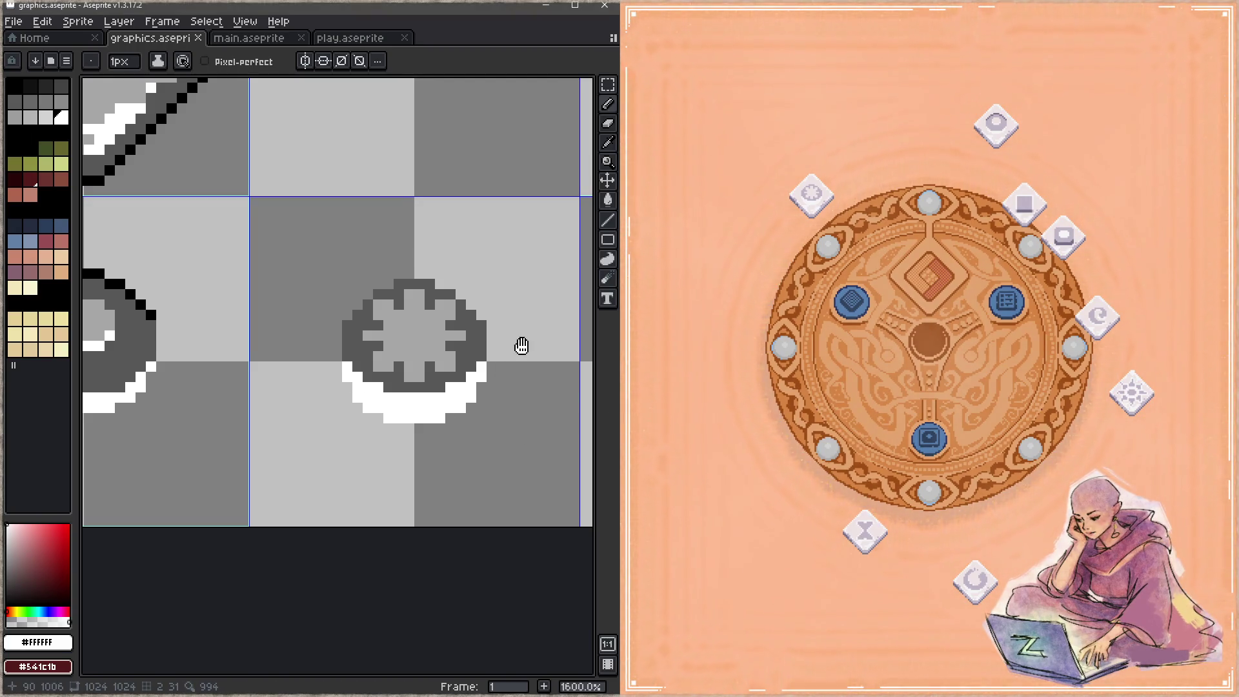
left_click_drag(523, 346, 479, 375)
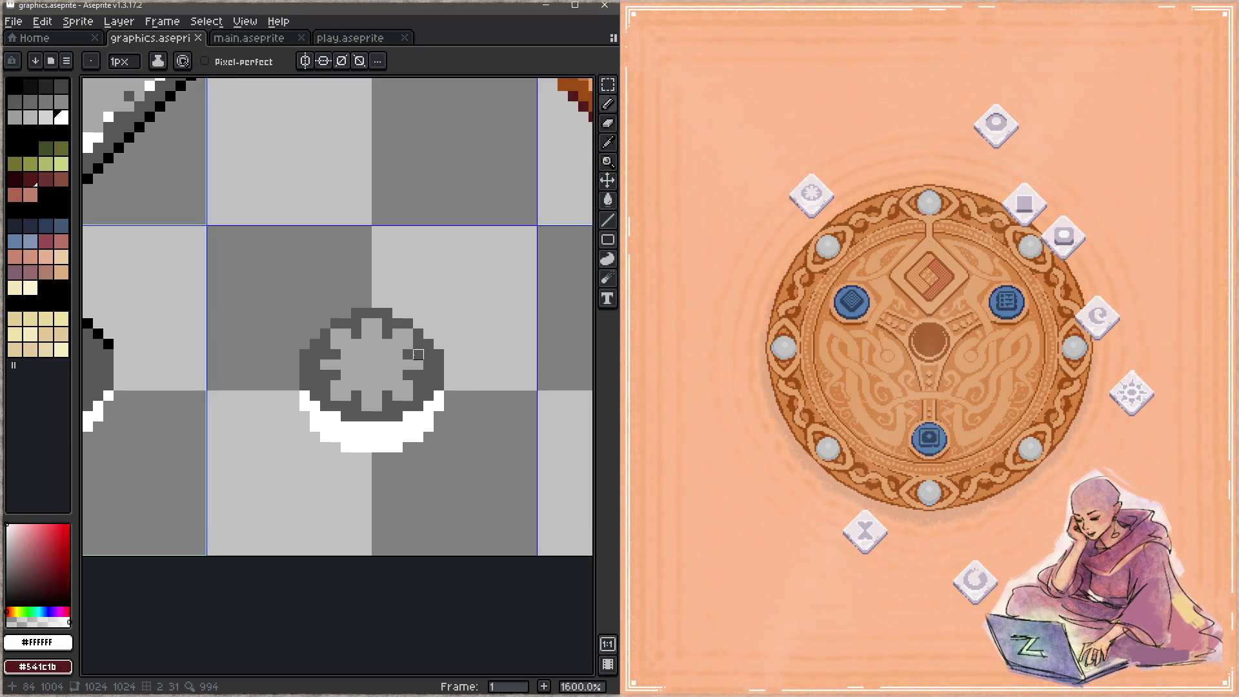
left_click(710, 384)
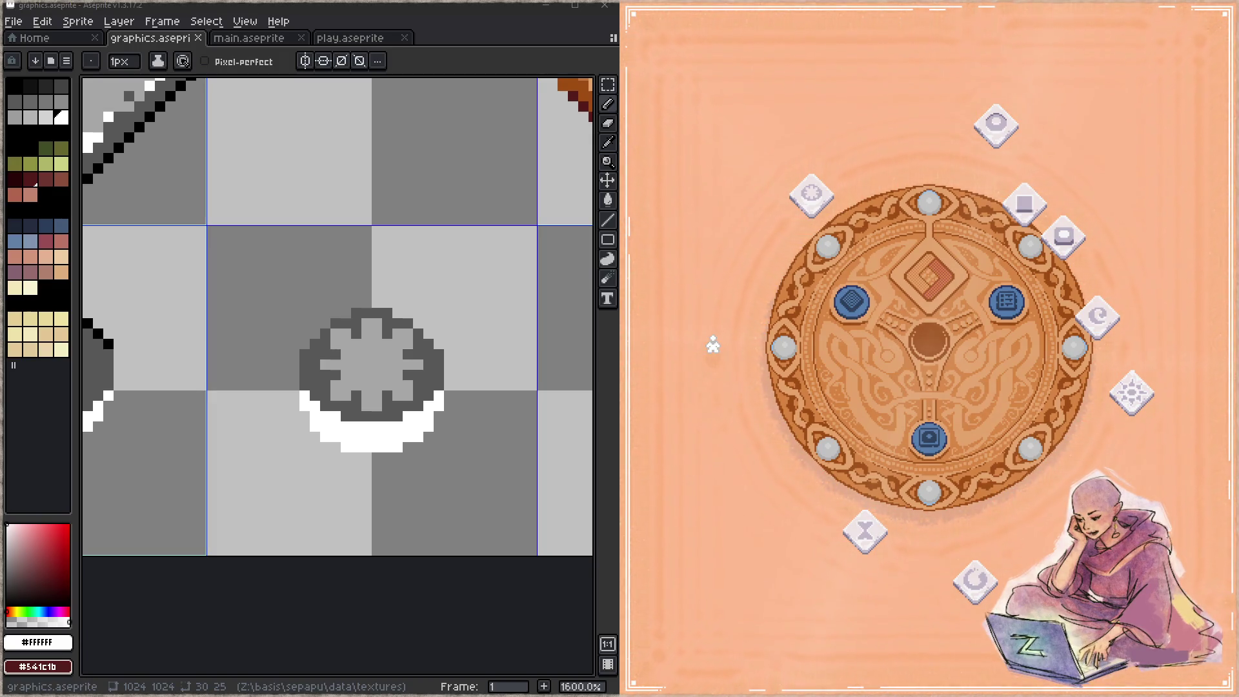
key("Right")
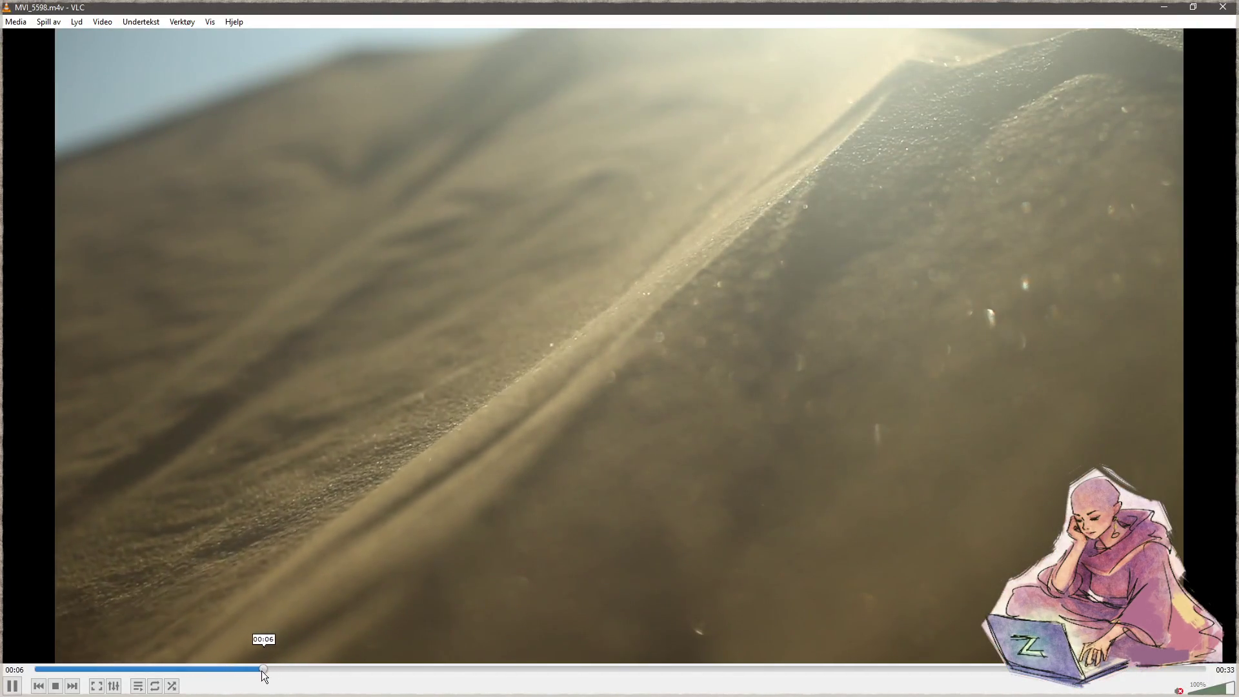
Replay the sand clip from the start with a pause, then close VLC and relaunch Sepapu with F5.
left_click(33, 670)
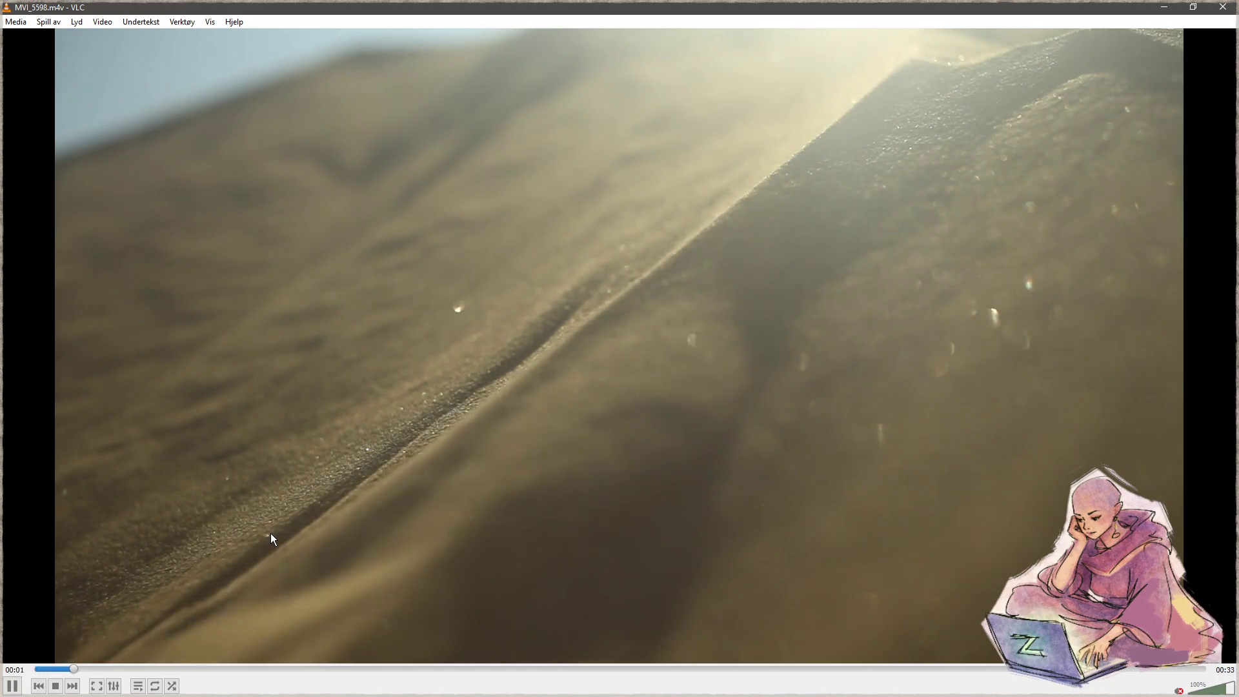
left_click(12, 685)
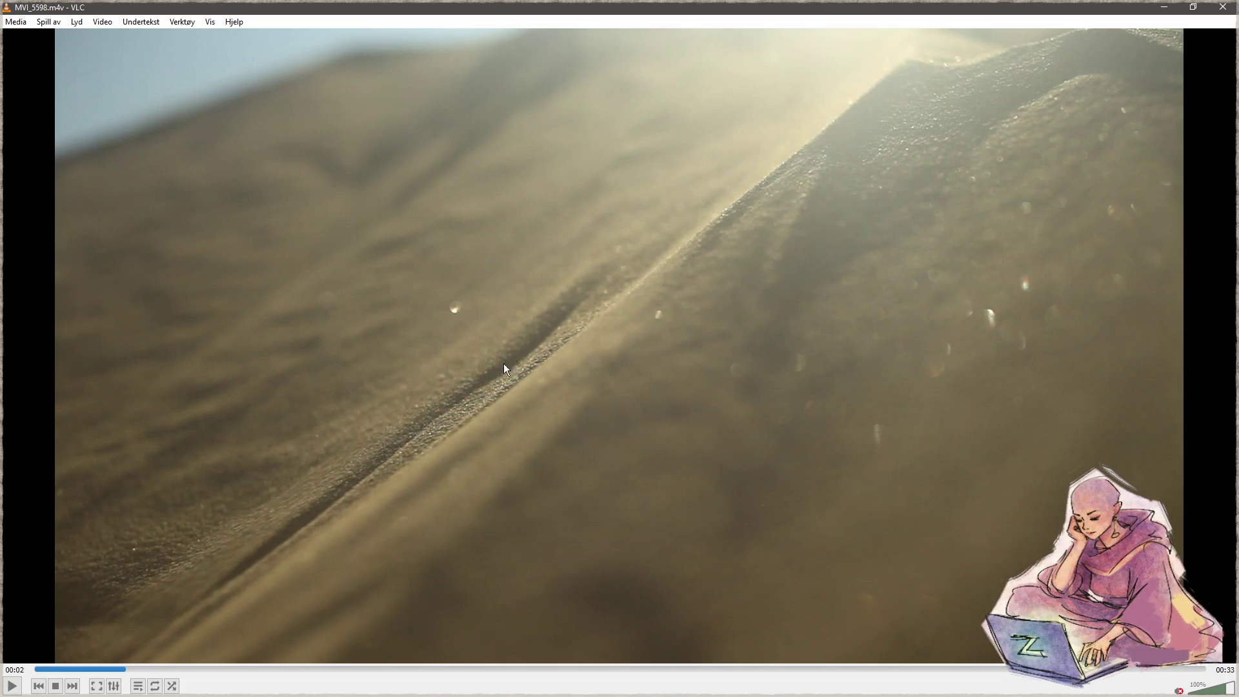
key("space")
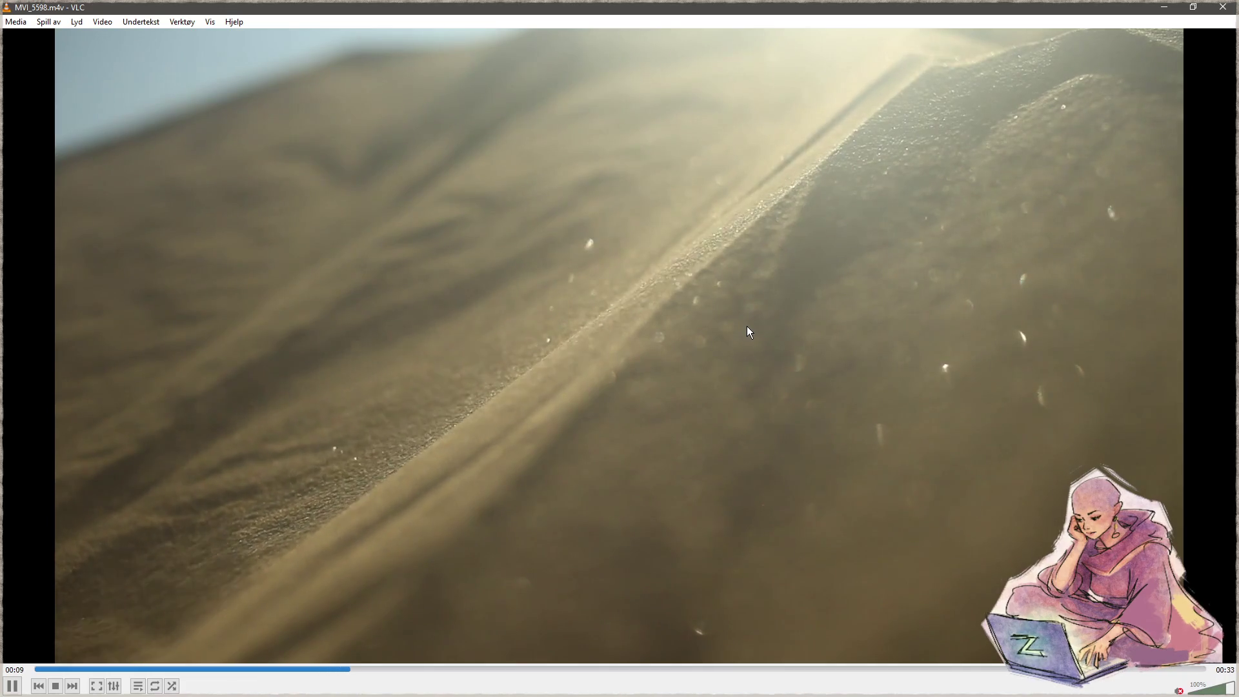
left_click(1220, 8)
key("F5")
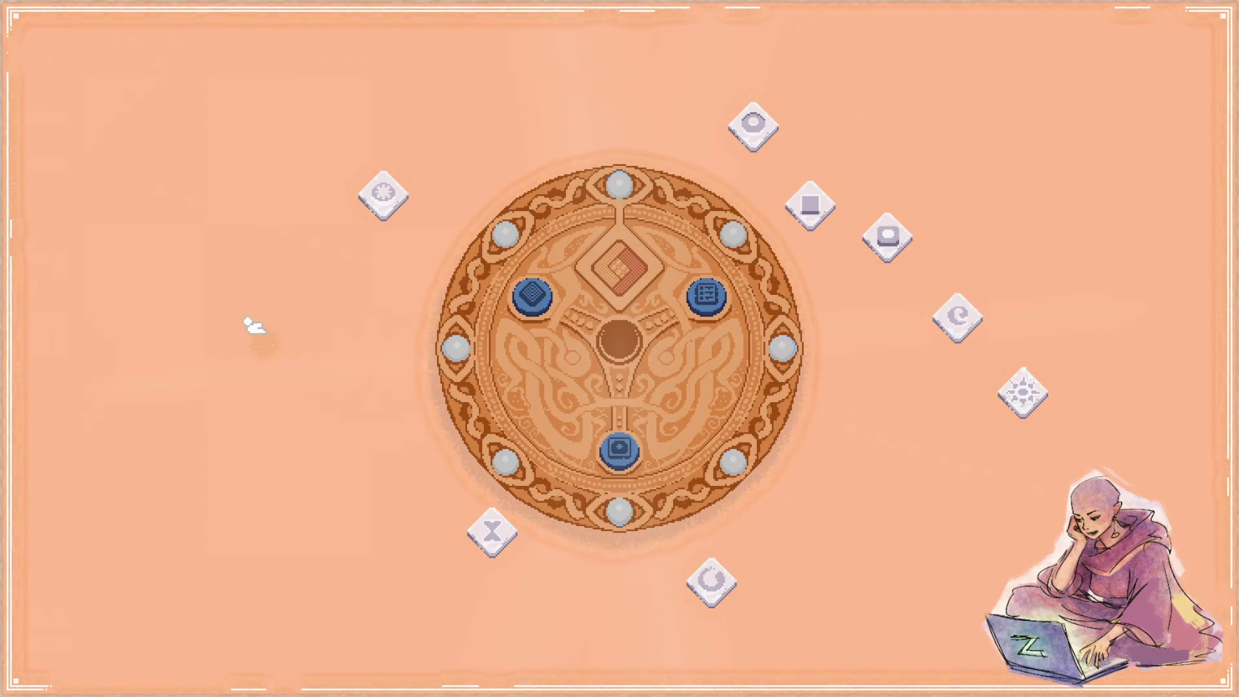
Rake two winding trails through the sand left of the relic board.
mouse_move(254, 326)
left_mouse_down()
mouse_move(244, 443)
mouse_move(265, 346)
mouse_move(265, 92)
mouse_move(285, 337)
mouse_move(362, 476)
left_mouse_up()
mouse_move(324, 420)
left_mouse_down()
mouse_move(342, 542)
mouse_move(404, 598)
mouse_move(614, 622)
mouse_move(939, 484)
mouse_move(1019, 396)
mouse_move(1025, 413)
mouse_move(1043, 291)
mouse_move(1084, 307)
mouse_move(1045, 197)
mouse_move(1094, 288)
mouse_move(1004, 541)
mouse_move(780, 484)
mouse_move(949, 443)
mouse_move(974, 463)
left_mouse_up()
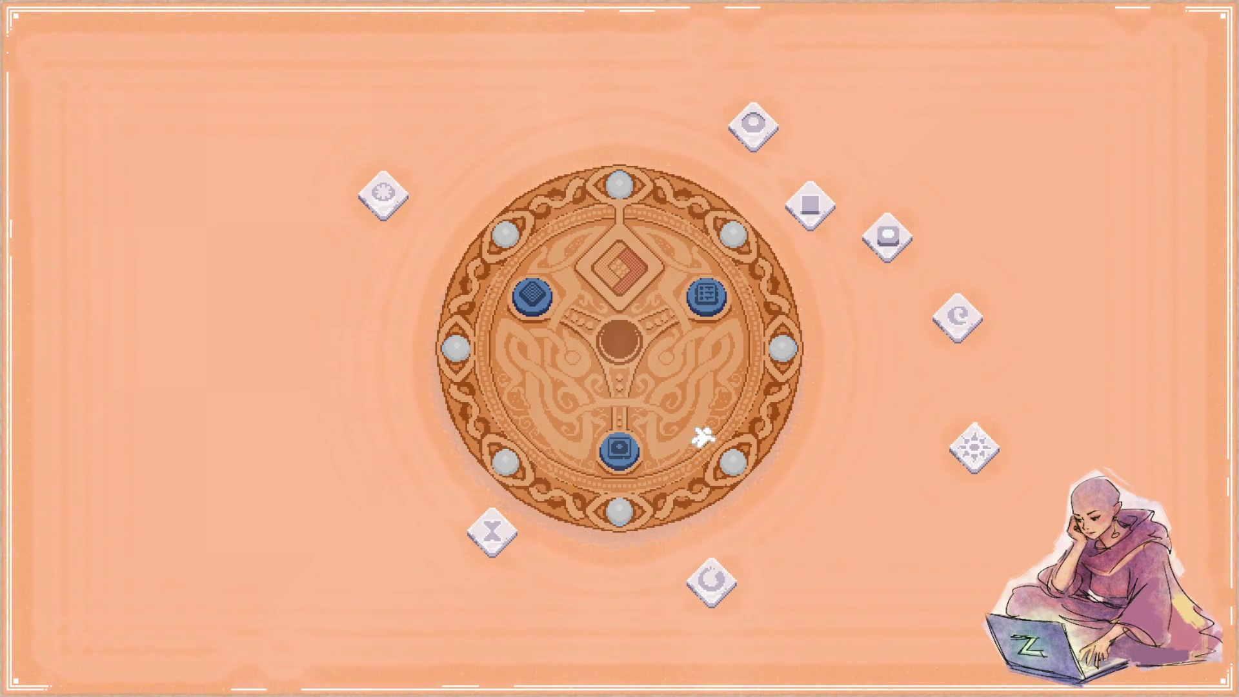
left_click(706, 295)
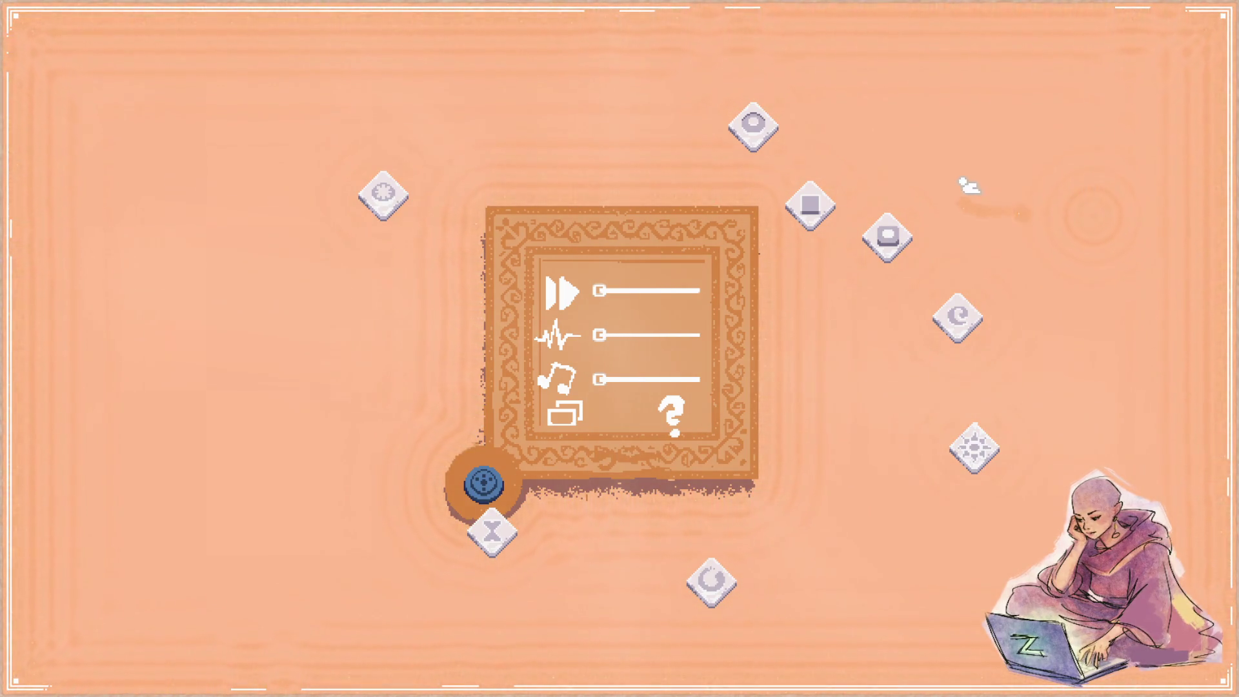
left_click(484, 485)
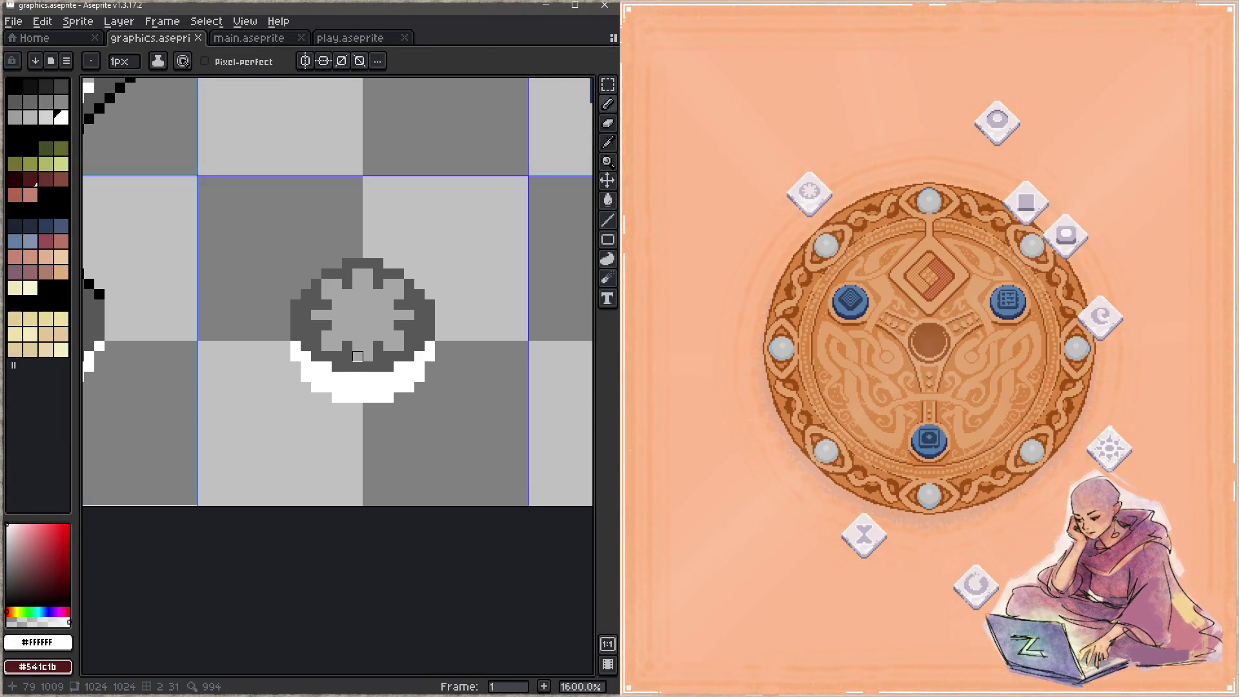
Paint the gear icon's lower white arc with the outline's dark grey.
left_click_drag(420, 357, 459, 350)
left_click(459, 339, "alt")
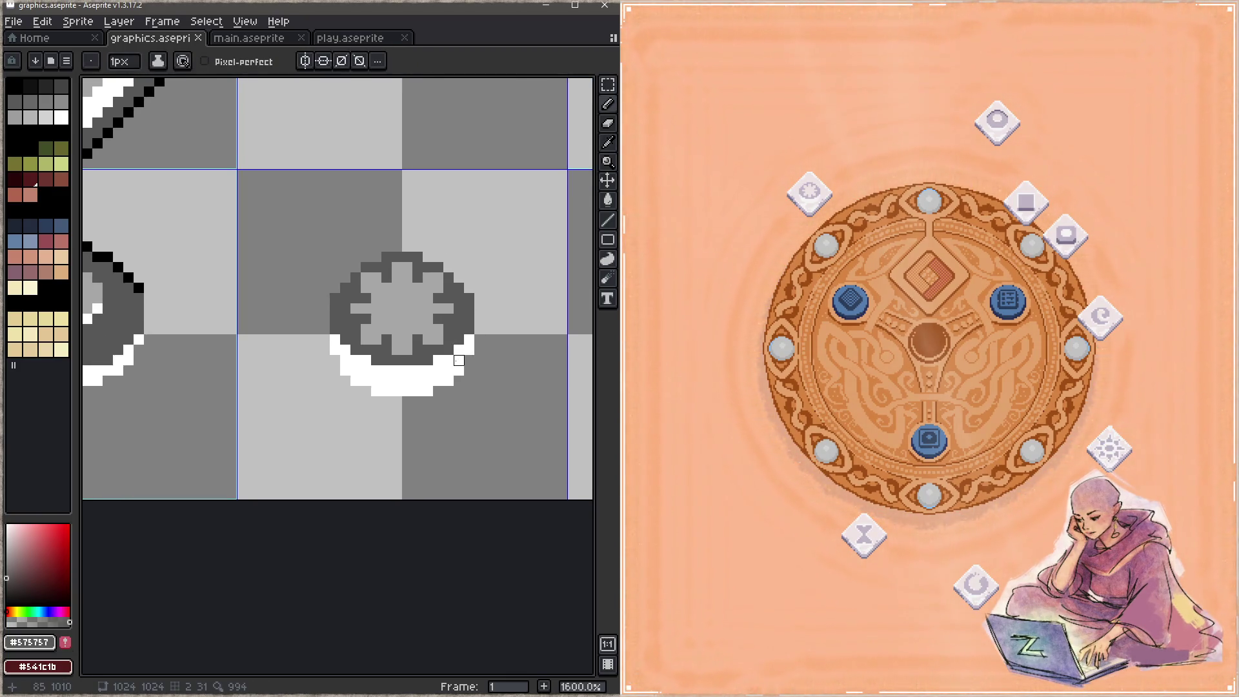
mouse_move(449, 360)
left_mouse_down()
mouse_move(442, 371)
mouse_move(376, 370)
mouse_move(387, 371)
left_mouse_up()
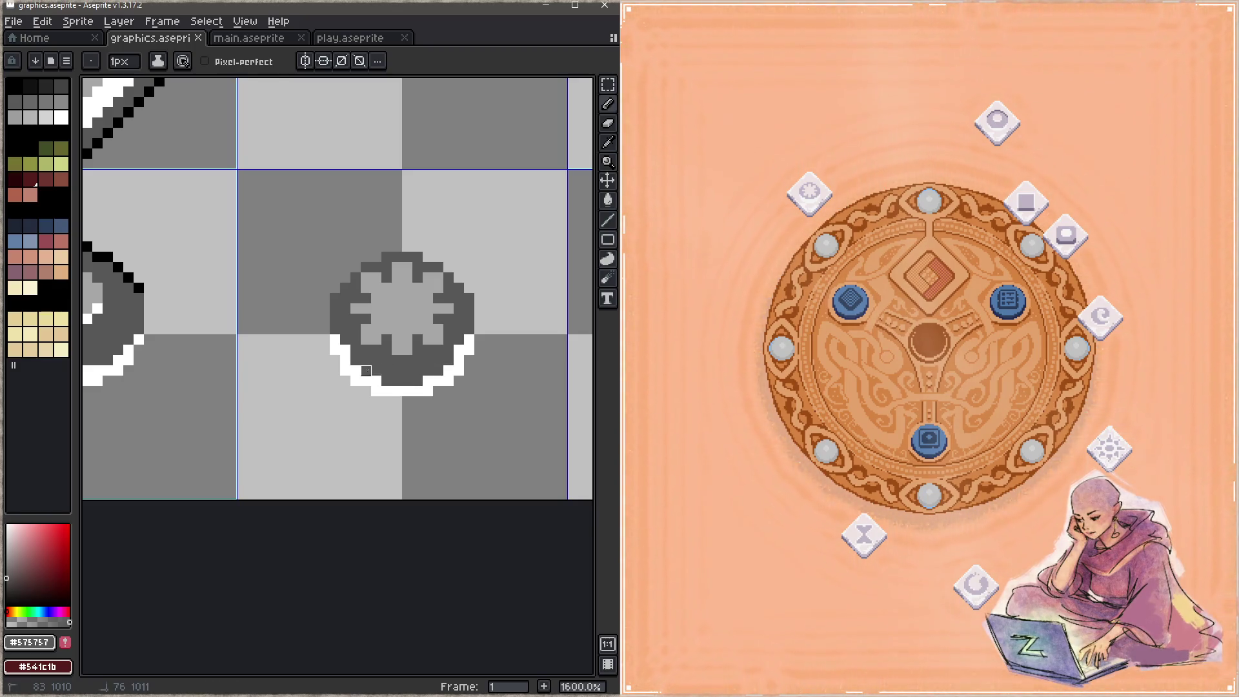
key("space")
left_click_drag(459, 389, 508, 399)
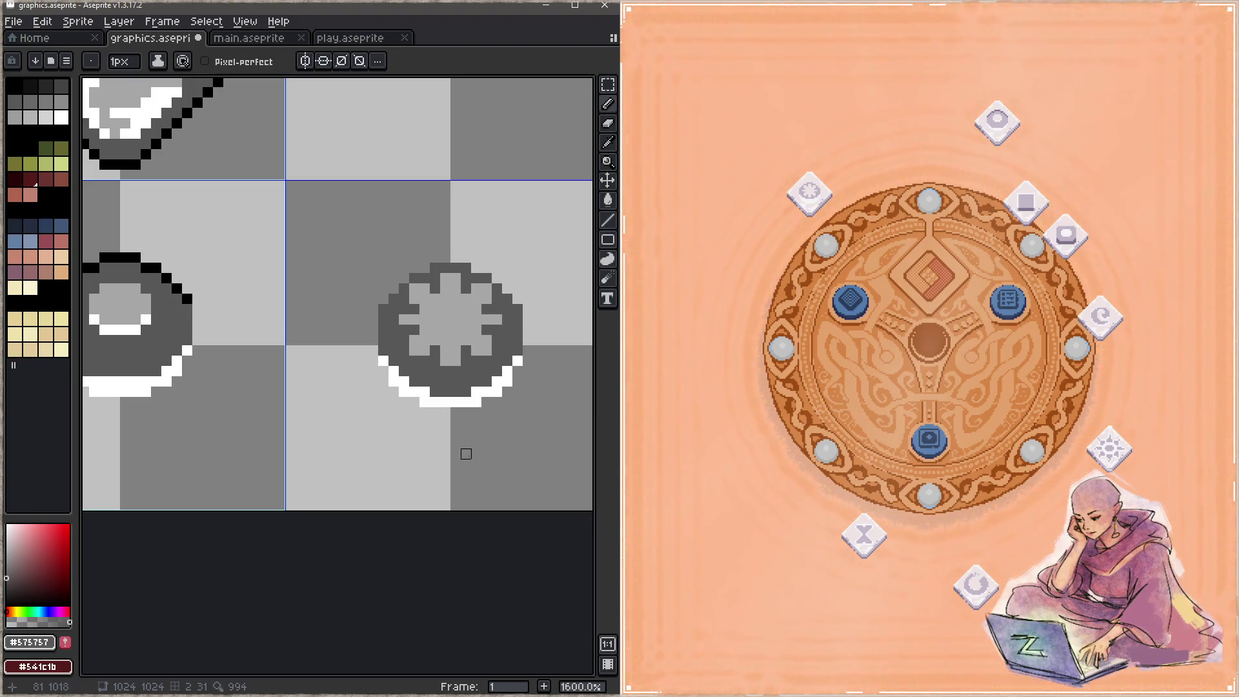
Draw a black outline across the gear's upper-left, top and upper-right edges, then save.
key("space")
left_click_drag(319, 327, 390, 368)
left_click(255, 323, "alt")
key("space")
mouse_move(513, 368)
left_mouse_down()
mouse_move(435, 360)
mouse_move(391, 329)
mouse_move(406, 312)
left_mouse_up()
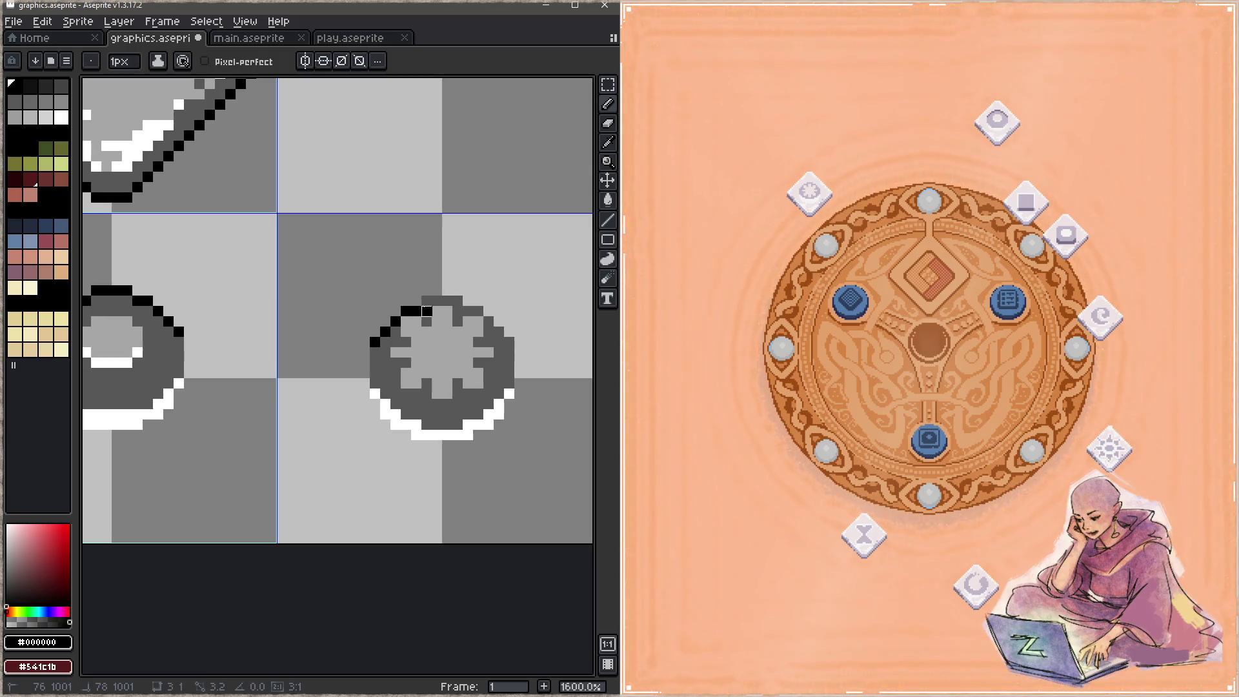
left_click(426, 301, "shift")
left_click(458, 301, "shift")
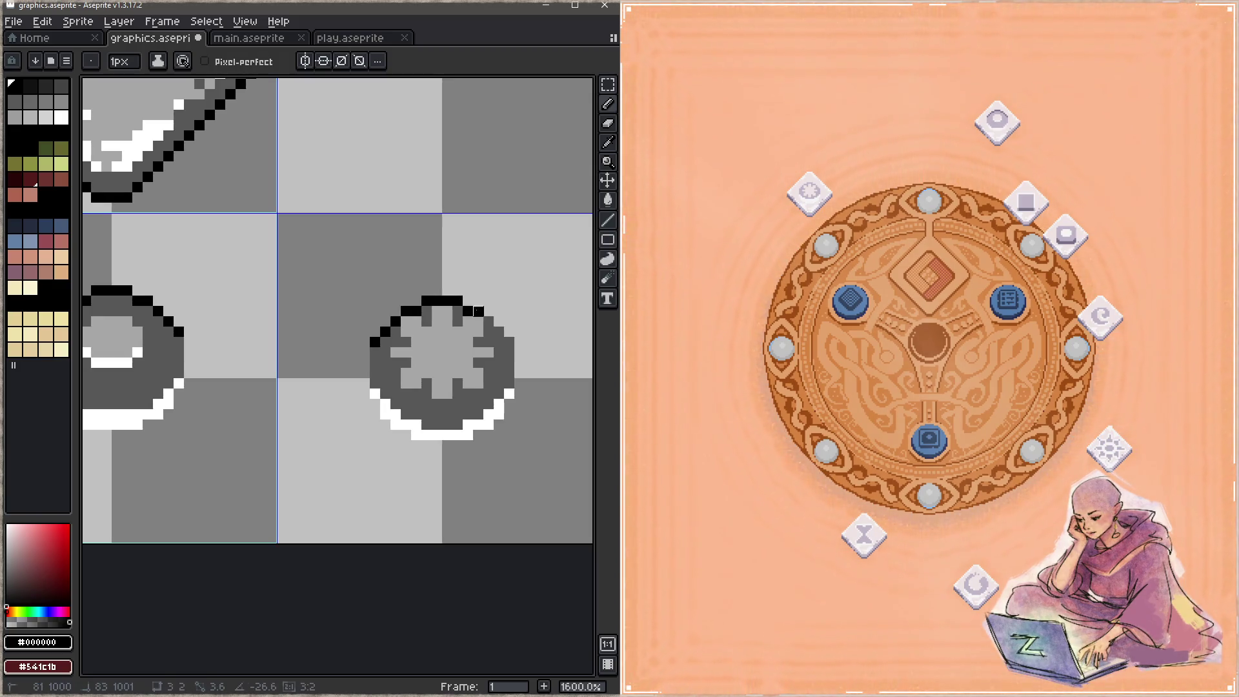
left_click(478, 311, "shift")
left_click(499, 332, "shift")
key("ctrl+s")
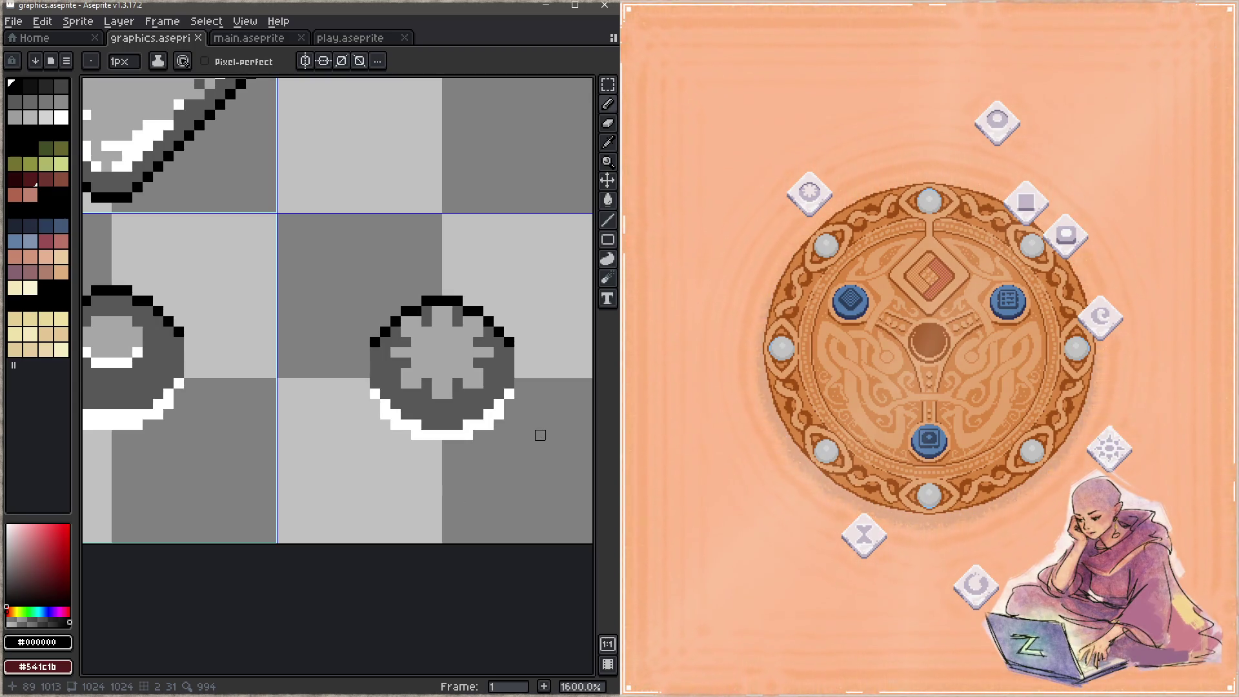
Repaint the gear's bottom arc white and save graphics.aseprite.
scroll(540, 435, "left", 2)
left_click(494, 408, "alt")
left_click_drag(495, 408, 459, 408)
key("ctrl+s")
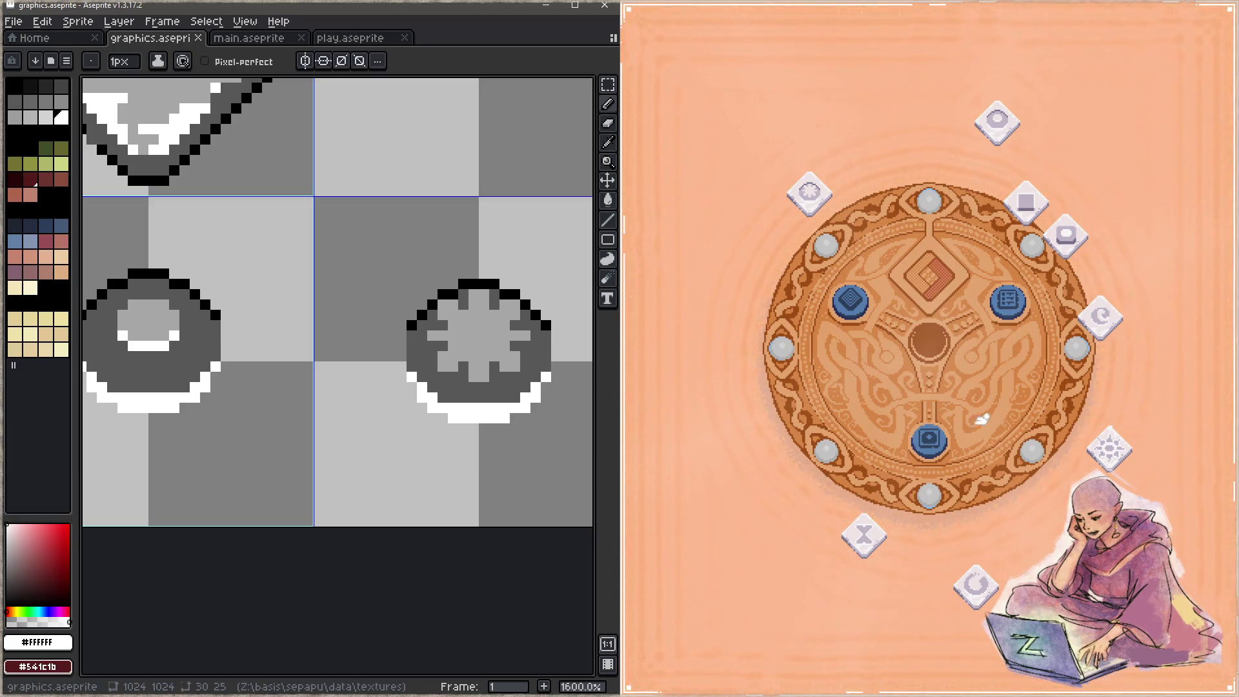
Place the gear relic tile into the relic board's centre slot.
left_click(943, 331)
left_click_drag(821, 182, 936, 256)
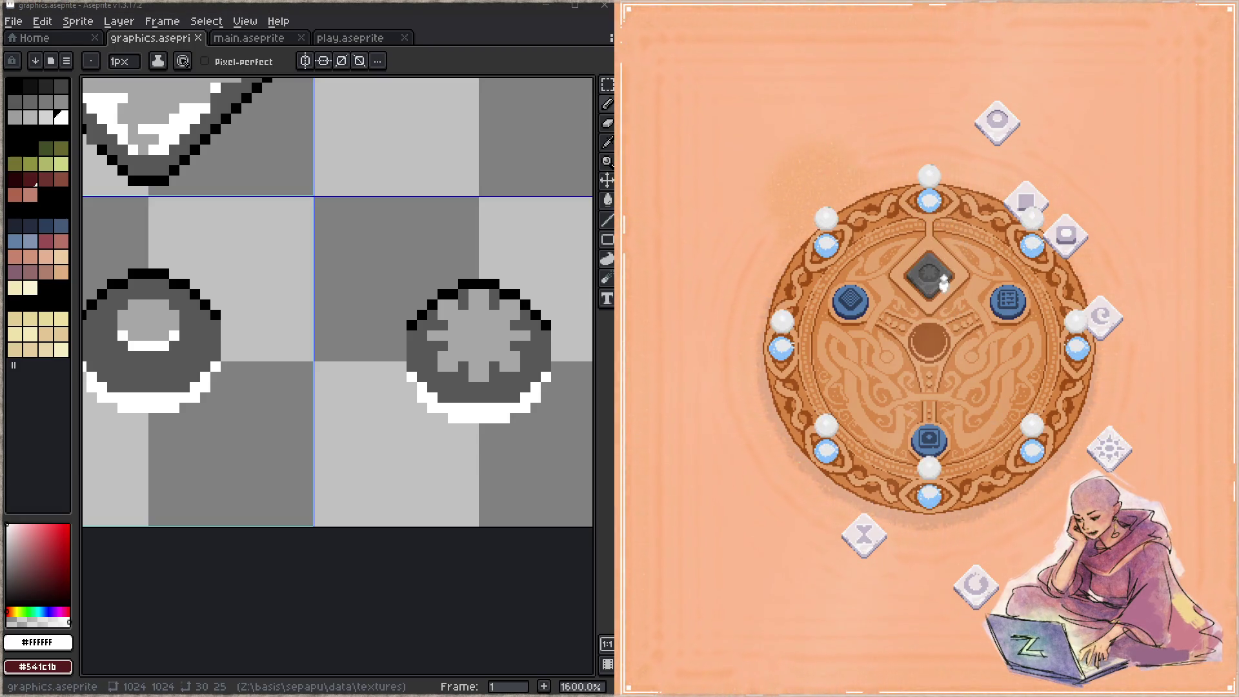
left_click(930, 440)
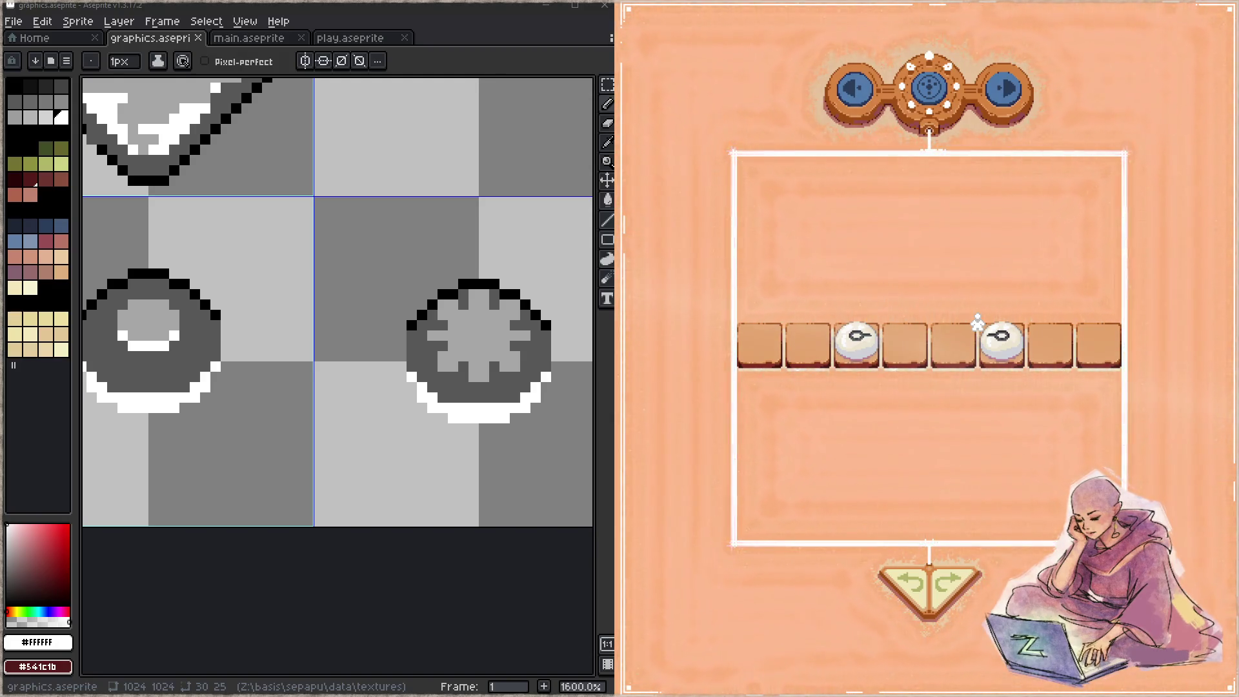
Move the tokens into slots 1 and 2, finish the level, and remove the relic from the centre.
mouse_move(978, 322)
left_mouse_down()
mouse_move(792, 285)
mouse_move(752, 336)
left_mouse_up()
left_click(837, 342)
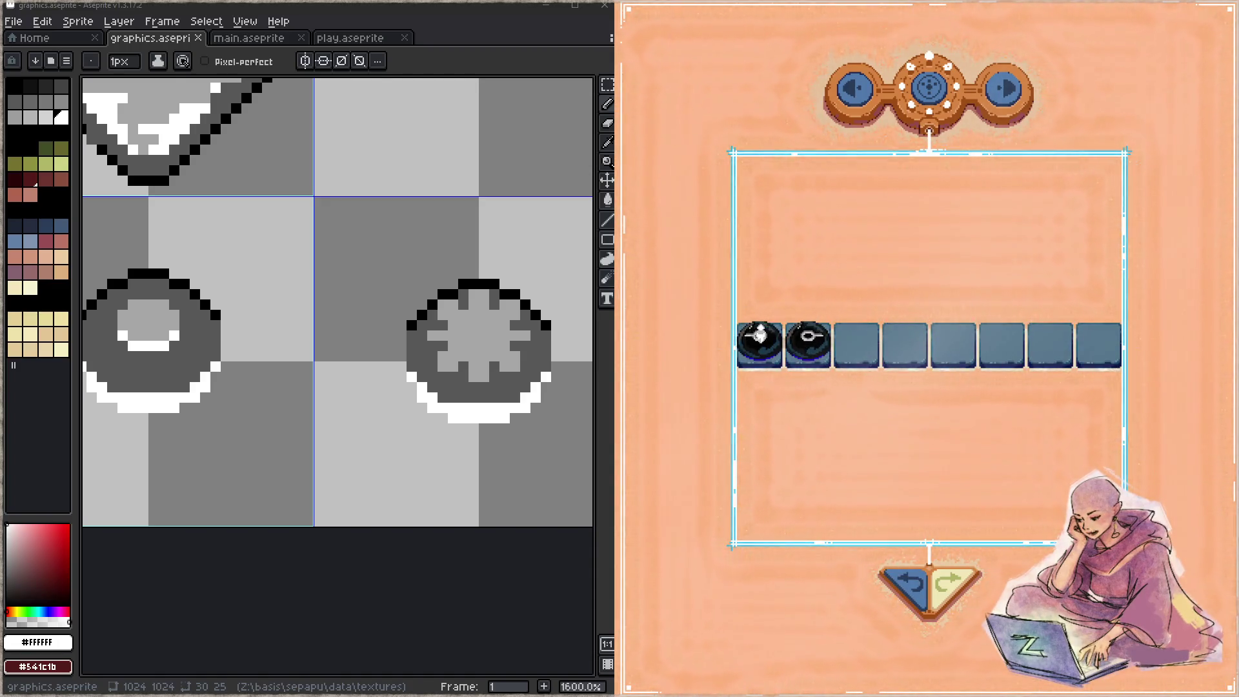
left_click(1007, 93)
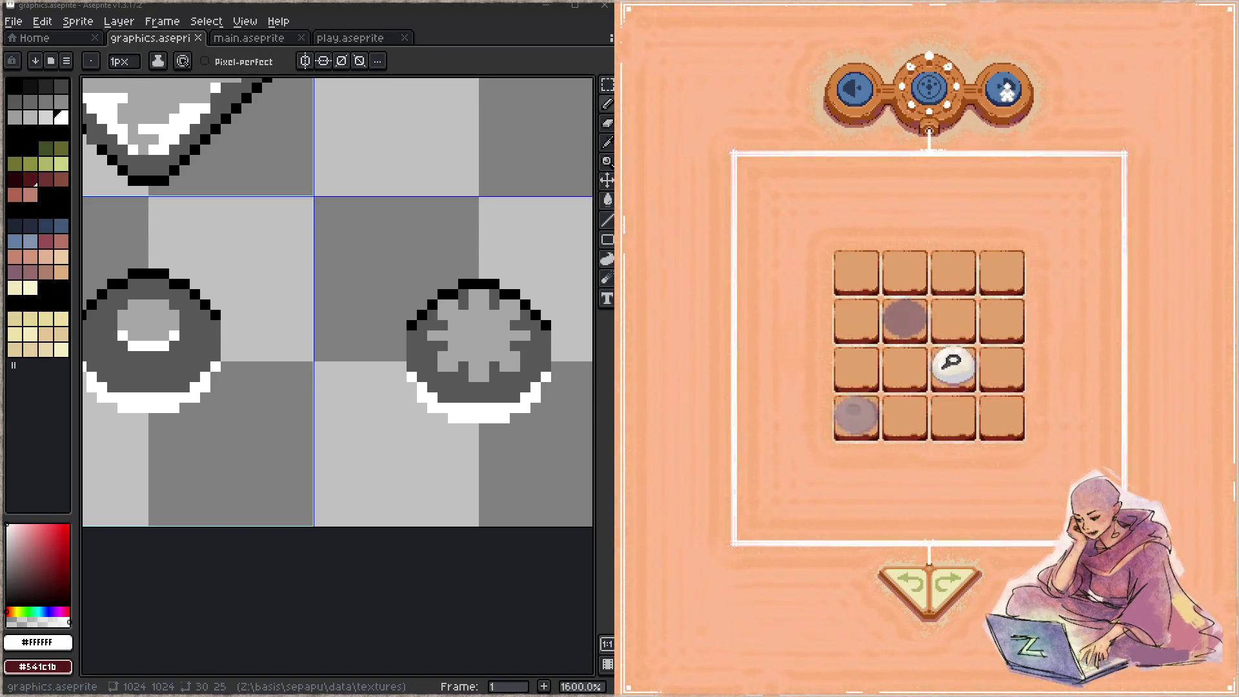
left_click(1007, 93)
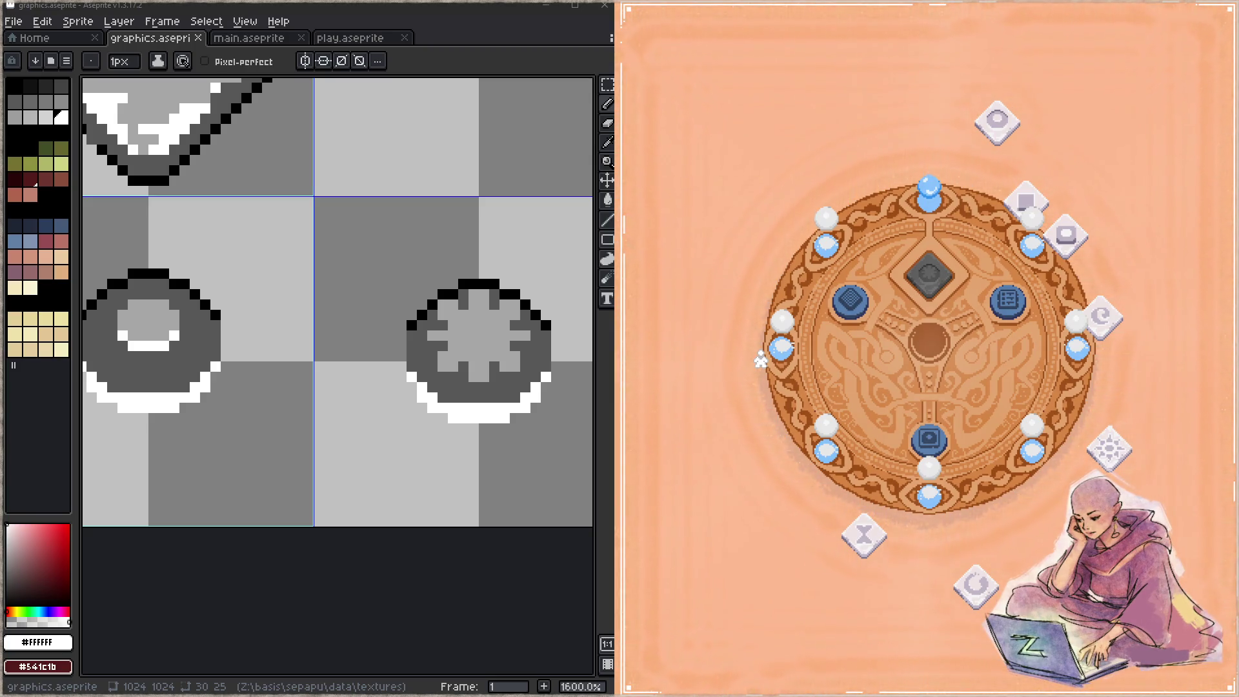
mouse_move(935, 278)
left_mouse_down()
mouse_move(933, 238)
mouse_move(823, 167)
left_mouse_up()
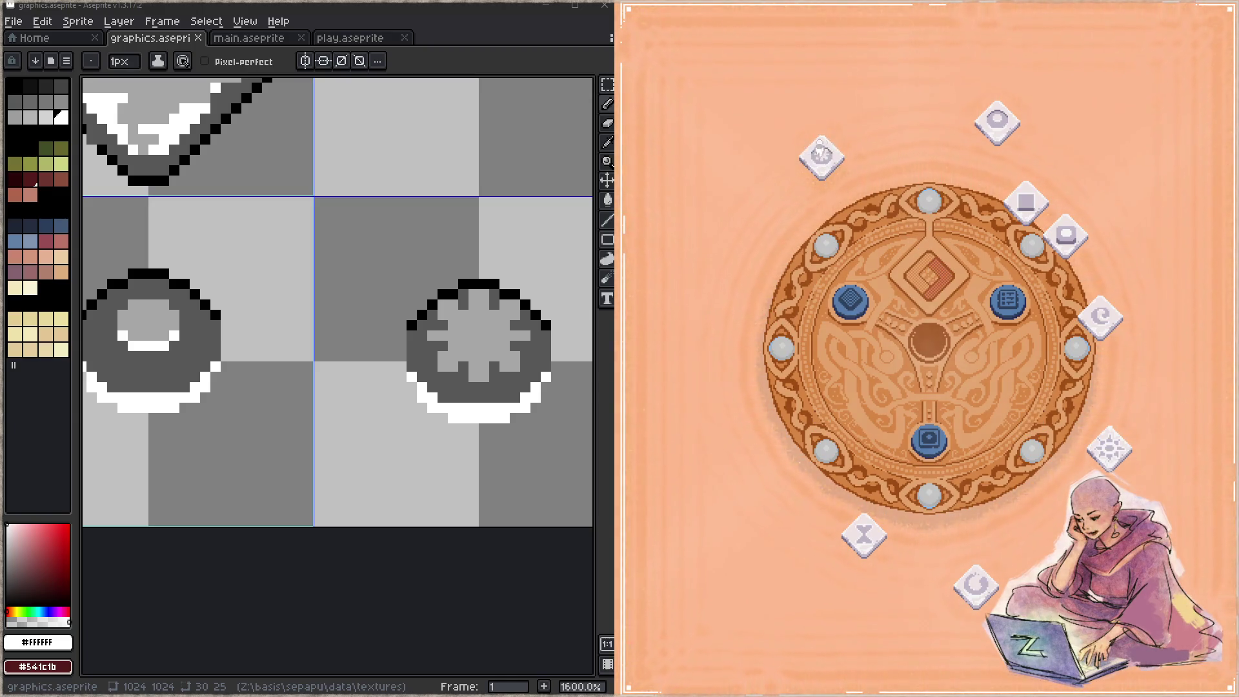
Add white highlight pixels around the inside of the gear ring's bottom, sides and top, then save.
left_click_drag(515, 356, 483, 394)
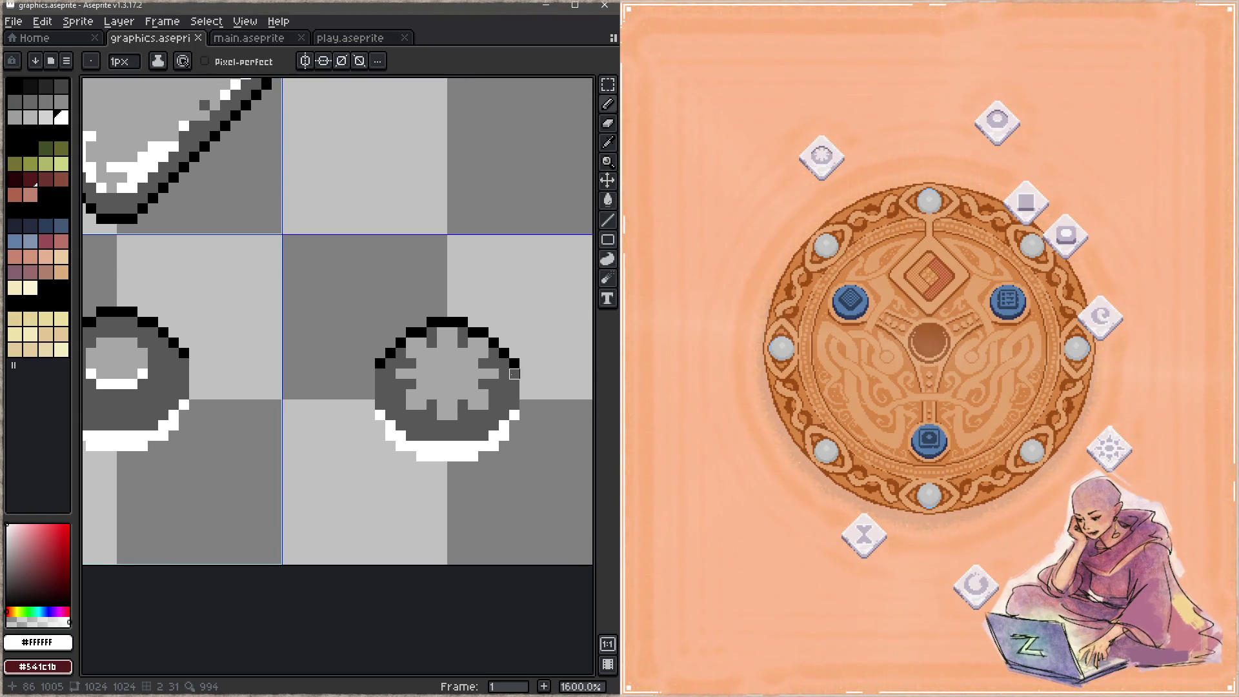
left_click_drag(514, 333, 504, 291)
key("i")
left_click(432, 375)
left_click(443, 374)
left_click(463, 364)
left_click_drag(401, 365, 411, 364)
left_click(390, 333)
left_click(484, 333)
left_click(473, 313)
left_click(401, 312)
key("ctrl+s")
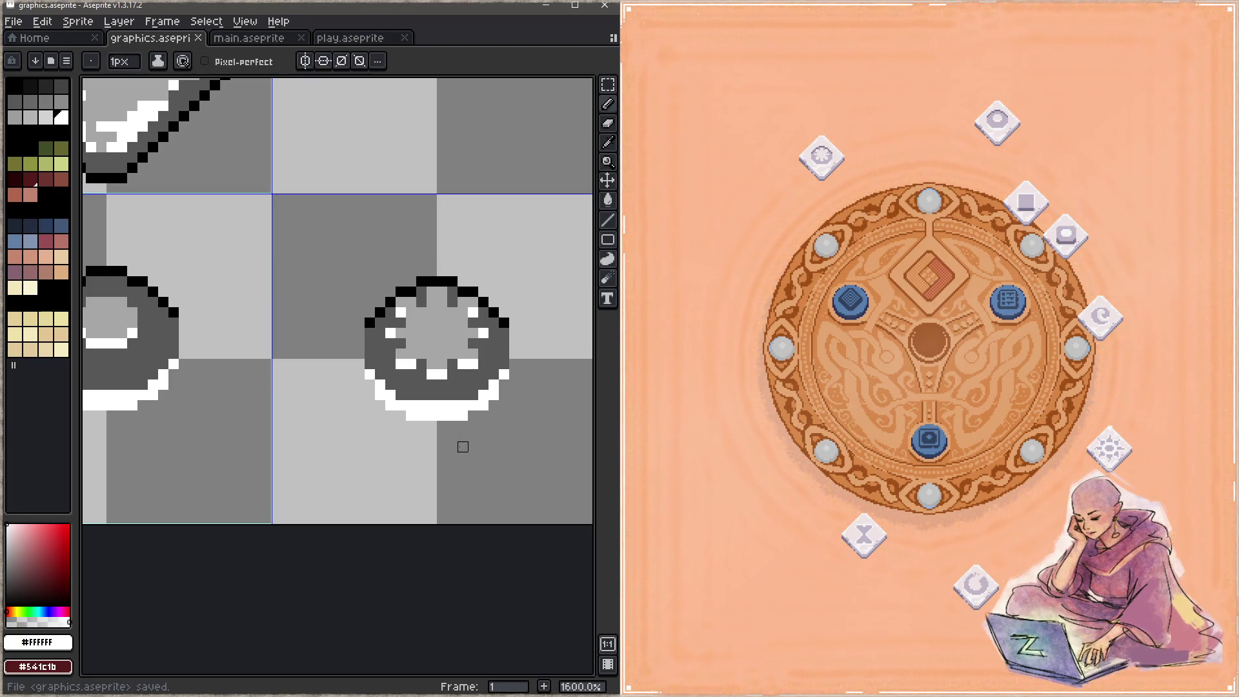
Add white pixels on the ring's left and right, sample the gear's dark grey, and save.
key("i")
key("b")
left_click(401, 355)
left_click(473, 354)
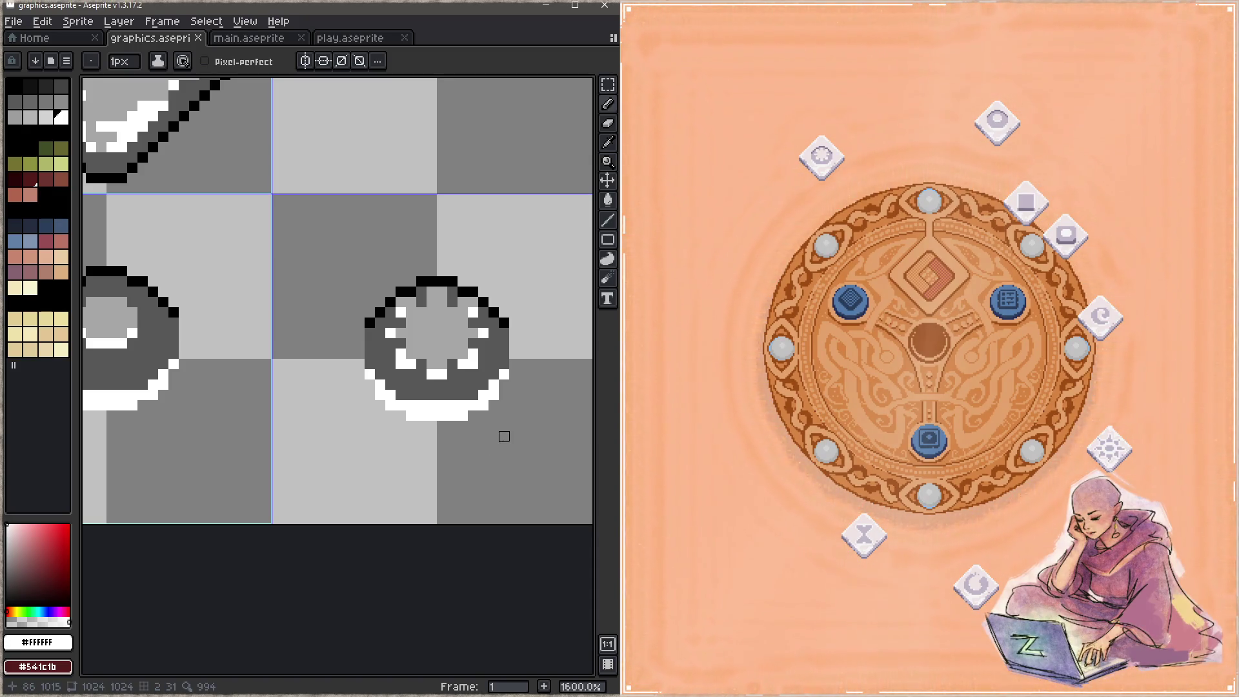
key("q")
mouse_move(442, 292)
left_mouse_down()
mouse_move(418, 294)
mouse_move(380, 333)
mouse_move(446, 388)
mouse_move(485, 308)
left_mouse_up()
key("ctrl+d")
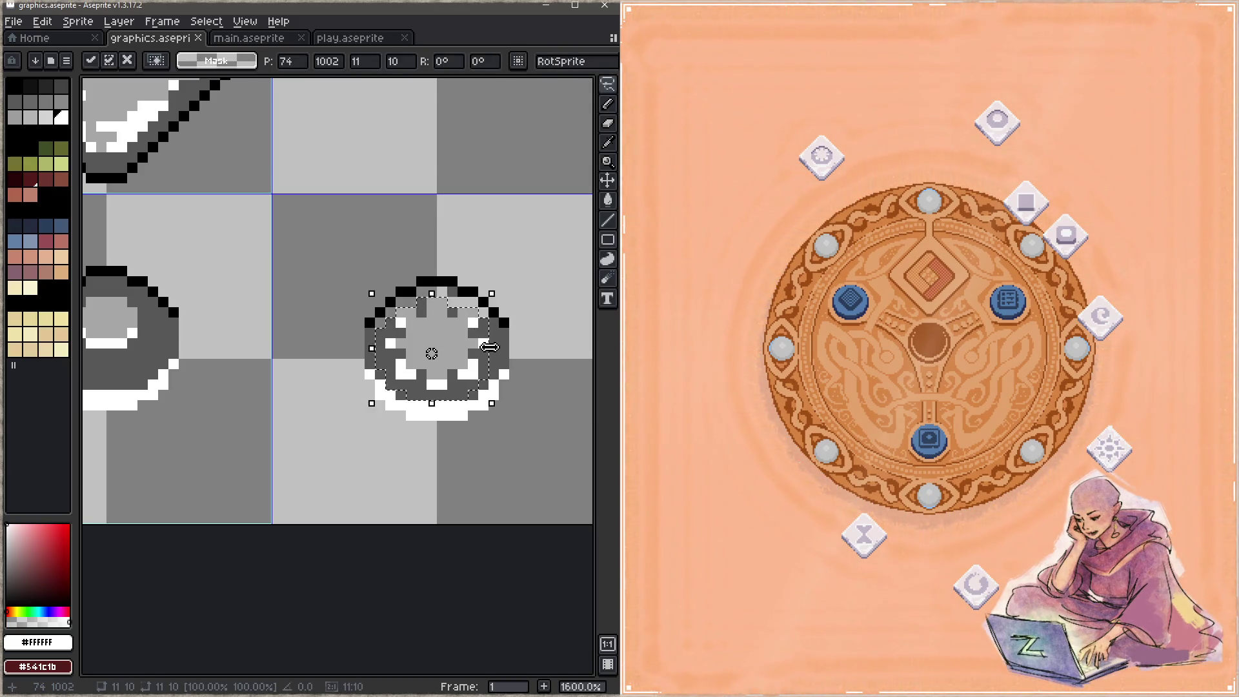
key("i")
left_click(486, 321)
key("g")
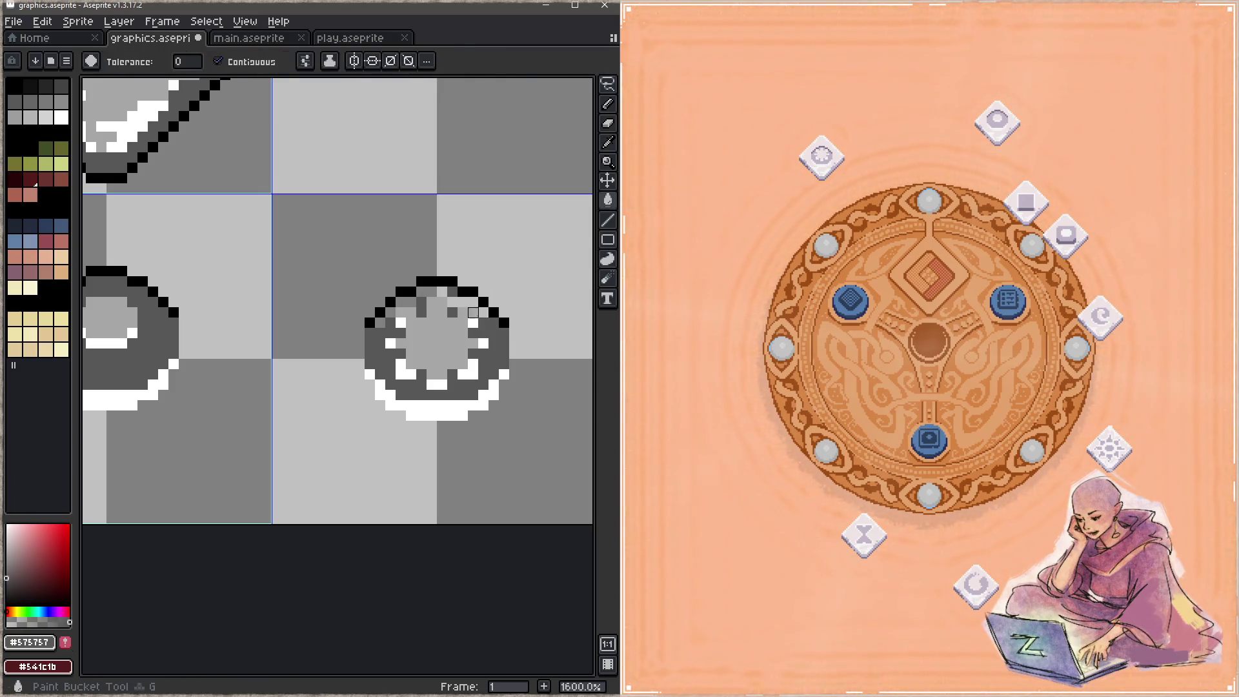
key("b")
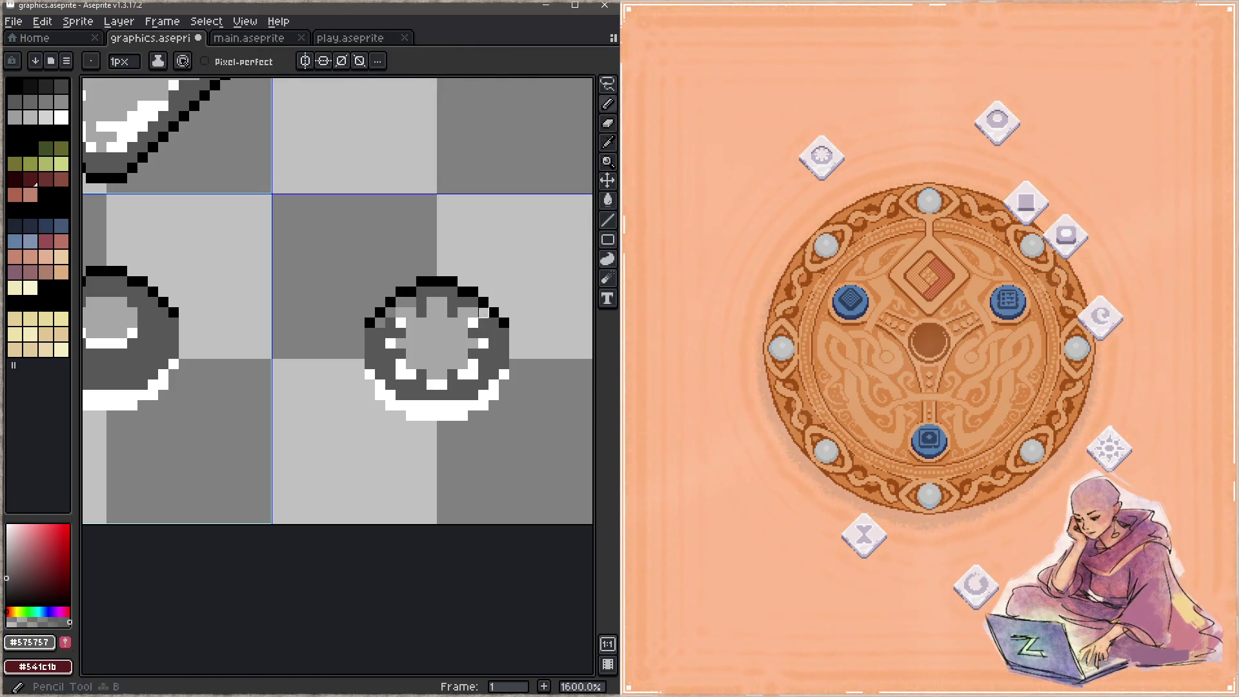
key("ctrl+s")
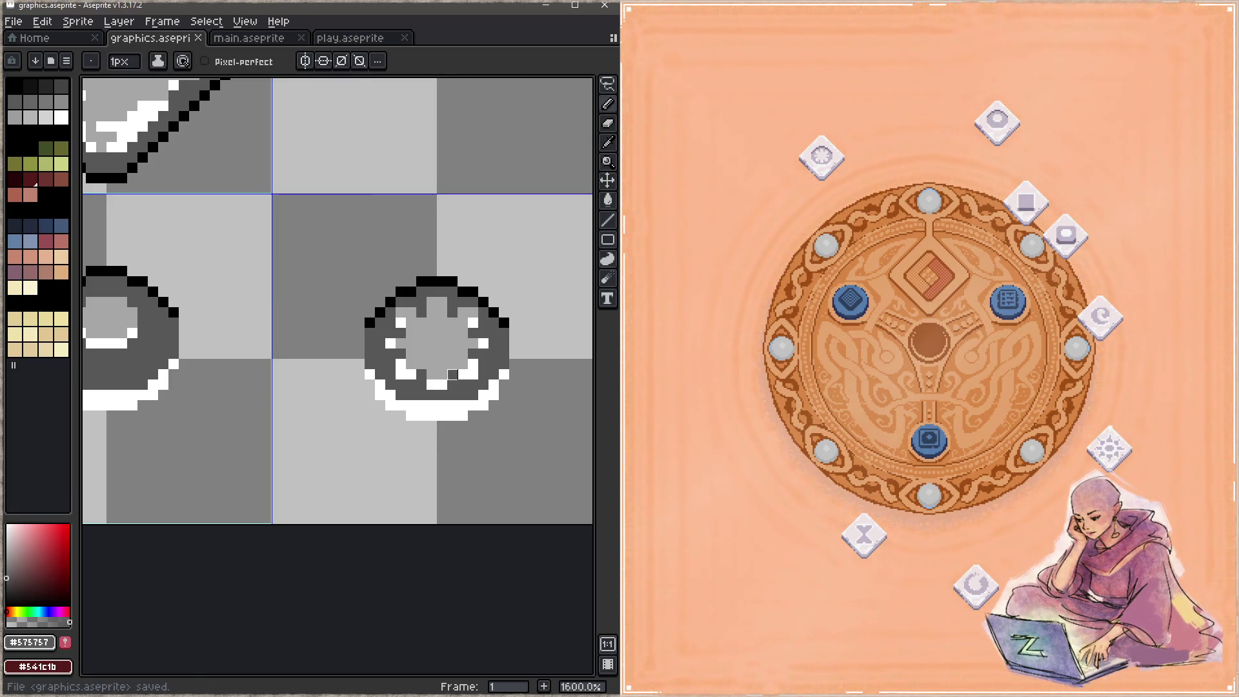
Whiten two more gear pixels, try a dark grey stroke at the ring's bottom, undo it, and save.
left_click(469, 372, "alt")
left_click(437, 377)
left_click(411, 364)
key("ctrl+s")
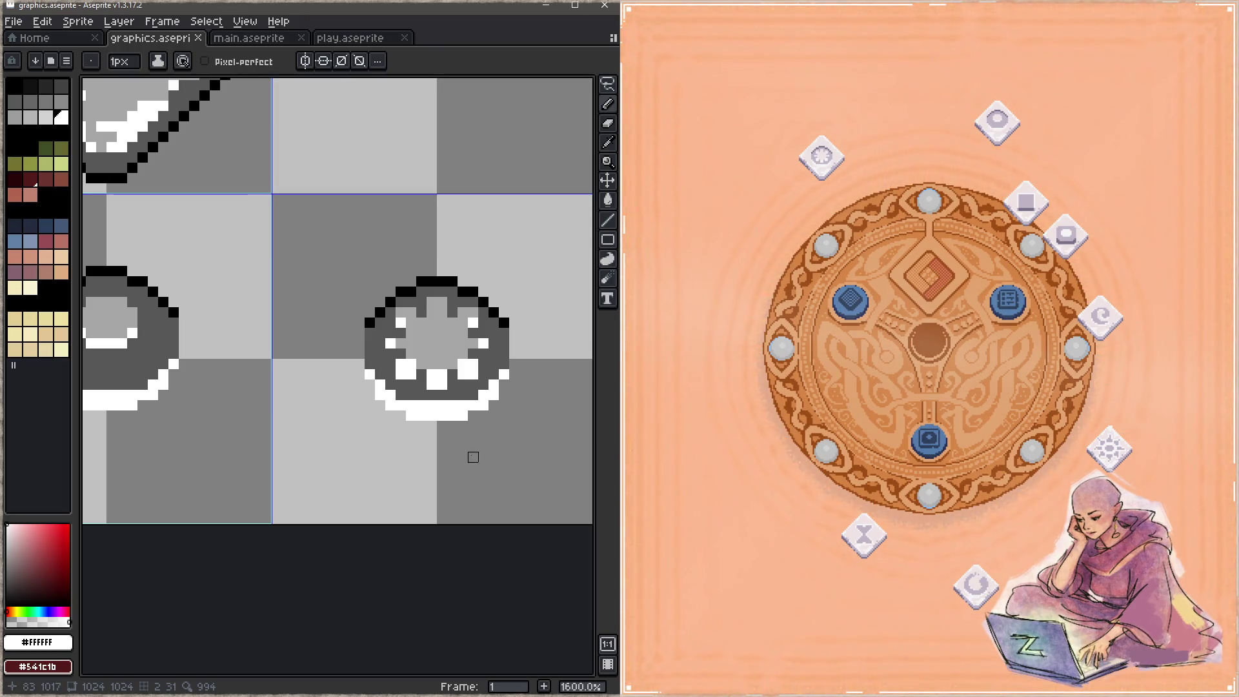
left_click(436, 388, "alt")
left_click_drag(420, 405, 455, 405)
key("z")
key("ctrl+s")
key("b")
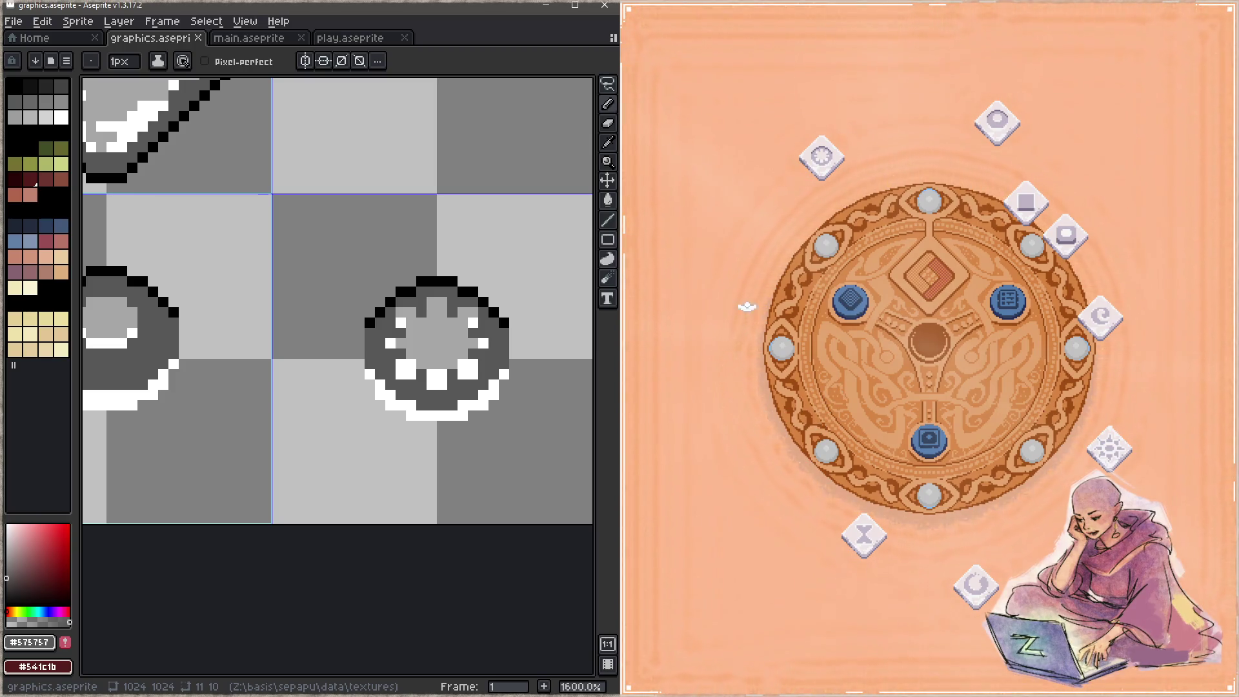
left_click(717, 229)
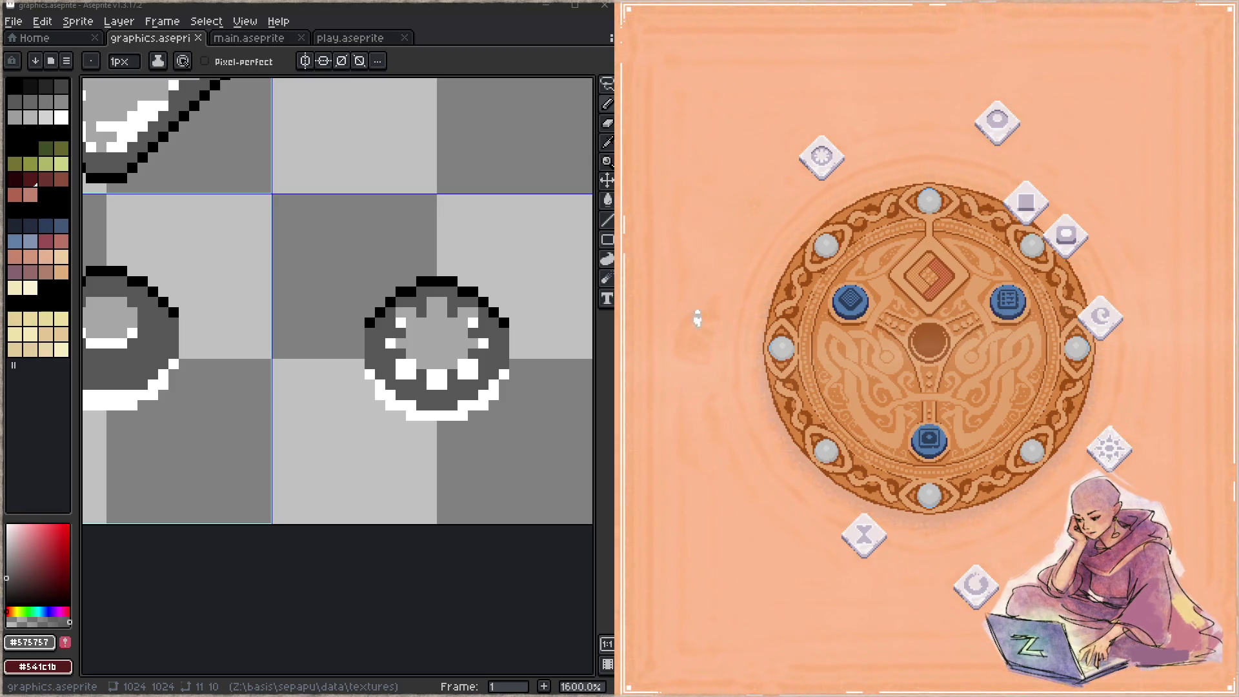
left_click(704, 352)
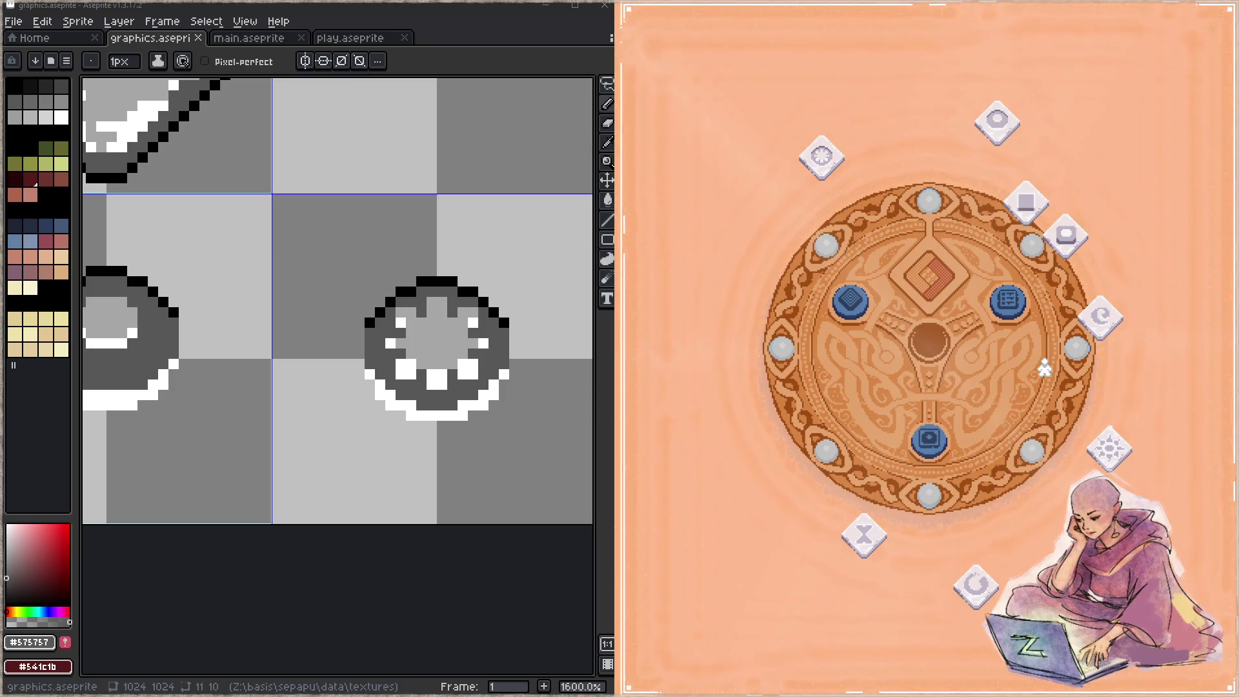
scroll(287, 353, "down", 3)
Paint the square relic icon's top border row black, plus the pixel below each end.
scroll(327, 396, "up", 3)
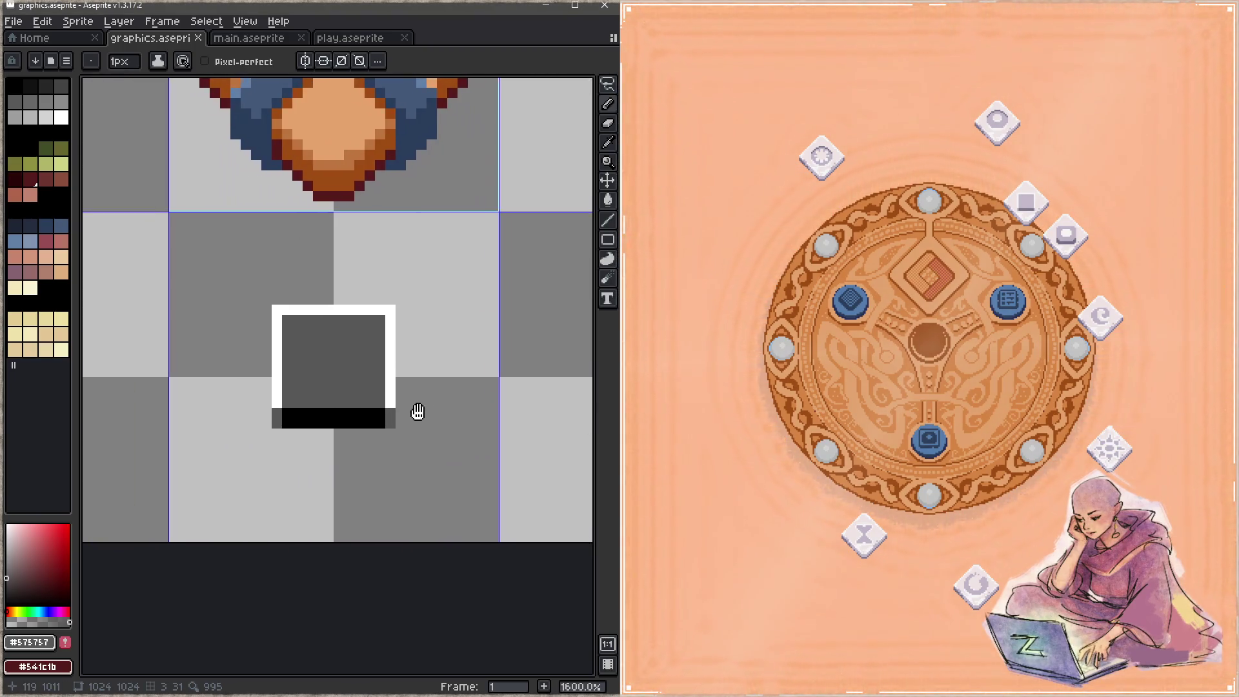
mouse_move(387, 405)
left_mouse_down()
mouse_move(548, 396)
mouse_move(495, 407)
left_mouse_up()
left_click(486, 405, "alt")
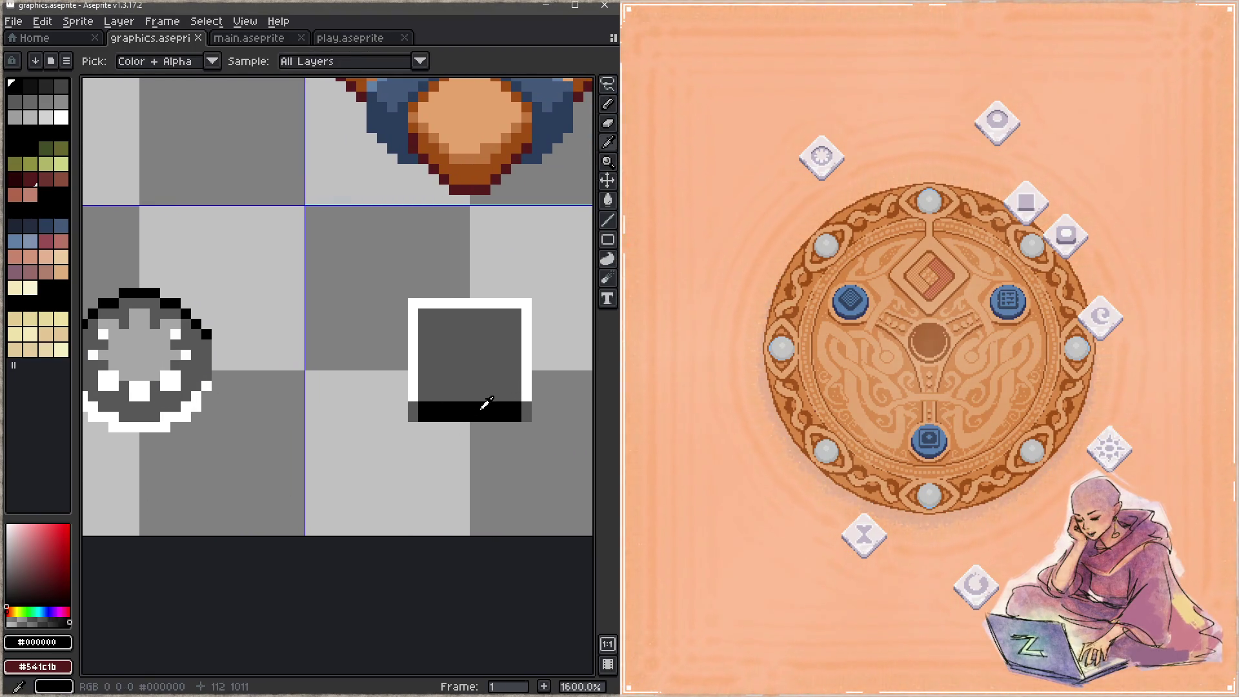
left_click(413, 304)
left_click_drag(423, 303, 527, 303)
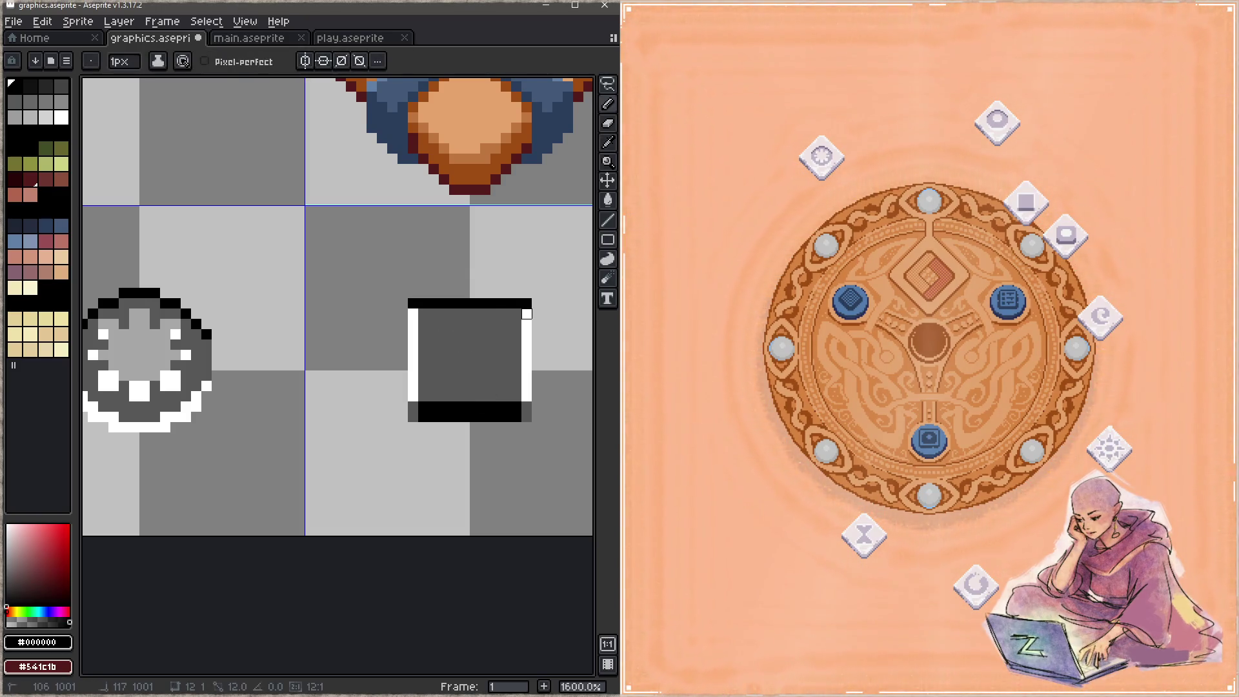
left_click(527, 314)
left_click(413, 314)
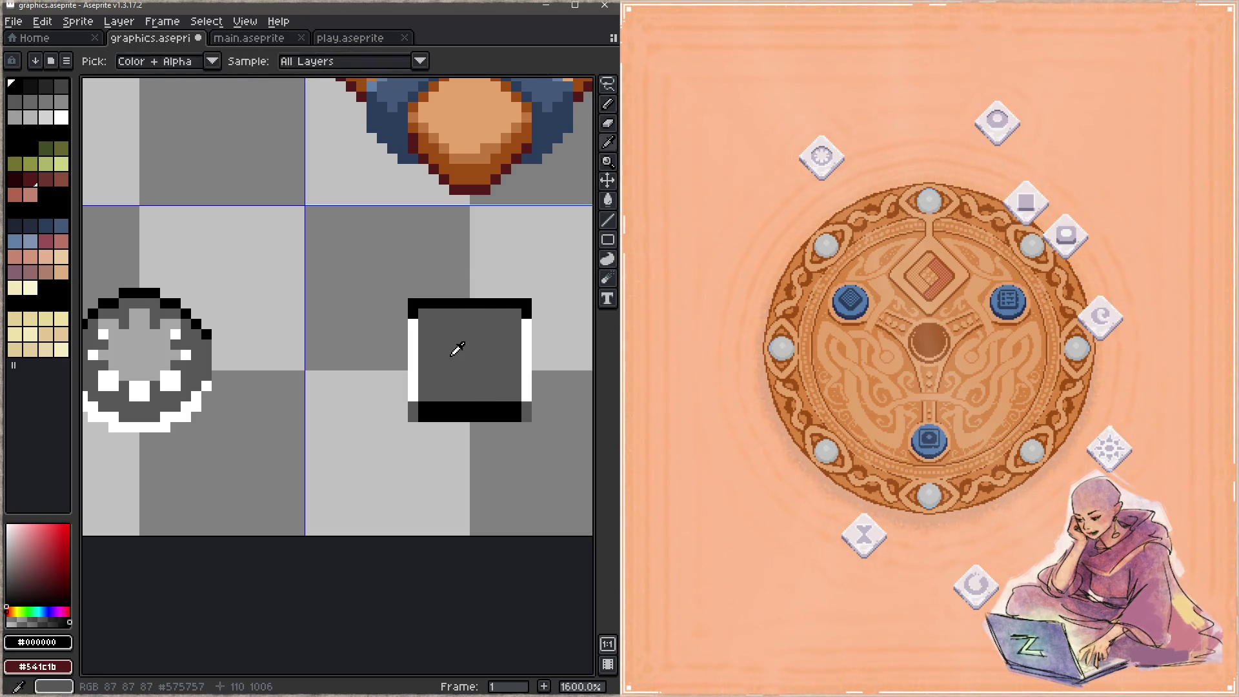
Paint the square's lower row white, turn its left and right border columns grey, and save.
left_click(454, 348, "alt")
left_click(413, 394, "alt")
mouse_move(413, 406)
left_mouse_down()
mouse_move(527, 406)
mouse_move(413, 416)
mouse_move(491, 417)
left_mouse_up()
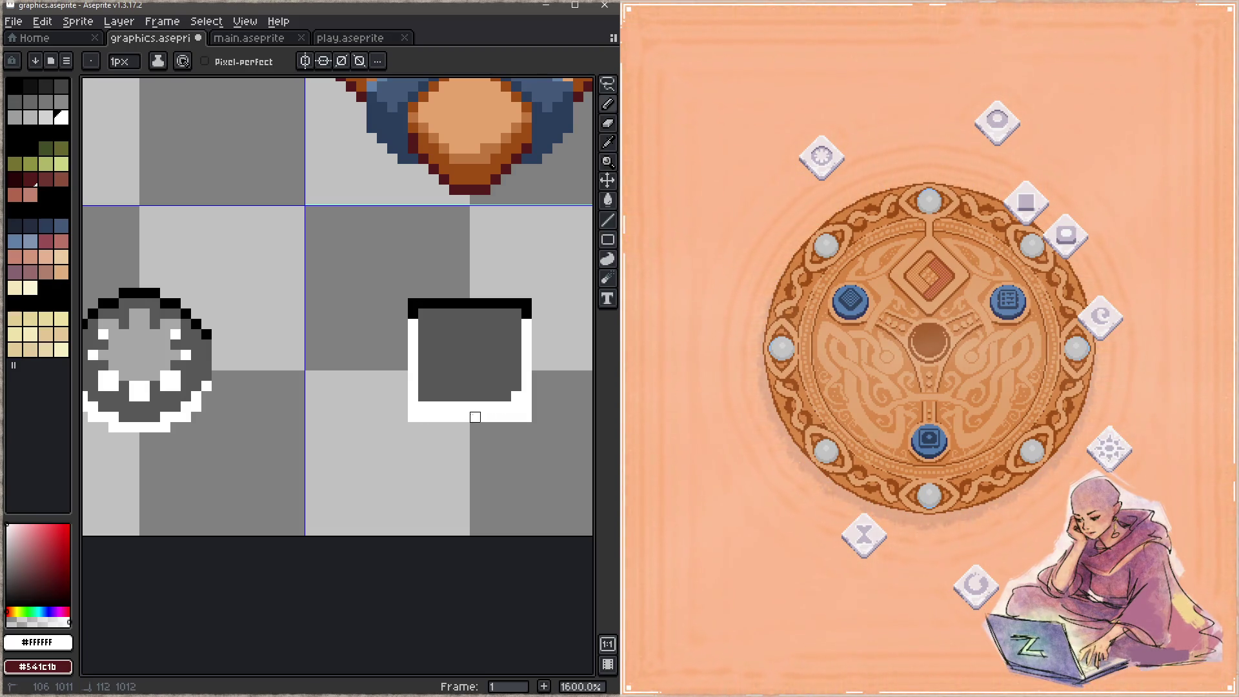
left_click(520, 377, "alt")
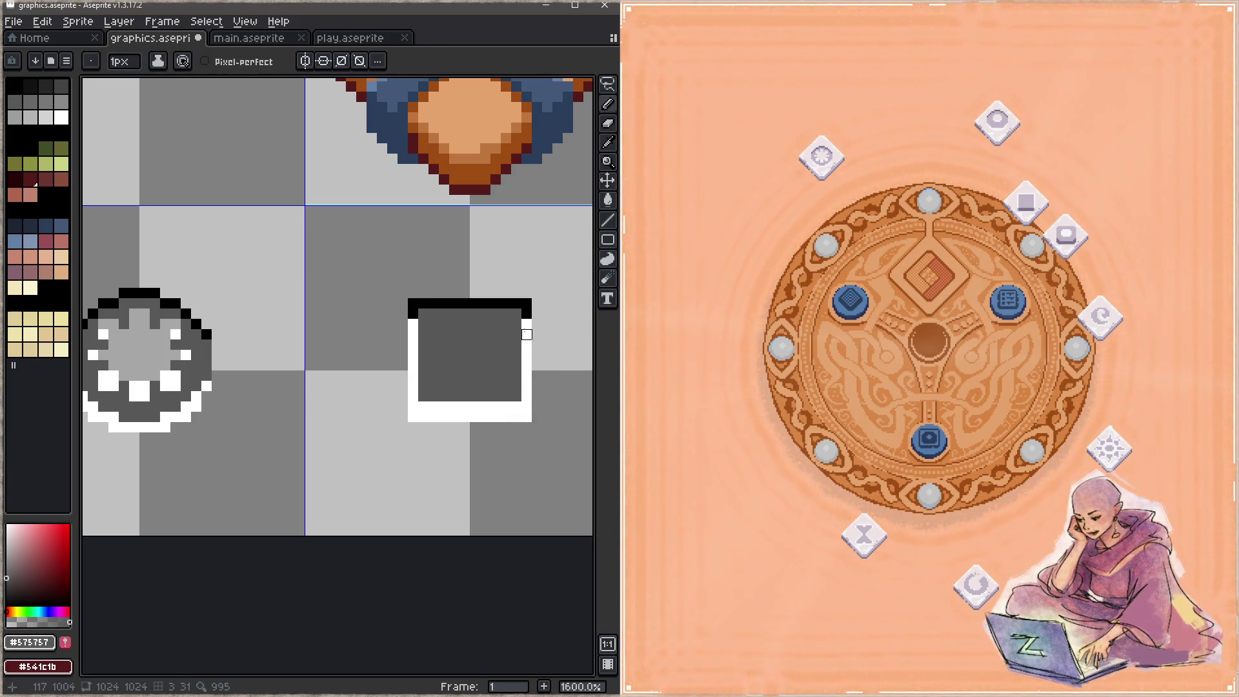
left_click_drag(527, 335, 526, 387)
left_click_drag(413, 324, 413, 386)
key("ctrl+s")
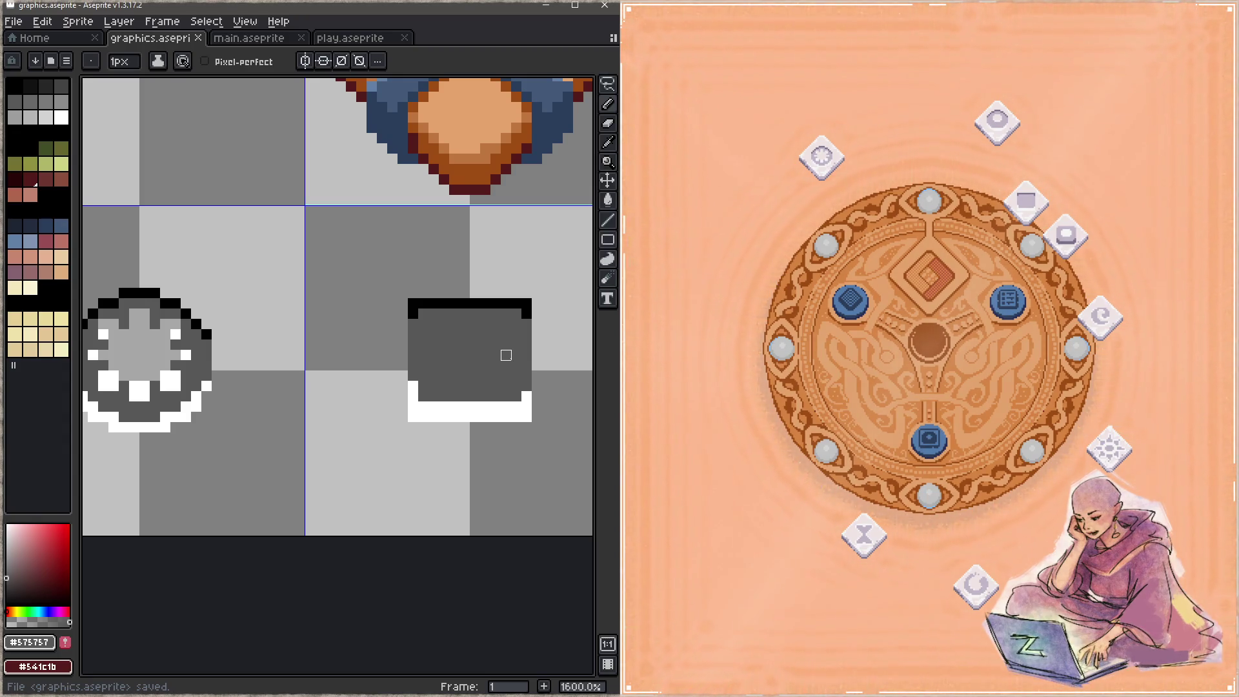
Paint the square icon's stray white pixels grey, erase the stray pixel below the box, and save.
mouse_move(471, 410)
left_mouse_down()
mouse_move(410, 435)
mouse_move(362, 431)
mouse_move(362, 451)
left_mouse_up()
key("i")
left_click(351, 411)
left_click(392, 441, "alt")
key("e")
left_click(361, 451)
key("b")
key("z")
key("b")
key("ctrl+s")
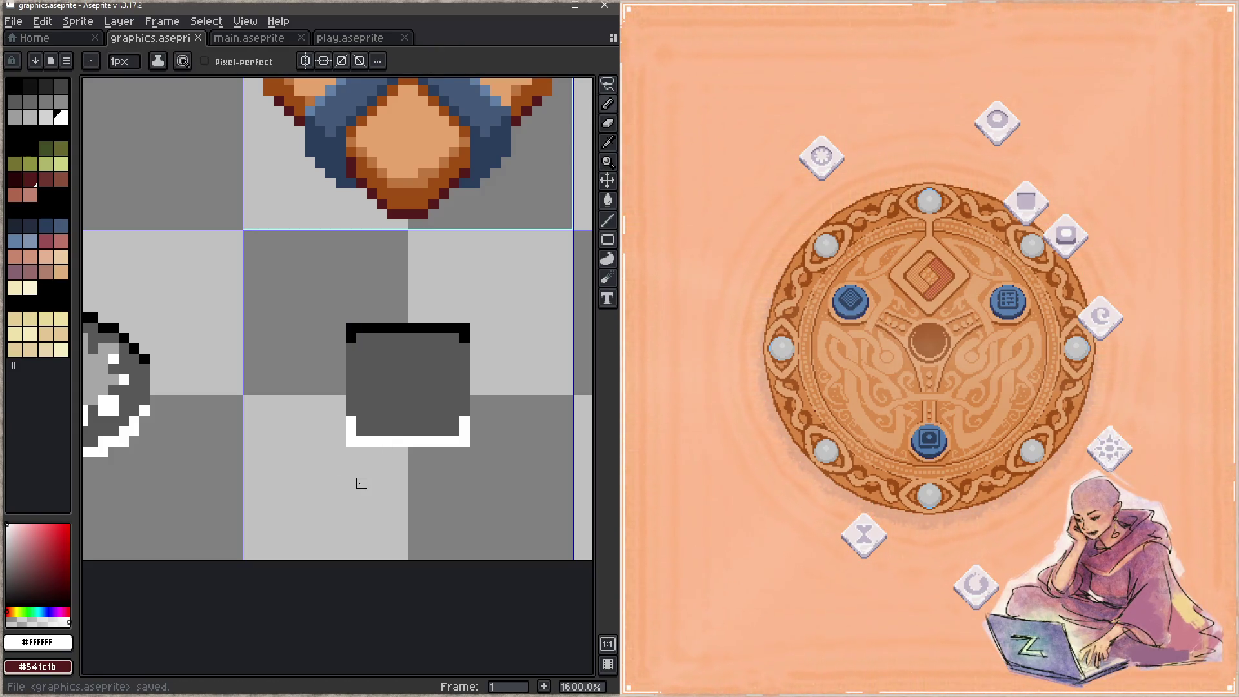
Redo the box's two inner bottom corner pixels in white and save.
left_click(371, 442, "alt")
left_click(361, 431)
left_click(454, 431)
left_click(466, 441, "alt")
left_click(455, 431)
left_click(362, 432)
key("ctrl+s")
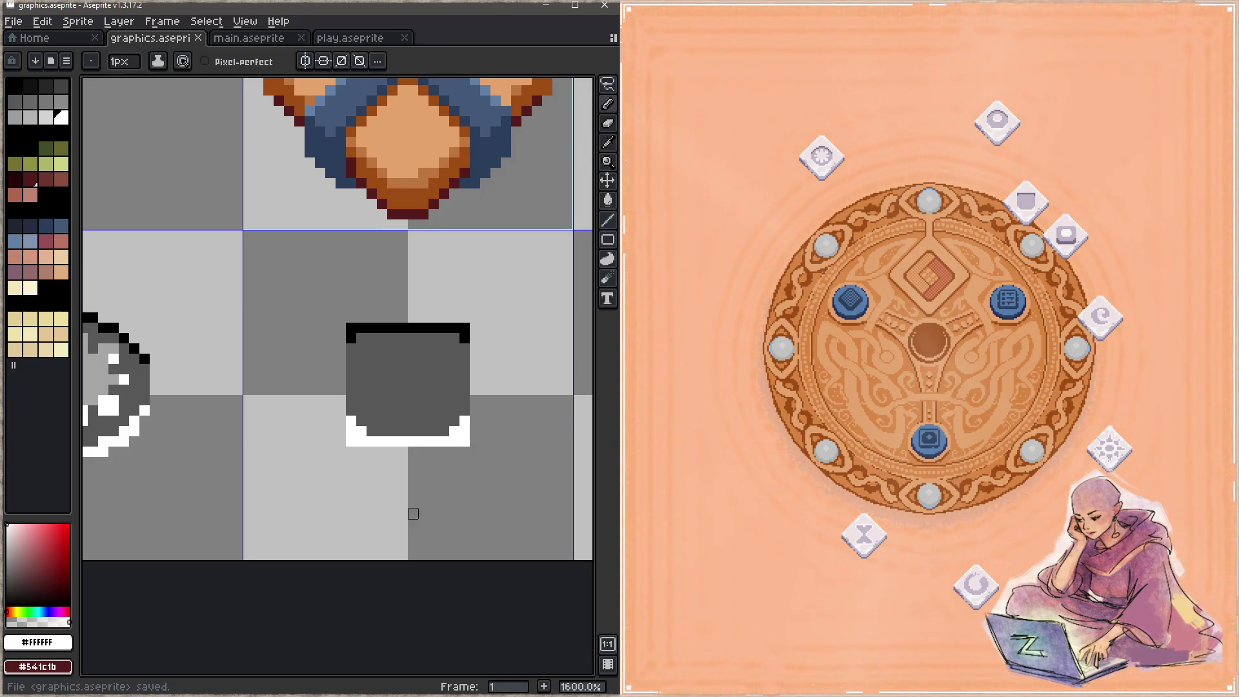
Round the corners by erasing the black top and white bottom corner pixels, then save.
key("e")
left_click(464, 328)
left_click(352, 328)
key("b")
left_click(367, 328, "alt")
left_click(351, 338)
key("e")
left_click(351, 441)
left_click(464, 441)
key("ctrl+s")
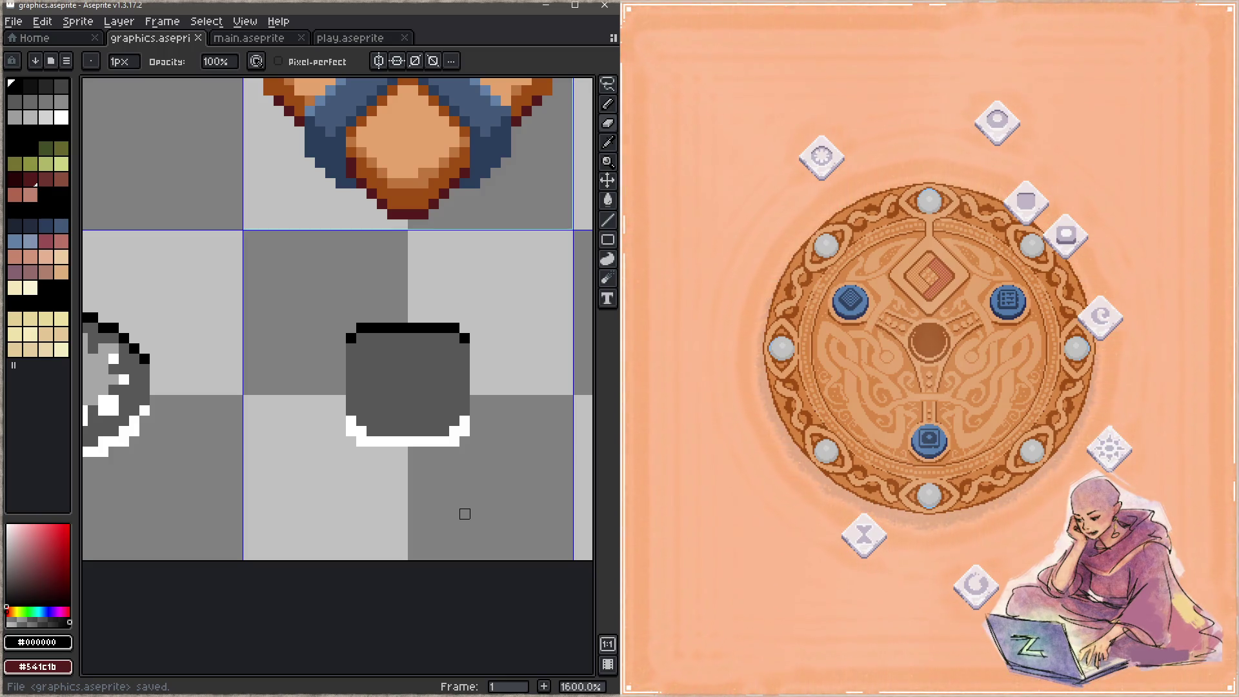
scroll(465, 424, "right", 3)
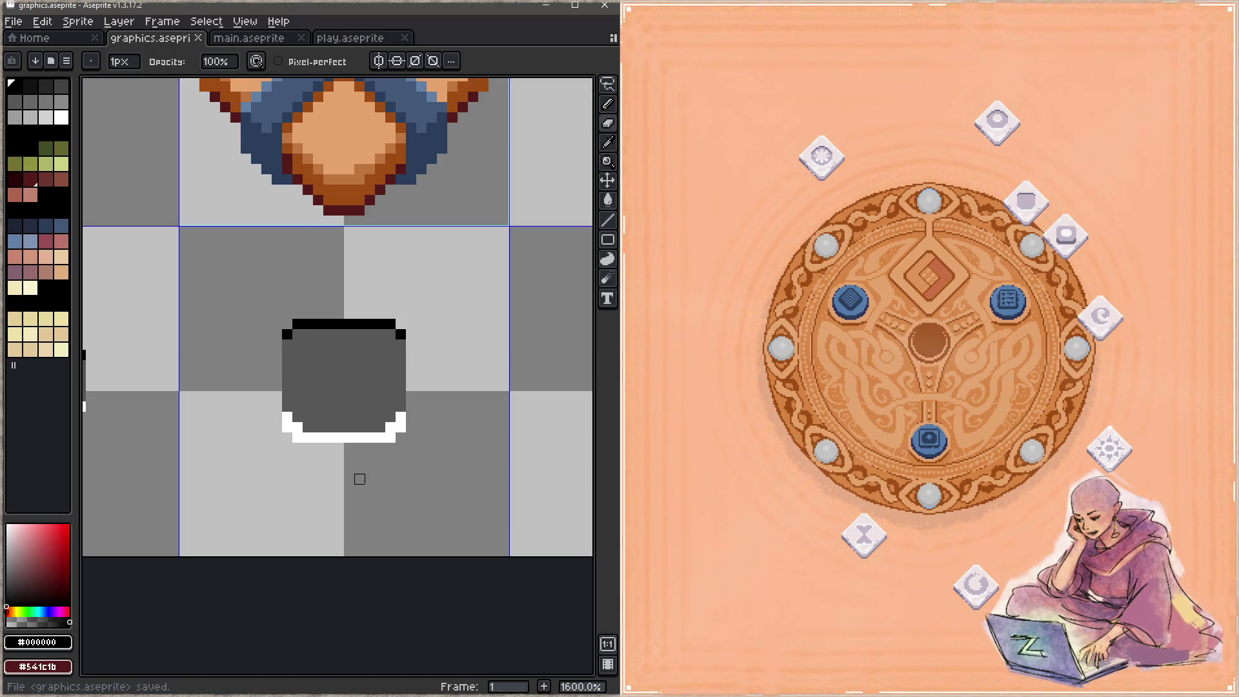
Turn the base corners' white edge pixels grey, fill the bottom grey row white, and save.
key("i")
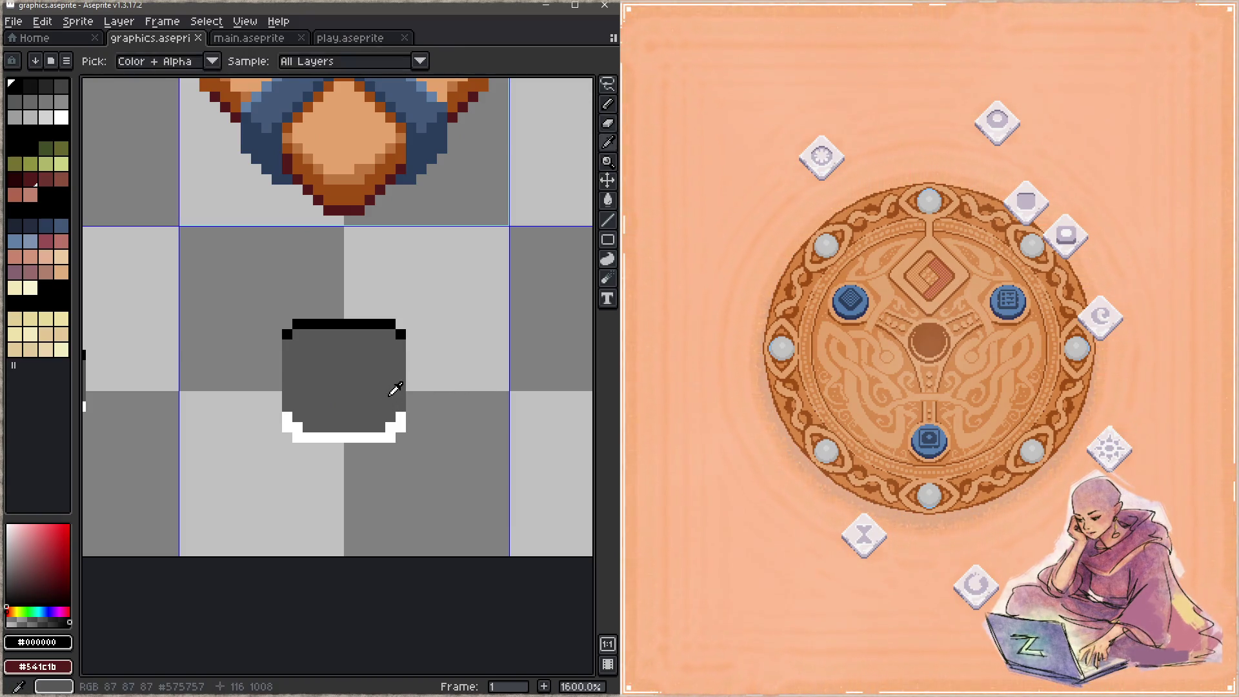
left_click(395, 388)
left_click_drag(400, 417, 390, 428)
left_click(287, 417)
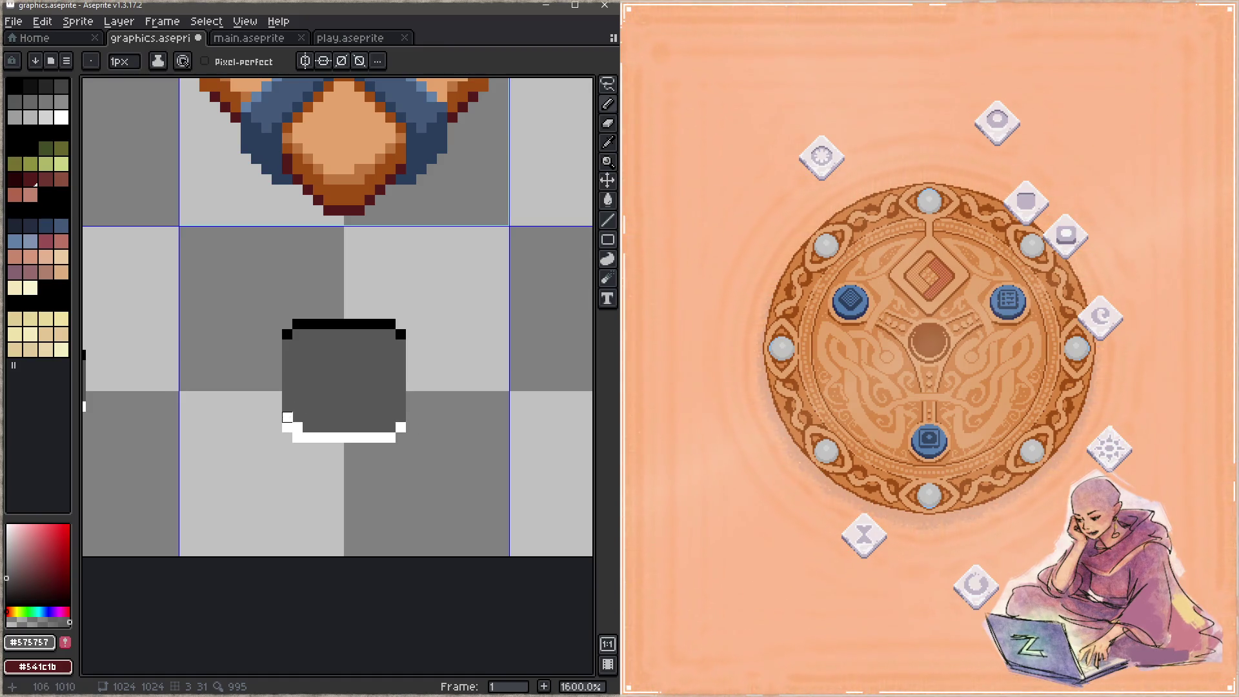
left_click(316, 436, "alt")
left_click(287, 417)
left_click_drag(297, 427, 401, 417)
key("ctrl+s")
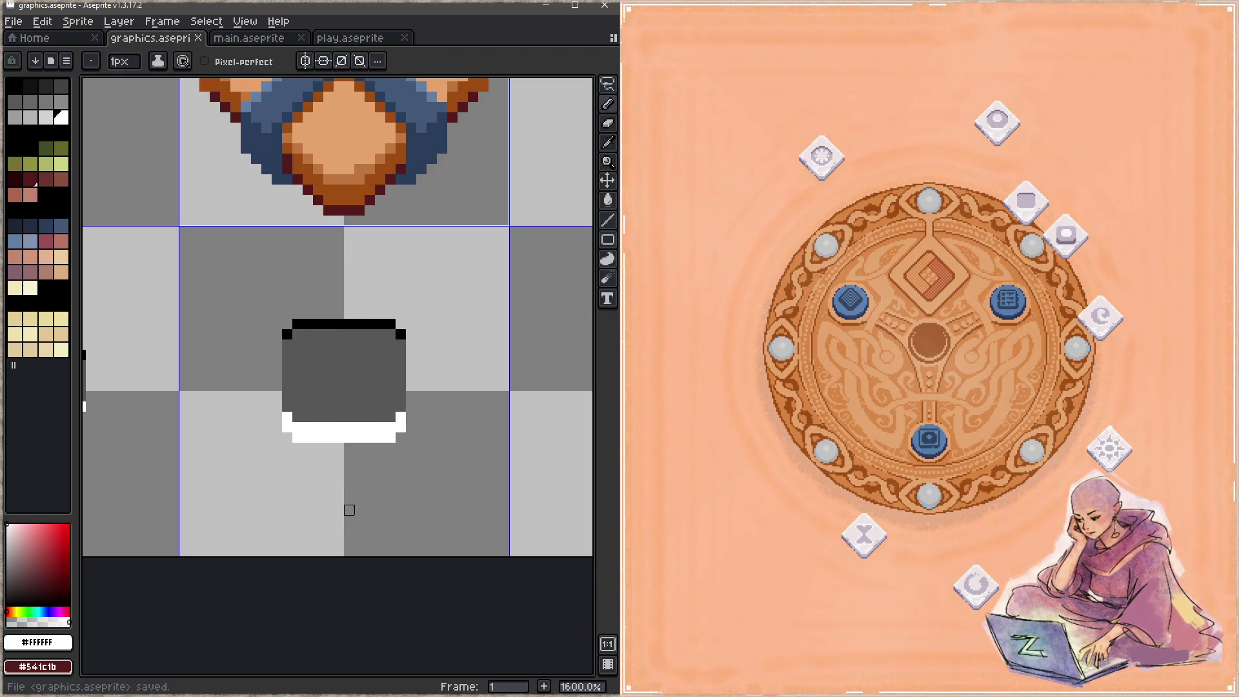
Add black tip pixels at the top-left and top-right corners of the square and save.
left_click(391, 324, "alt")
left_click(401, 324)
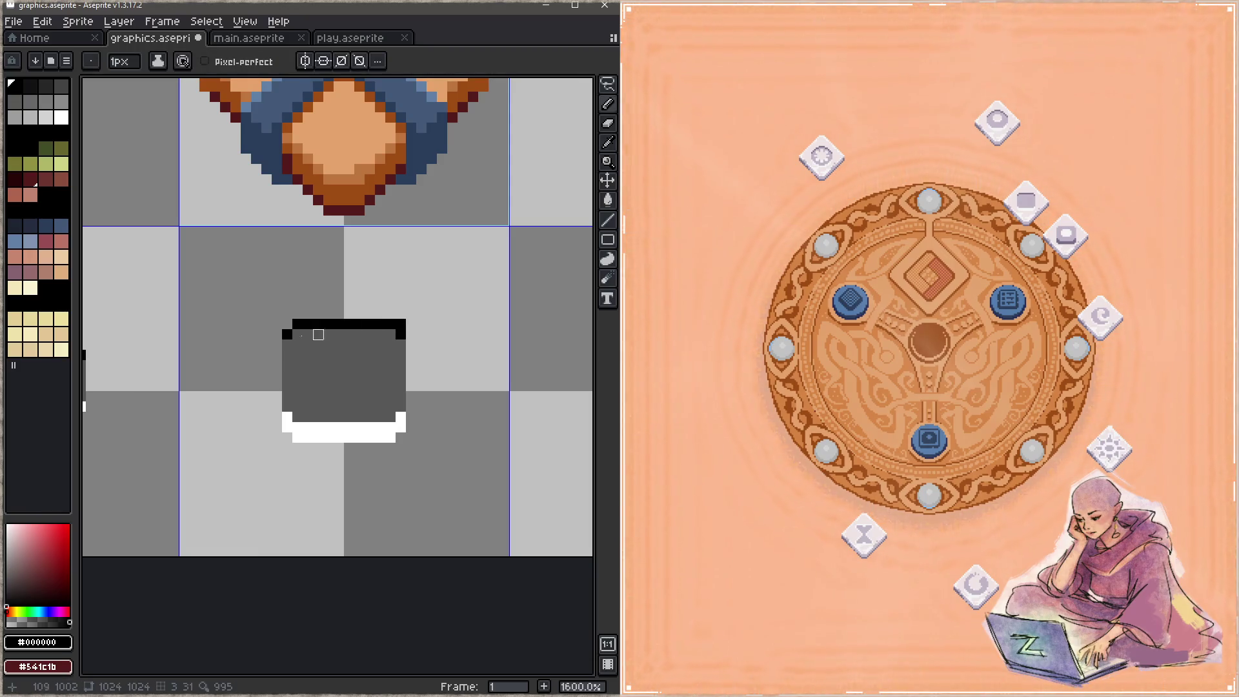
left_click(297, 334, "alt")
left_click(288, 335)
left_click(401, 334)
key("ctrl+s")
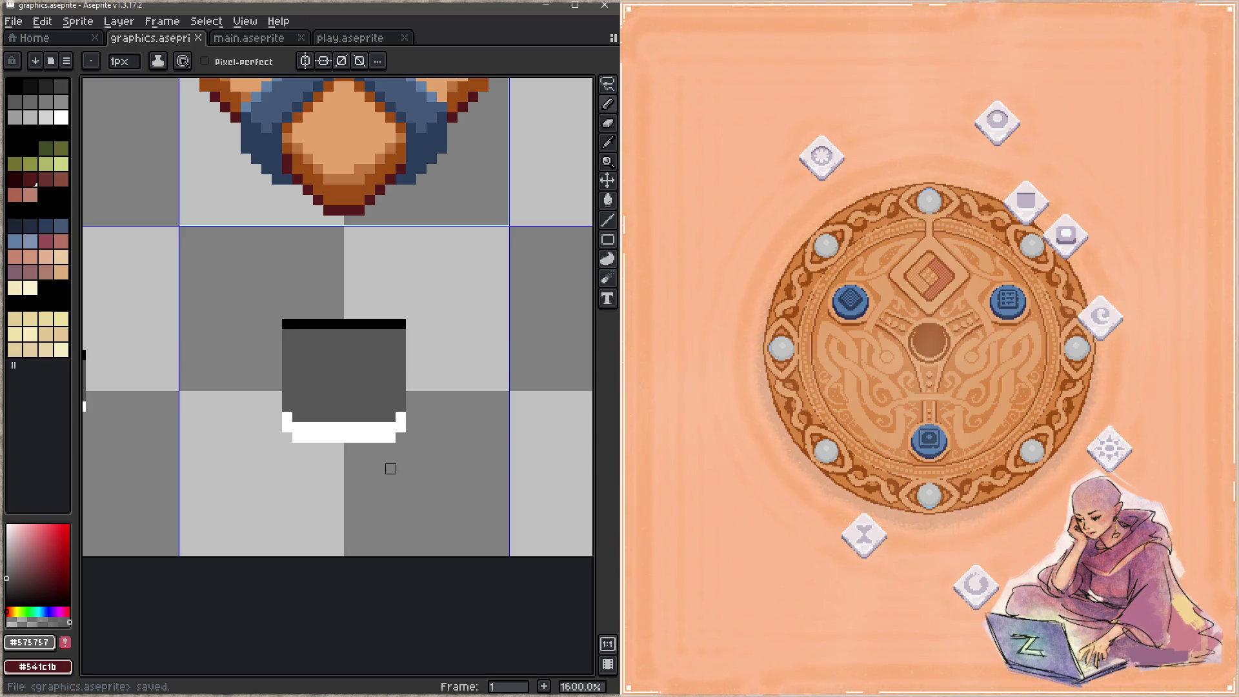
left_click(298, 324, "alt")
left_click(287, 334)
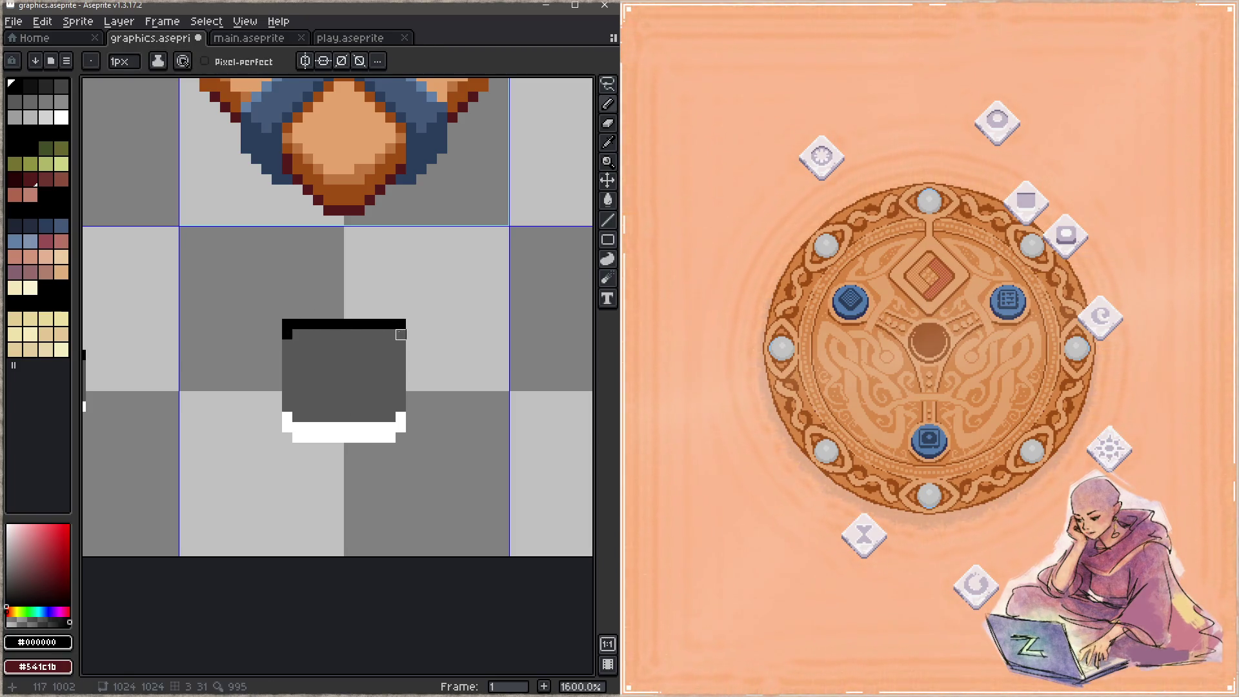
left_click(401, 334)
left_click(390, 334, "alt")
key("ctrl+s")
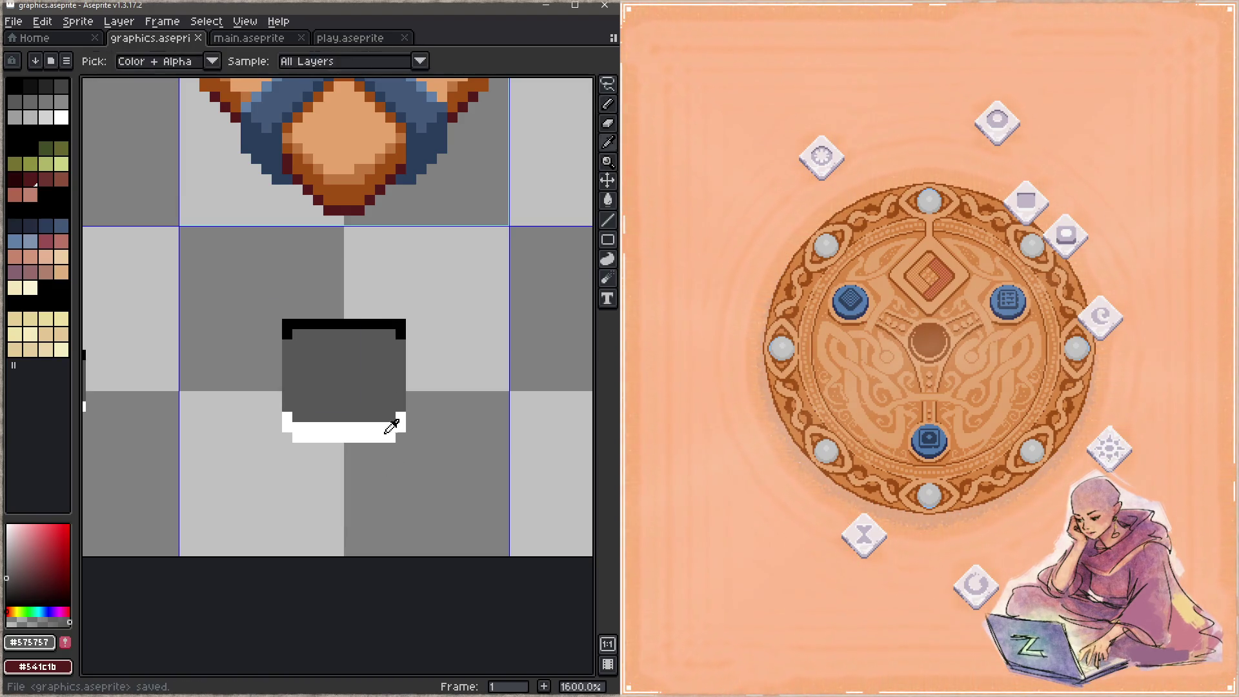
Turn the two white base corner pixels grey and draw black columns down both box sides.
left_click(400, 417)
left_click(287, 417)
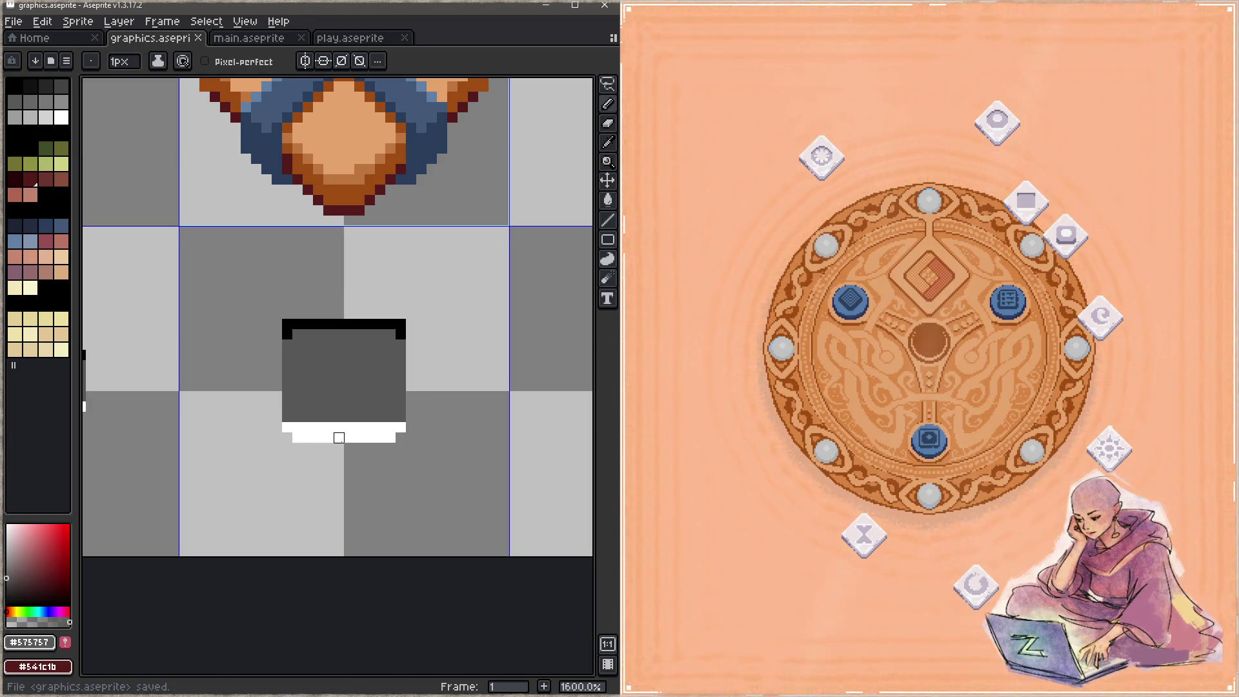
left_click(288, 331, "alt")
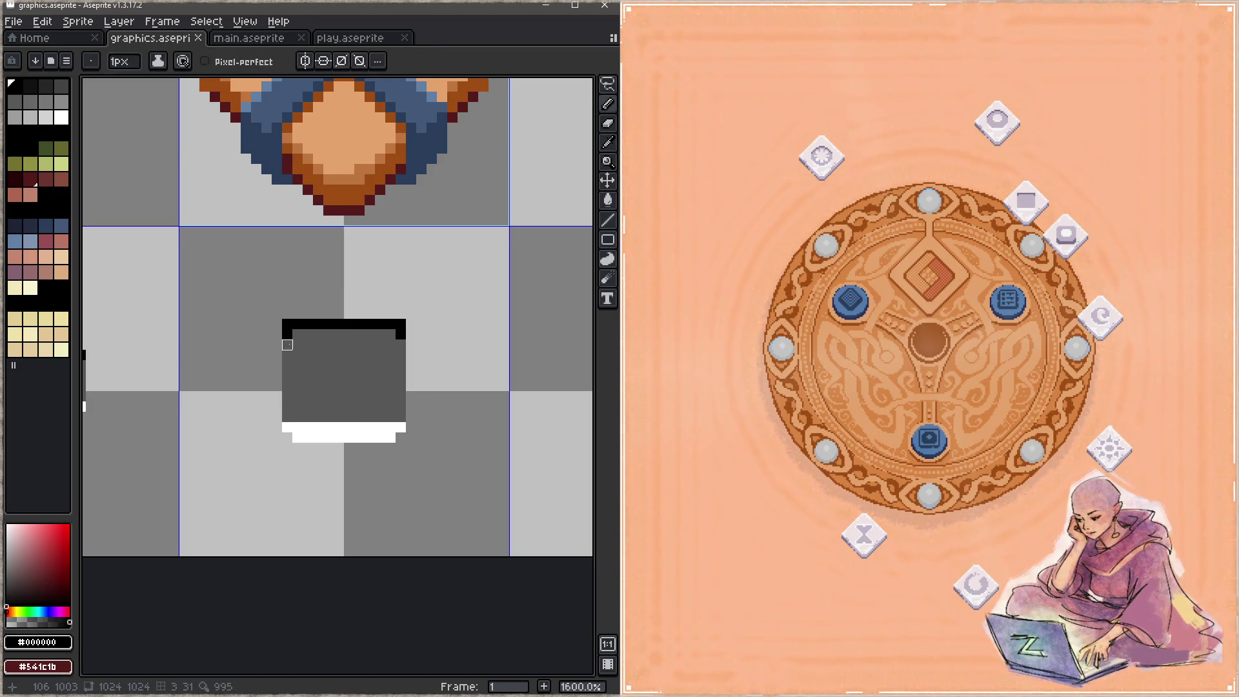
left_click_drag(287, 344, 287, 407)
left_click(401, 345)
left_click_drag(401, 365, 401, 419)
key("ctrl+s")
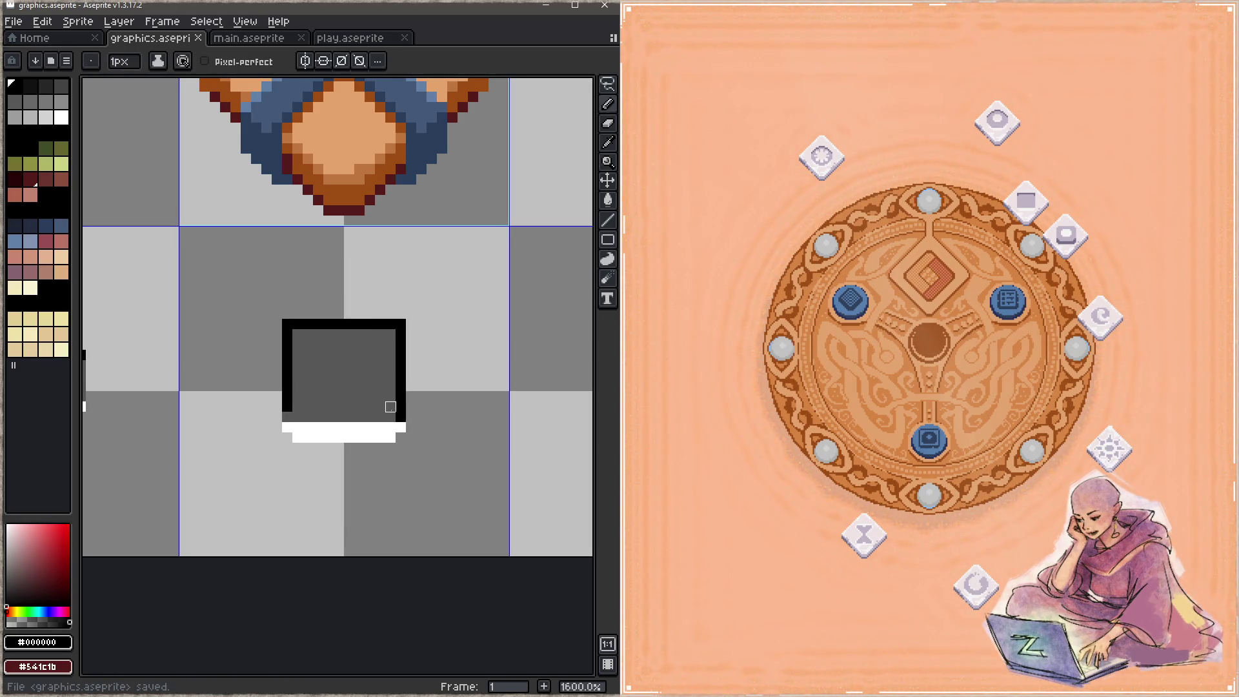
Undo the black side columns, keeping the grey sides, and save graphics.aseprite.
key("z")
key("ctrl+z")
key("ctrl+z")
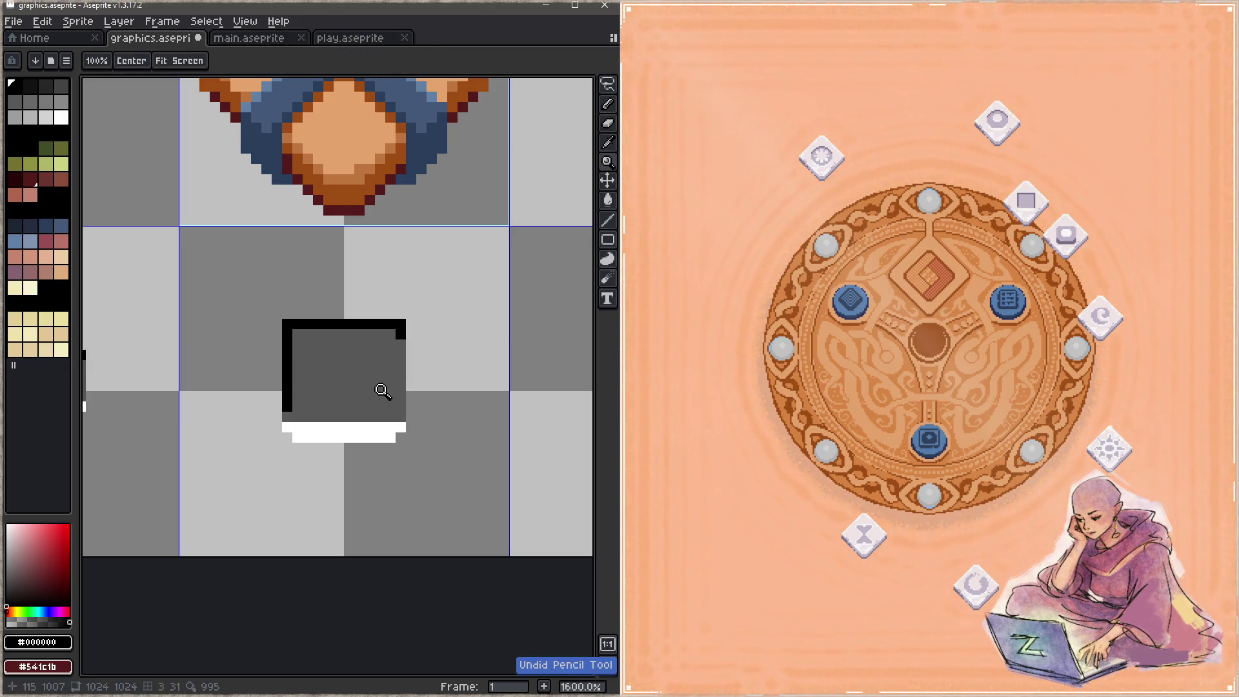
key("ctrl+z")
key("b")
key("ctrl+s")
left_click(287, 344, "alt")
key("ctrl+s")
left_click(287, 344)
key("ctrl+s")
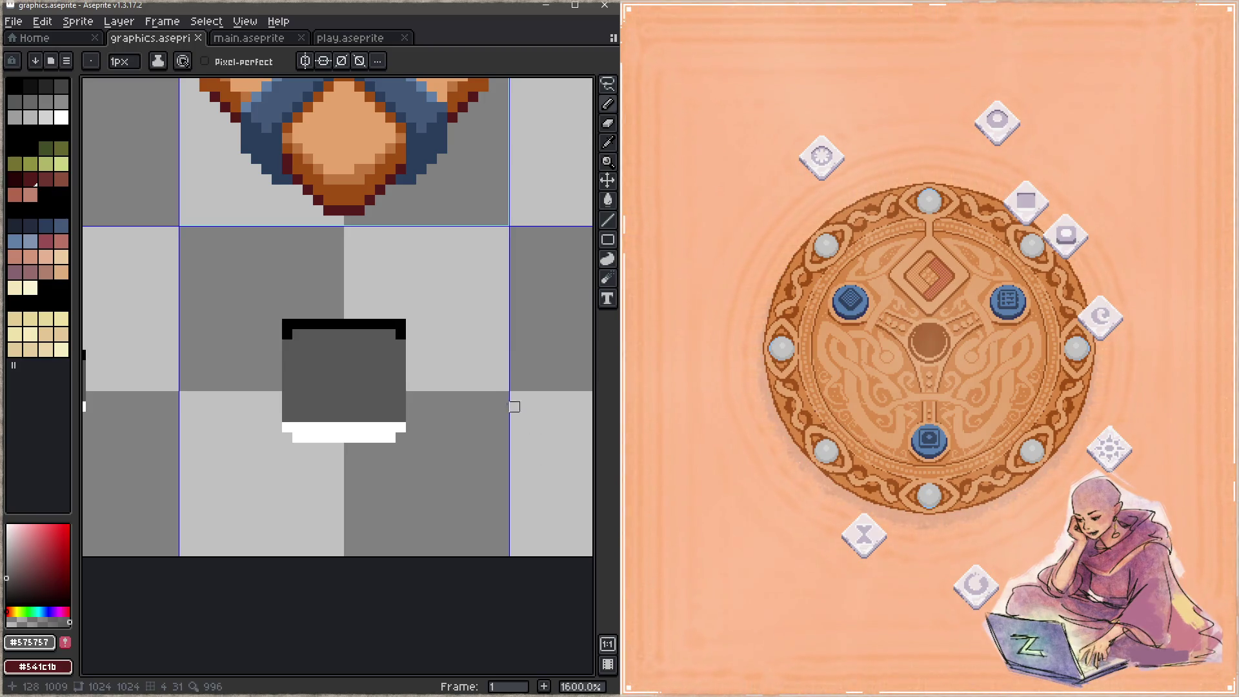
Shift the canvas so the square relic tile and the X relic icon are in view.
scroll(512, 406, "right", 3)
key("z")
key("ctrl+s")
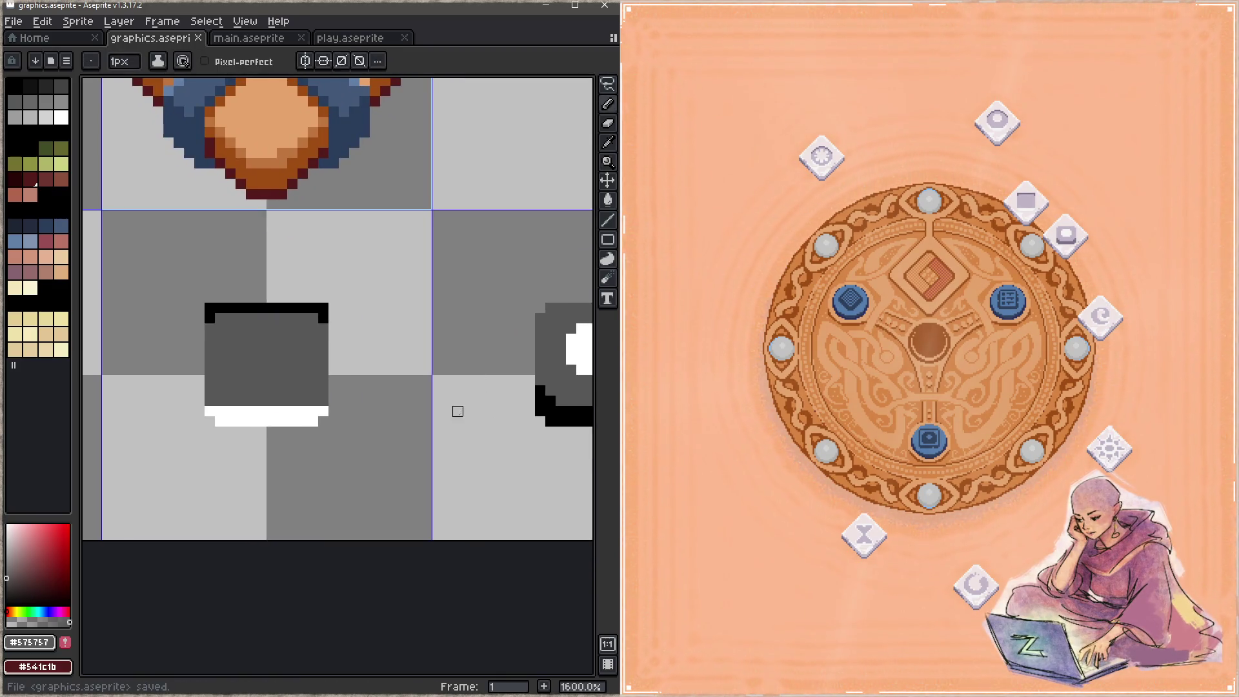
mouse_move(1023, 226)
left_mouse_down()
mouse_move(1022, 207)
mouse_move(875, 127)
mouse_move(751, 264)
left_mouse_up()
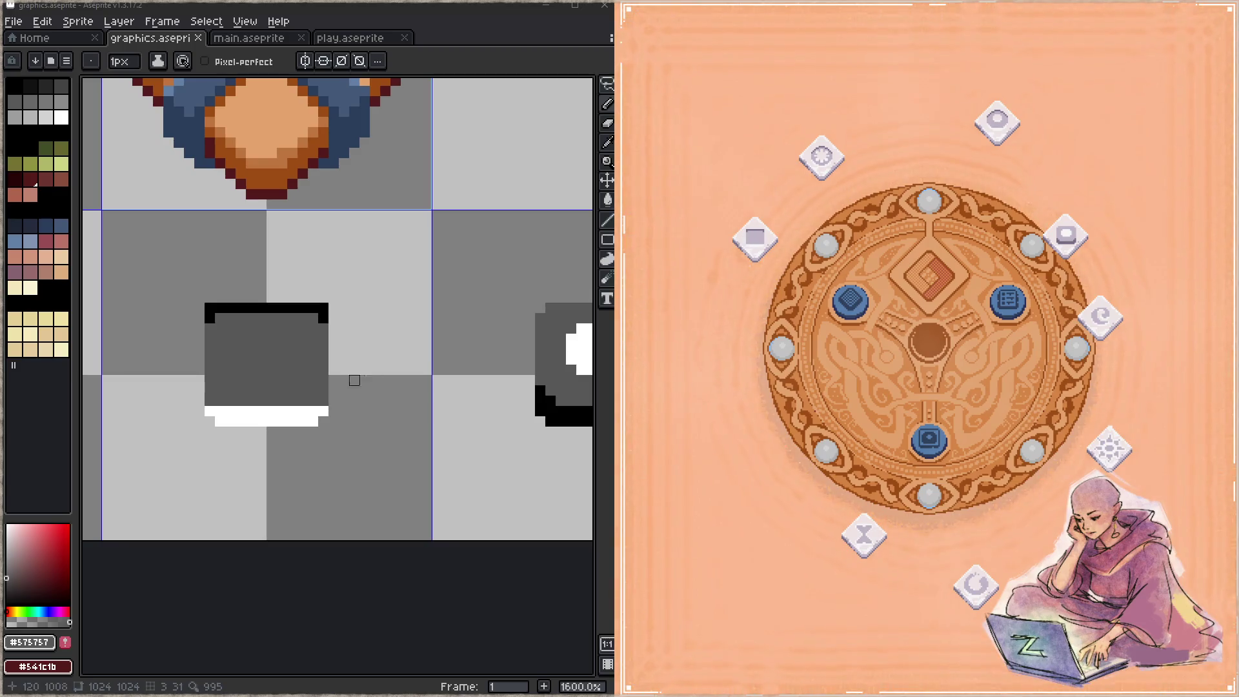
left_click_drag(351, 378, 470, 506)
scroll(419, 461, "down", 3)
scroll(418, 461, "up", 5)
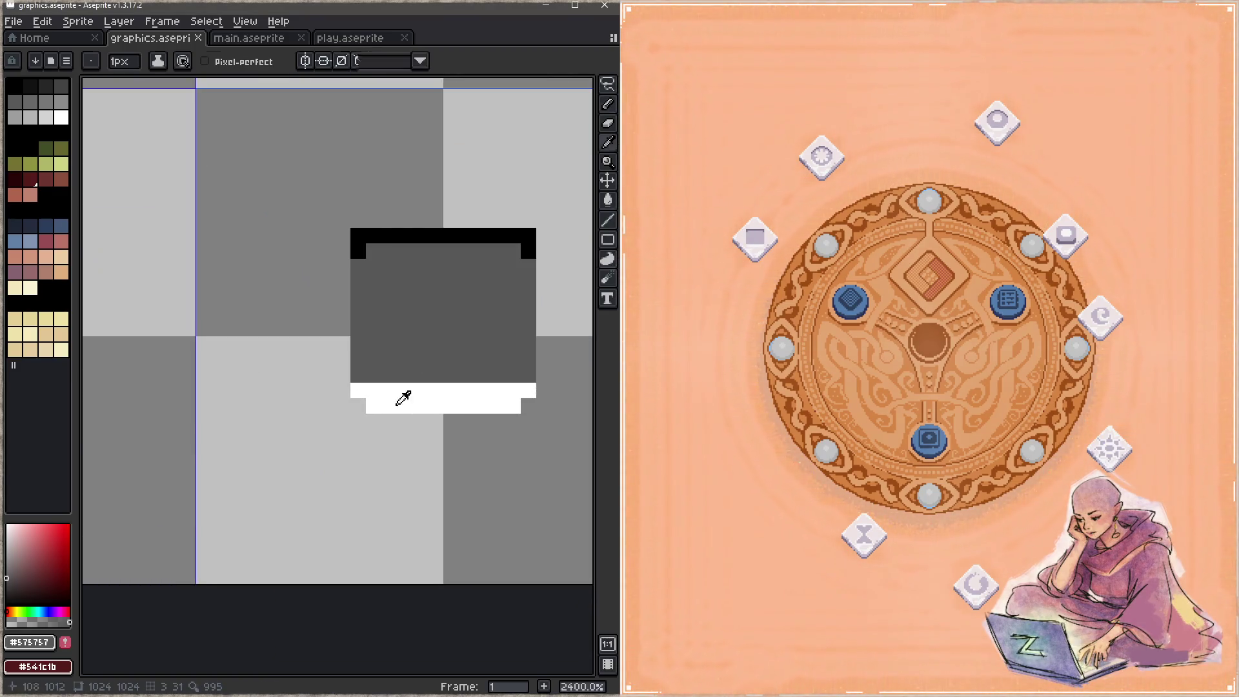
Add white pixels along the box's left and right edges, undoing a trial white bottom row.
left_click(402, 396, "alt")
left_click(358, 375)
left_click_drag(529, 375, 513, 375)
left_click(374, 375)
key("ctrl+s")
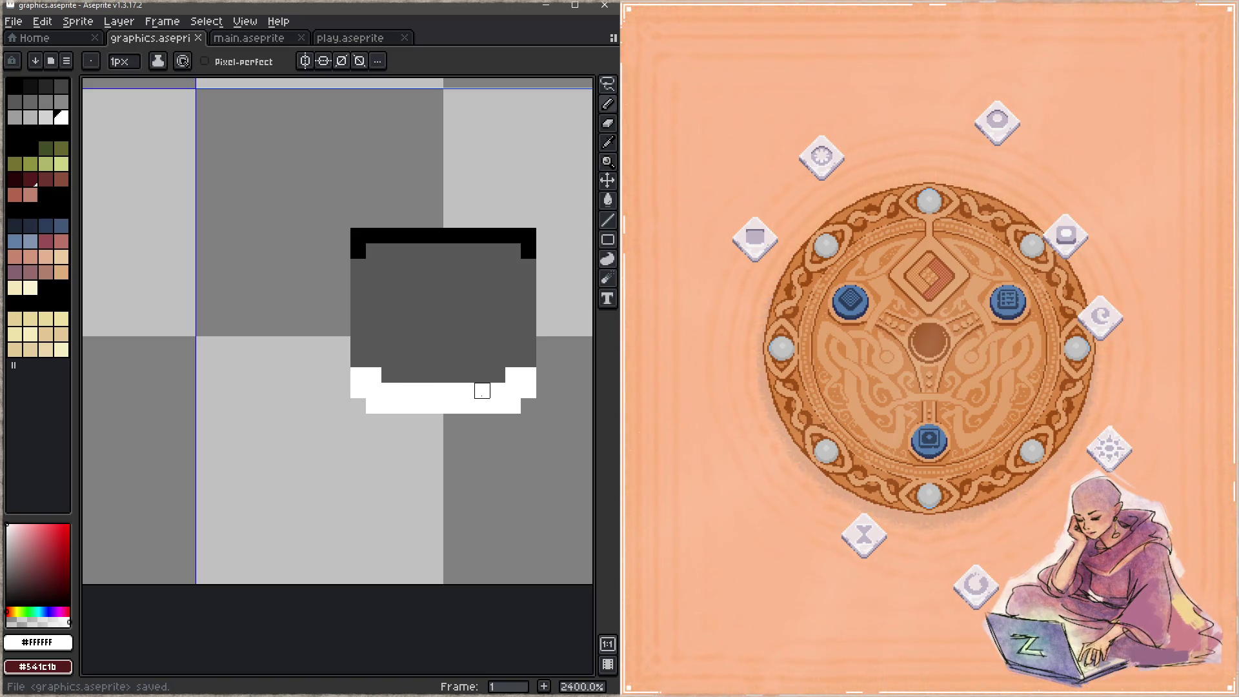
left_click_drag(497, 374, 387, 375)
key("ctrl+s")
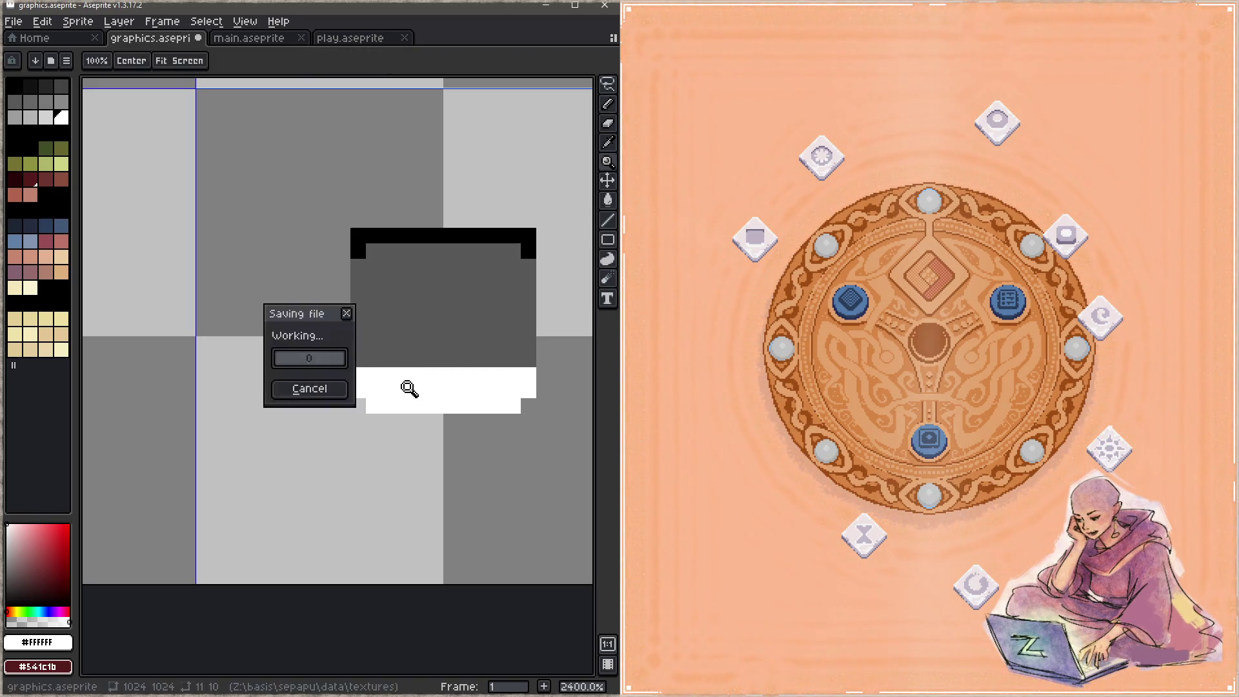
key("ctrl+z")
key("ctrl+z")
key("ctrl+z")
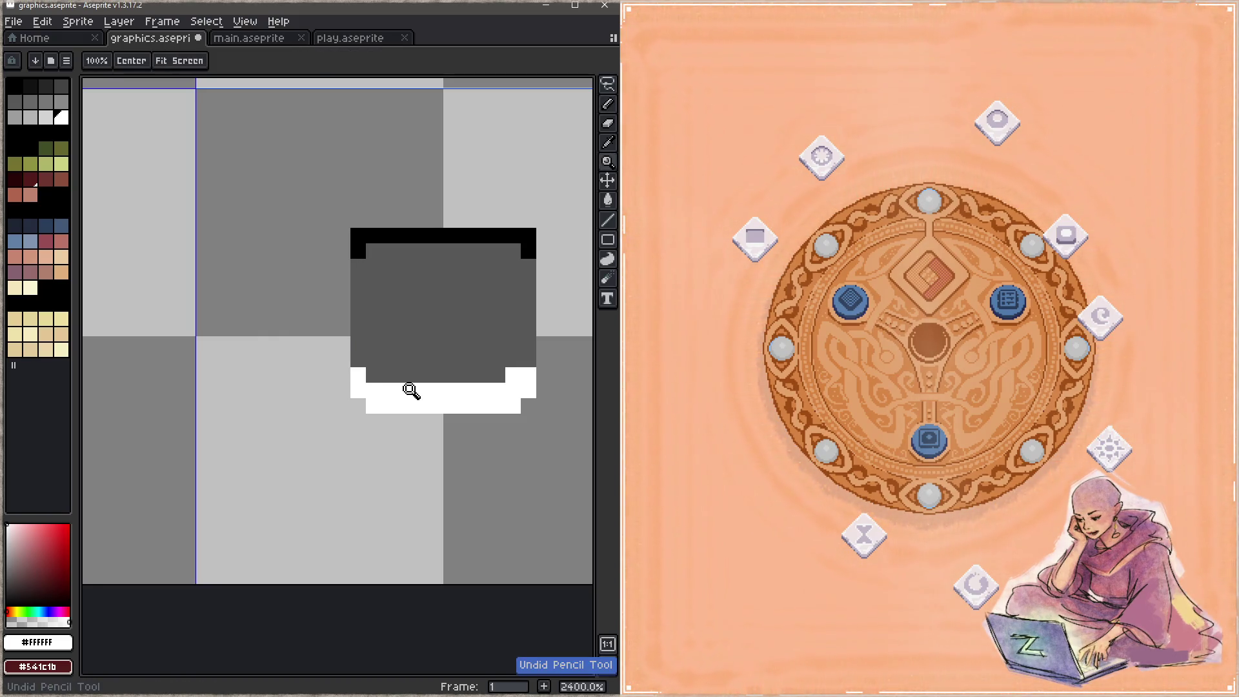
key("ctrl+s")
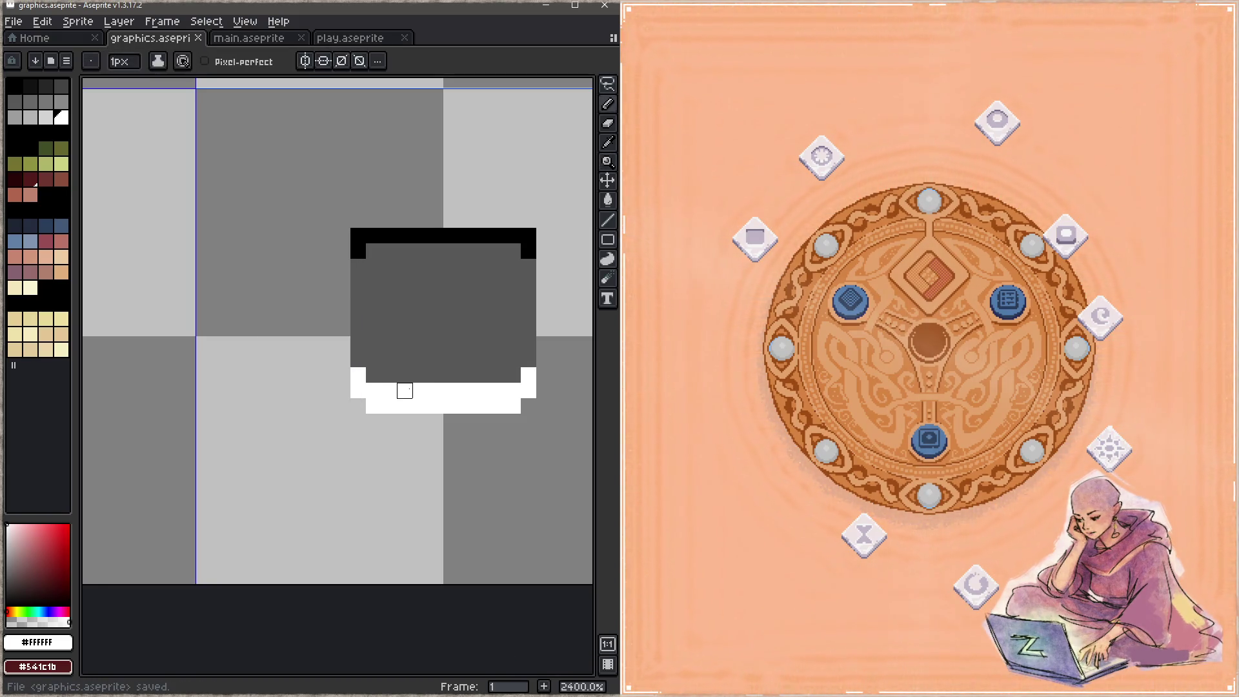
Paint the box's lower corner white pixels dark grey #575757 and save the sprite sheet.
left_click(498, 351, "alt")
left_click(528, 375)
left_click(359, 375)
key("ctrl+s")
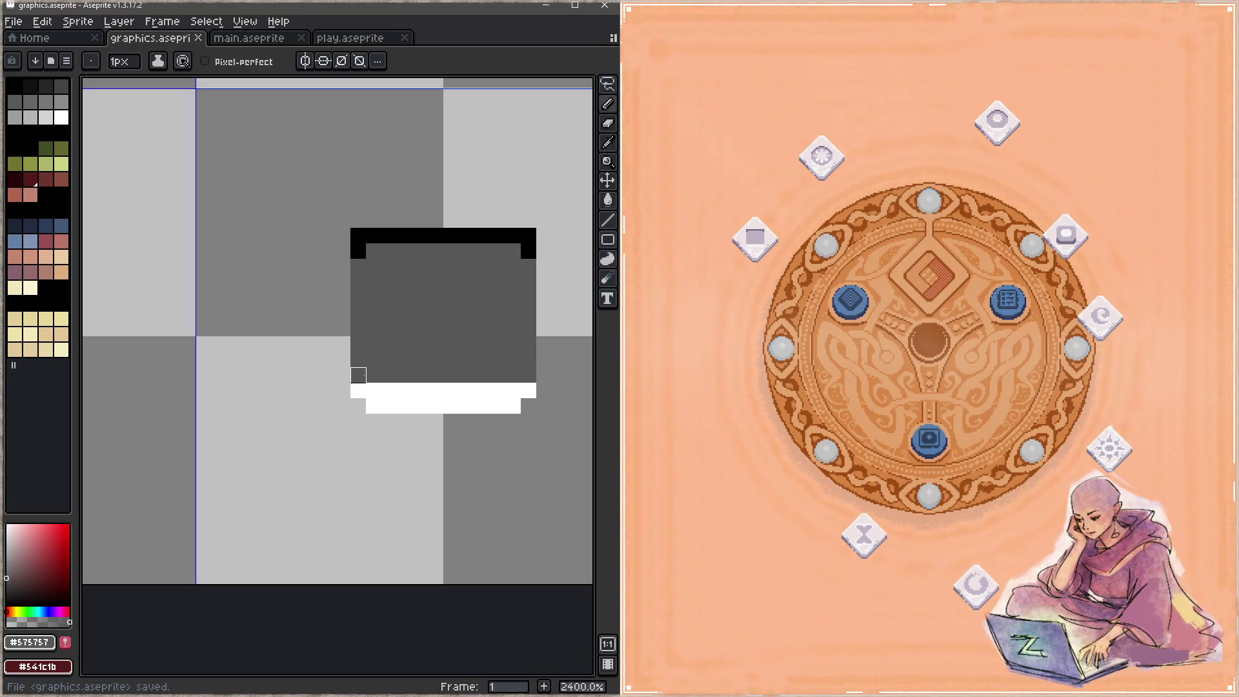
left_click_drag(482, 375, 330, 352)
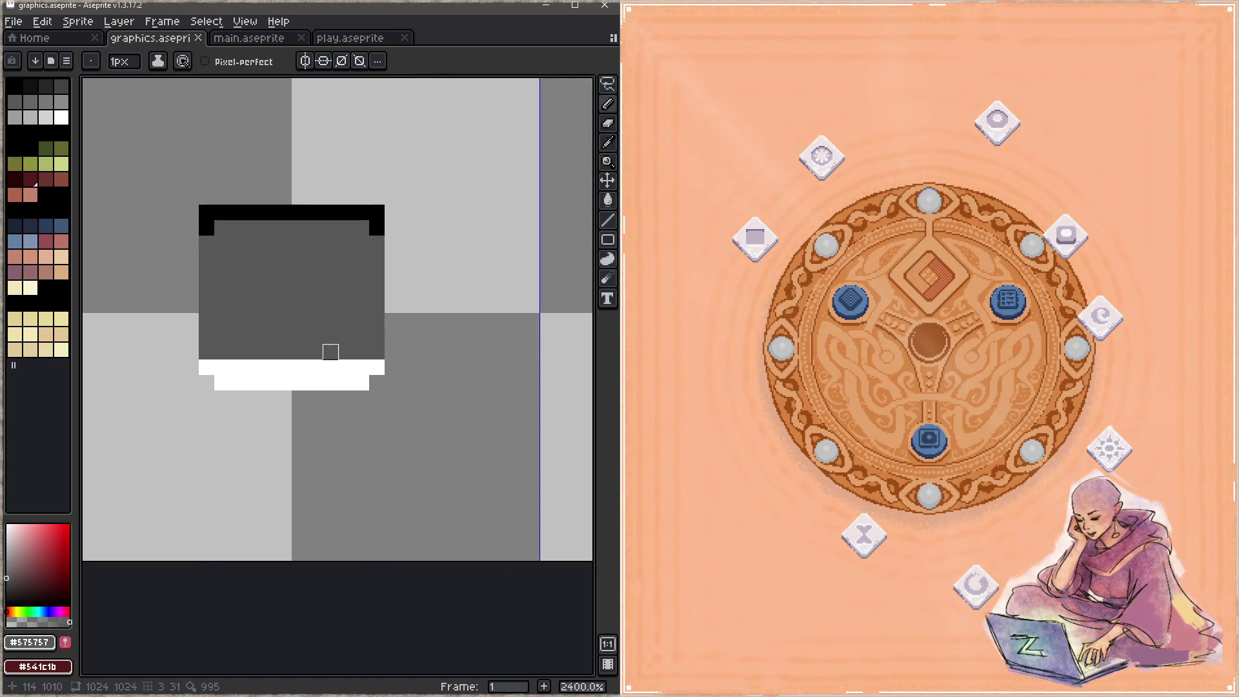
Paint a white row along the oval icon's bottom edge, using the box icon's white.
scroll(330, 352, "down", 3)
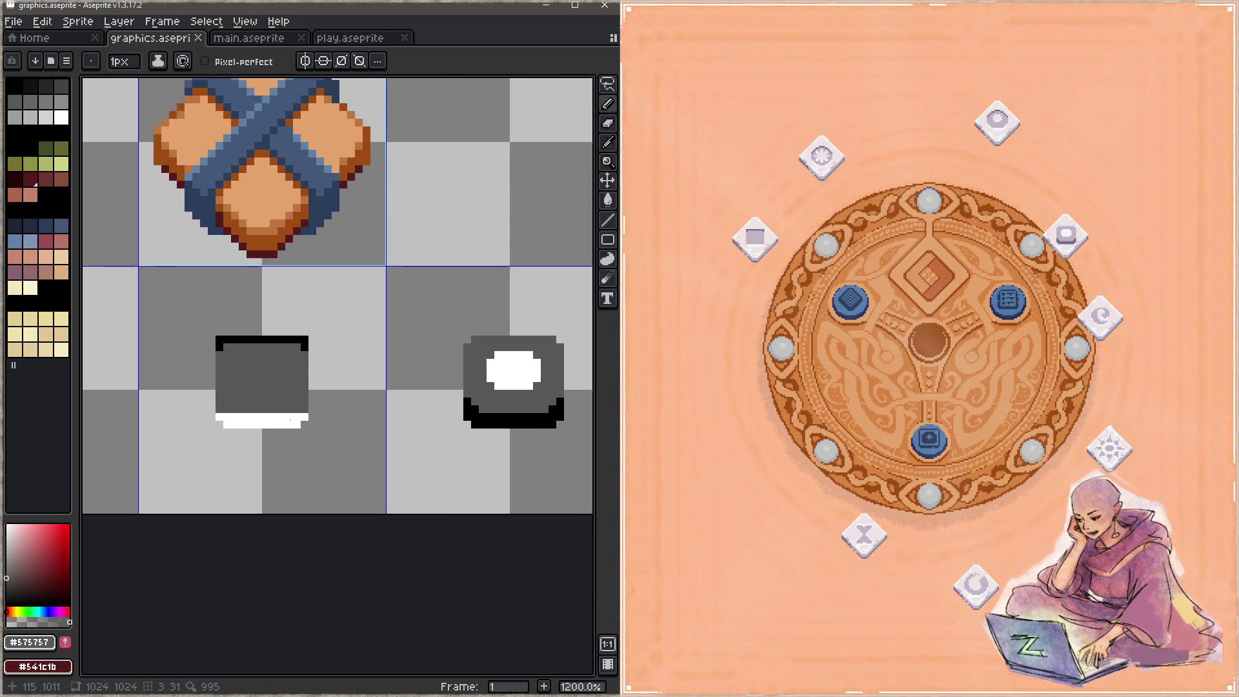
scroll(284, 400, "right", 2)
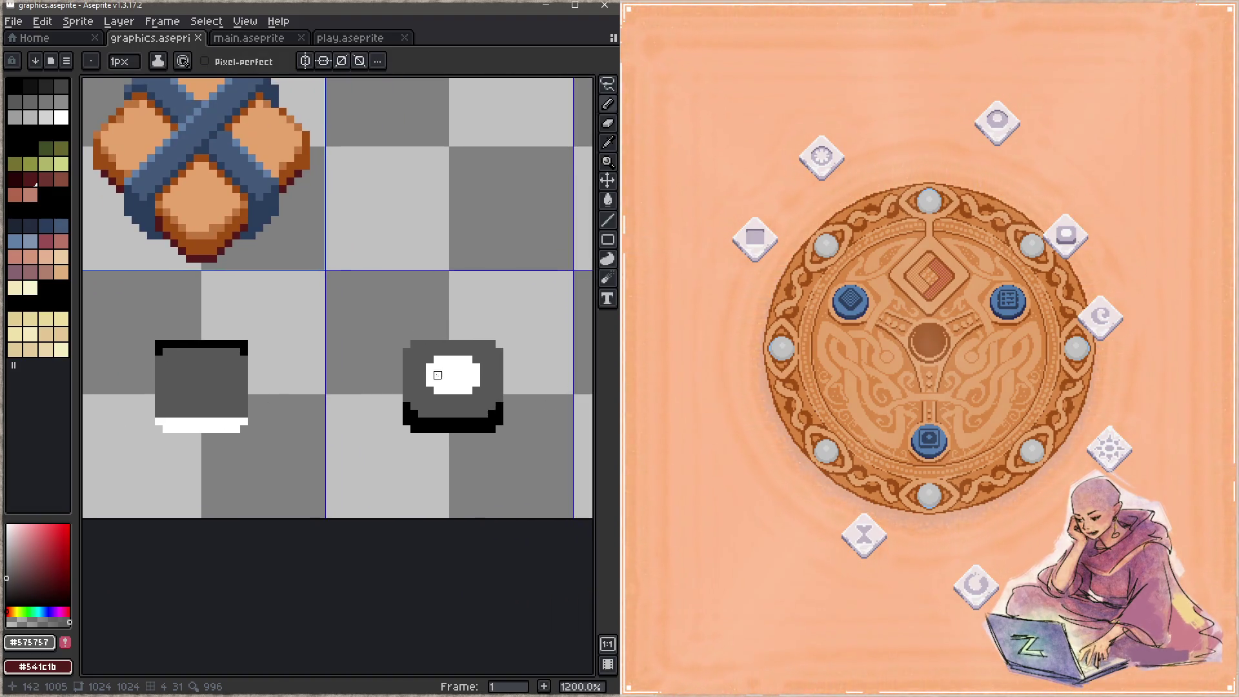
scroll(453, 391, "up", 1)
left_click(144, 431, "alt")
left_click(395, 430)
left_click_drag(405, 440, 510, 440)
left_click(520, 430)
Cover the oval icon's bottom black outline with dark grey and save the sheet.
left_click(499, 410, "alt")
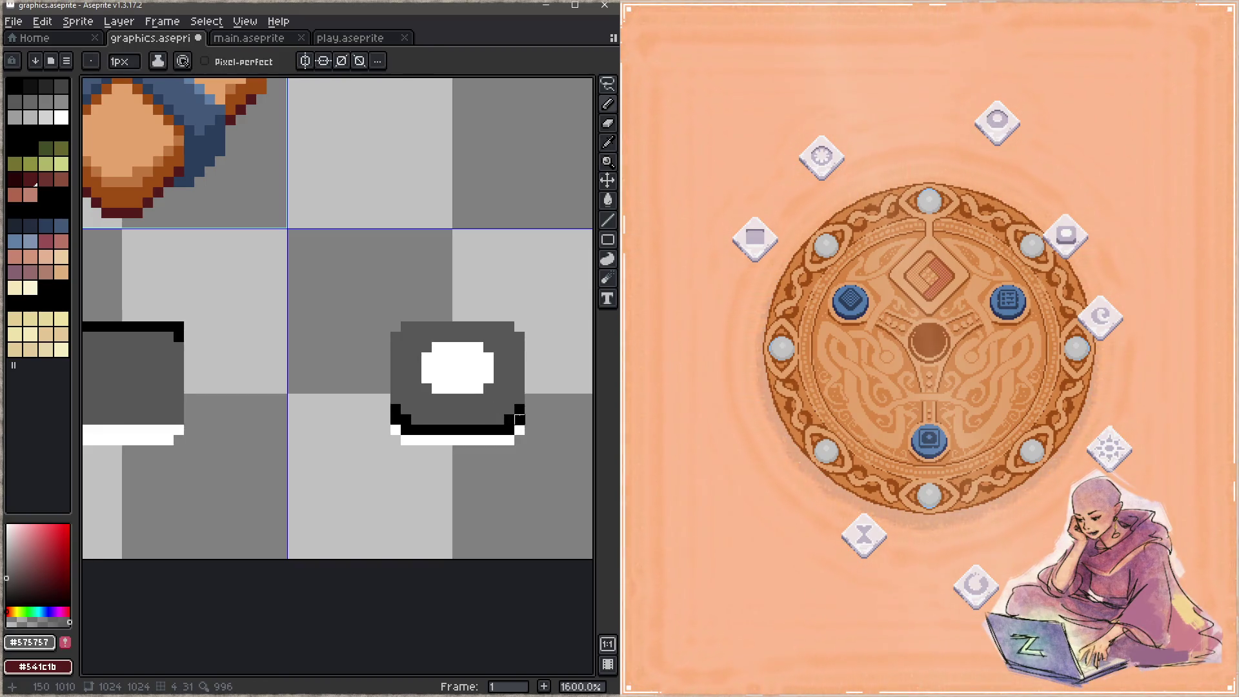
mouse_move(520, 419)
left_mouse_down()
mouse_move(489, 430)
mouse_move(395, 419)
mouse_move(406, 429)
mouse_move(520, 419)
left_mouse_up()
left_click(405, 429)
left_click(395, 430, "alt")
left_click_drag(540, 306, 488, 312)
key("ctrl+s")
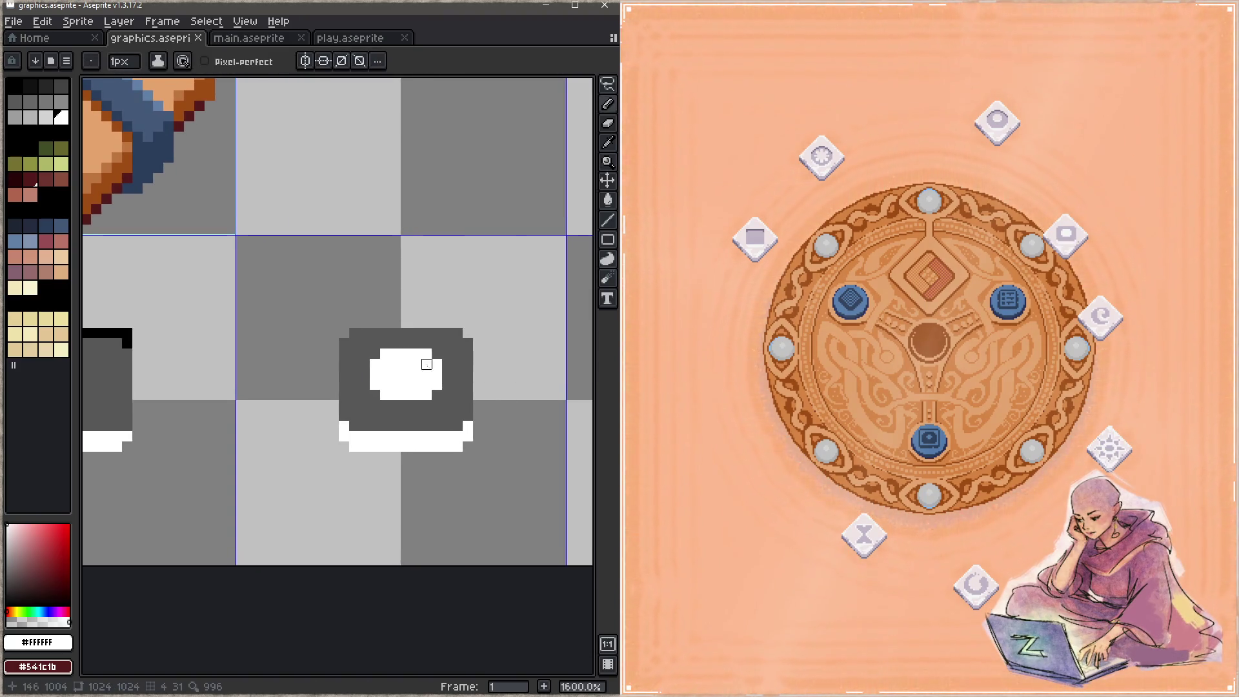
Draw a black line along the oval icon's top edge, matching the box icon's black.
scroll(289, 357, "left", 3)
left_click(262, 346, "alt")
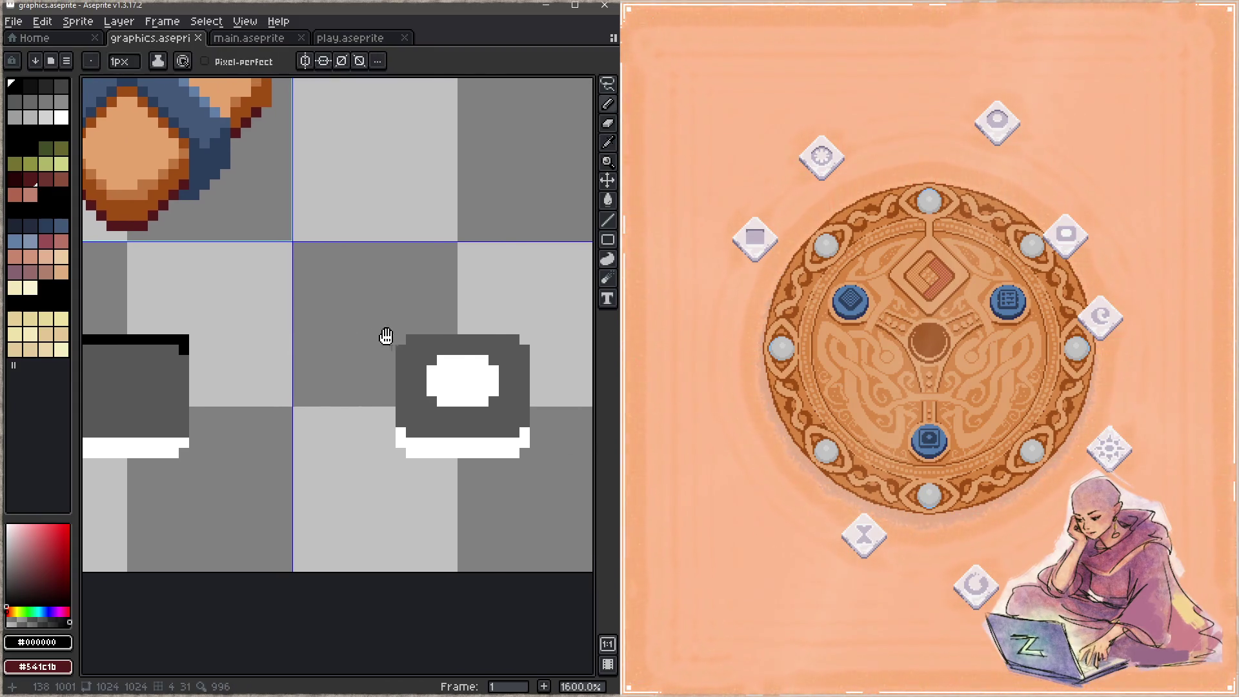
scroll(387, 342, "right", 3)
left_click(381, 349)
left_click_drag(391, 337, 505, 338)
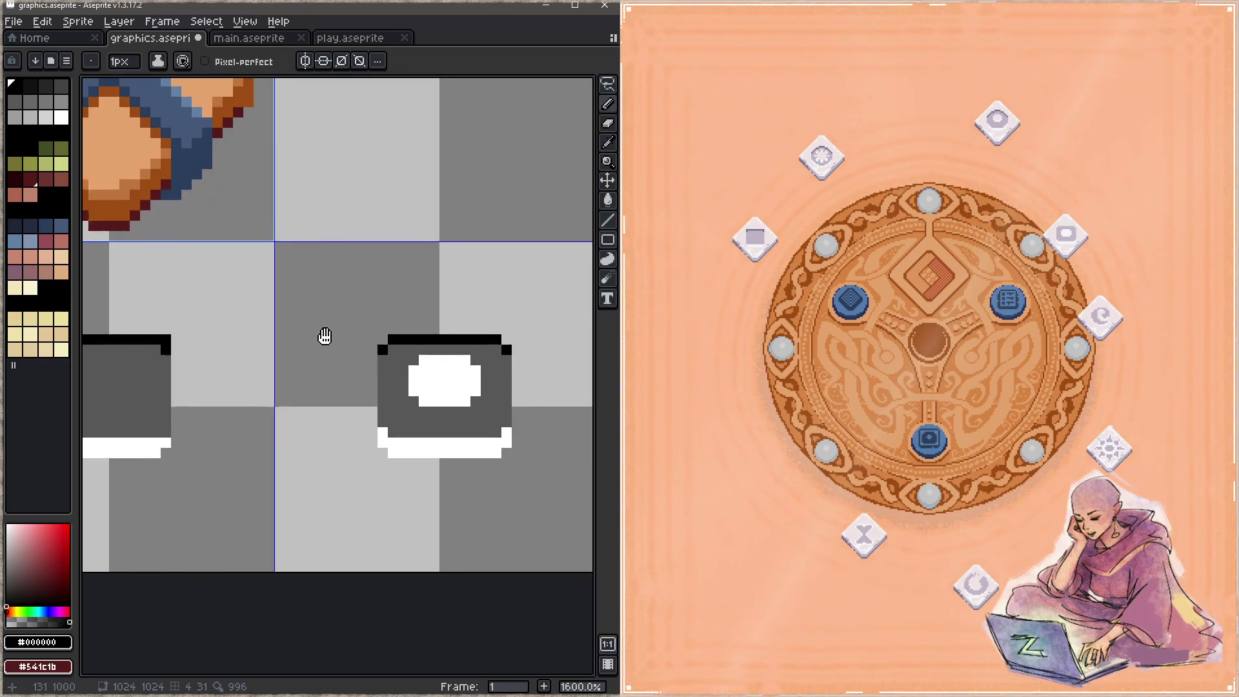
scroll(266, 362, "down", 3)
left_click(216, 382, "alt")
Fill the icon's white oval with light grey #a6a6a6 and save.
key("g")
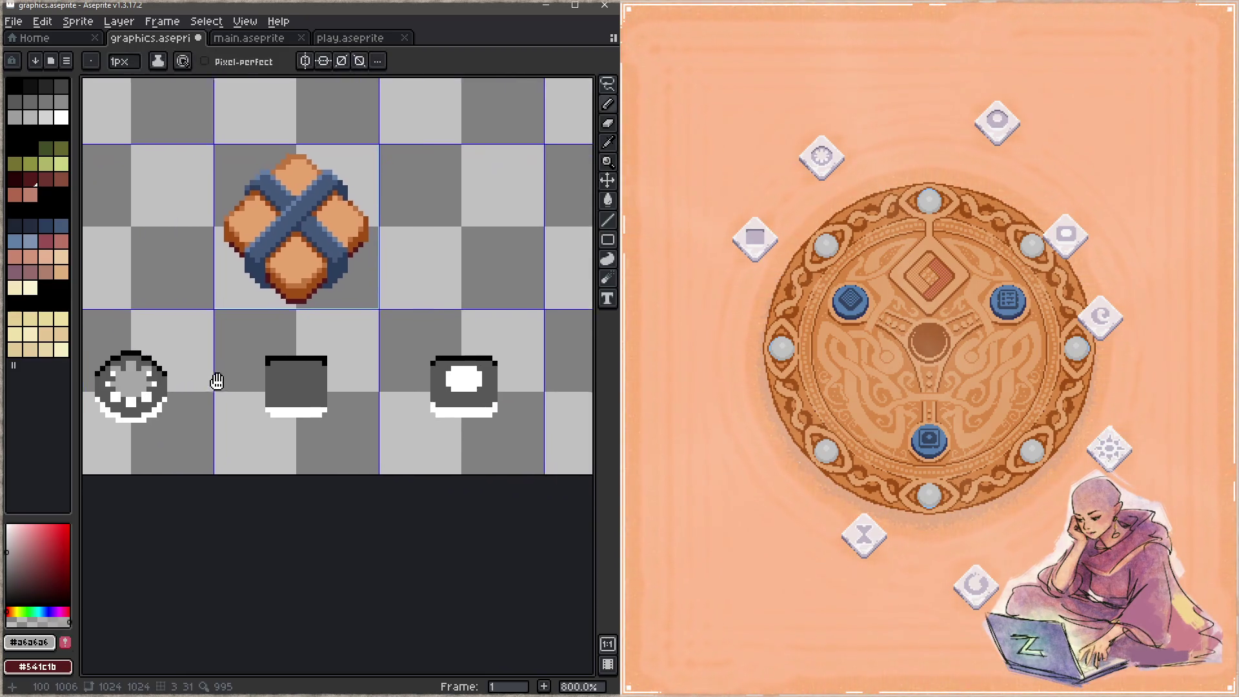
scroll(379, 379, "right", 2)
scroll(380, 380, "up", 5)
left_click(389, 382)
key("ctrl+s")
Paint a white highlight row across the oval's upper edge, removing a stray pixel, and save.
scroll(376, 384, "down", 5)
left_click(454, 413, "alt")
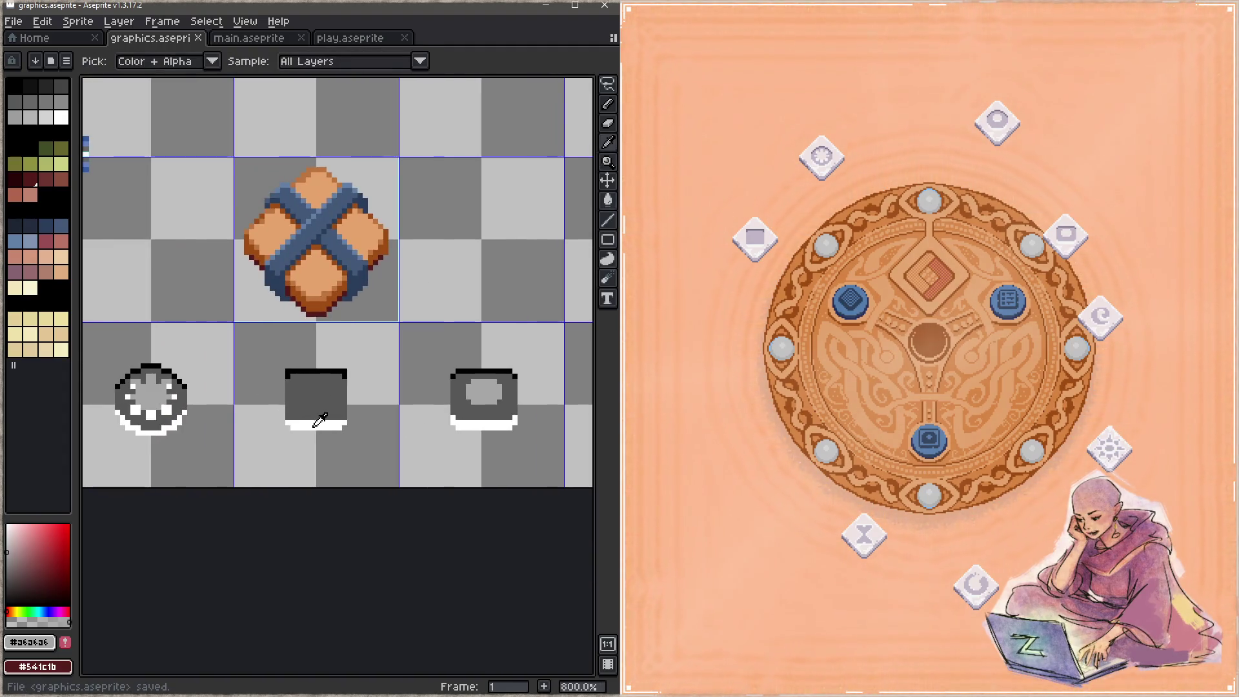
scroll(454, 413, "right", 2)
scroll(400, 387, "up", 5)
key("b")
left_click(353, 374)
left_click(354, 359)
key("ctrl+z")
left_click_drag(369, 359, 416, 359)
left_click(447, 374)
key("ctrl+s")
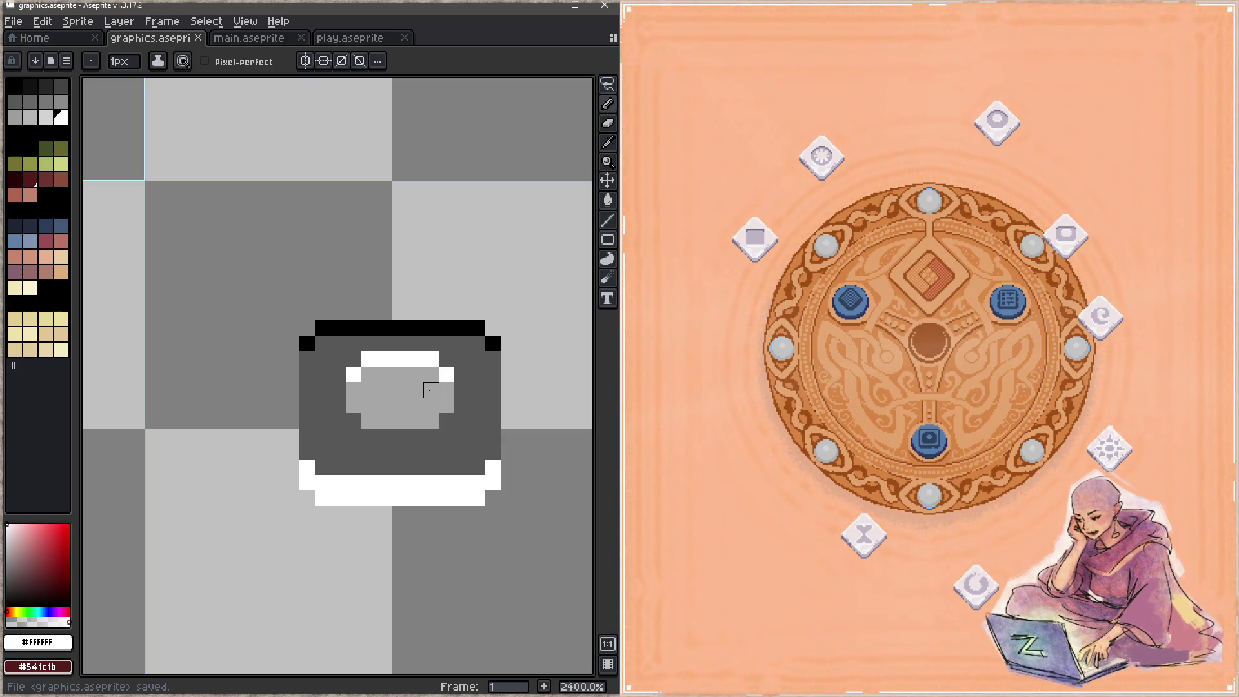
Extend the bowl's black rim down two pixels at both top corners and save.
key("ctrl+s")
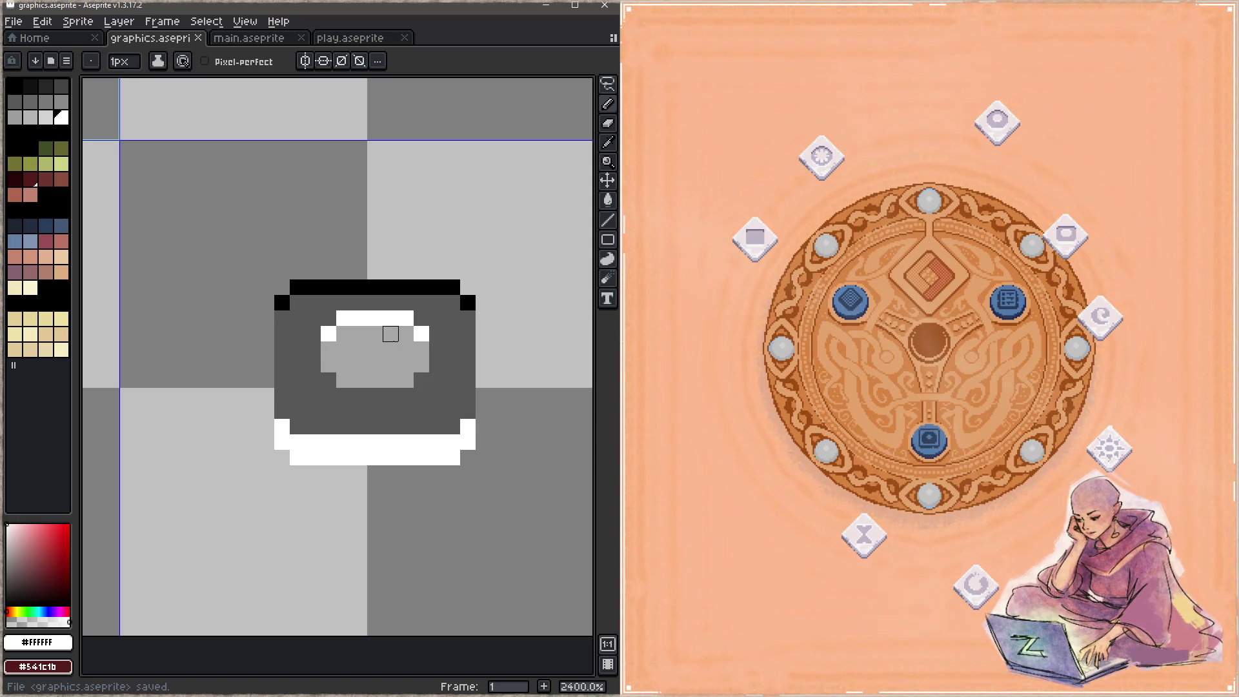
mouse_move(390, 332)
left_mouse_down()
mouse_move(352, 366)
mouse_move(274, 385)
left_mouse_up()
key("ctrl+s")
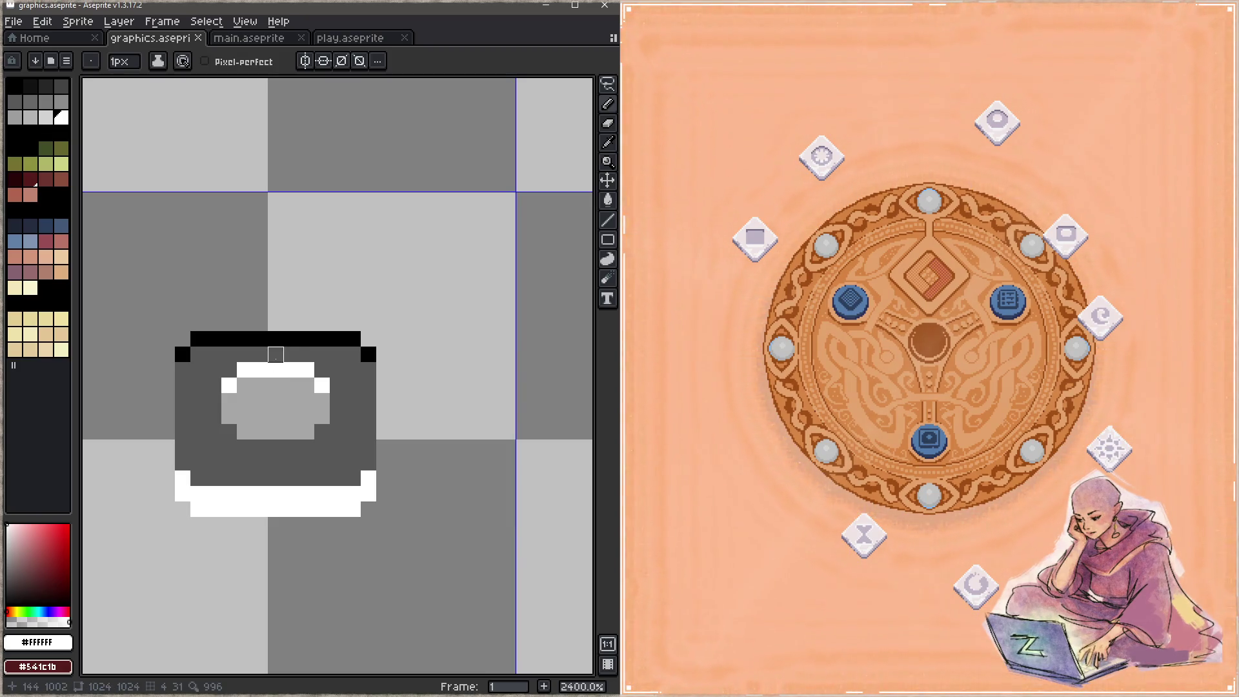
left_click(352, 333, "alt")
left_click(352, 355)
left_click(368, 370)
left_click(197, 355)
left_click(182, 370)
key("ctrl+s")
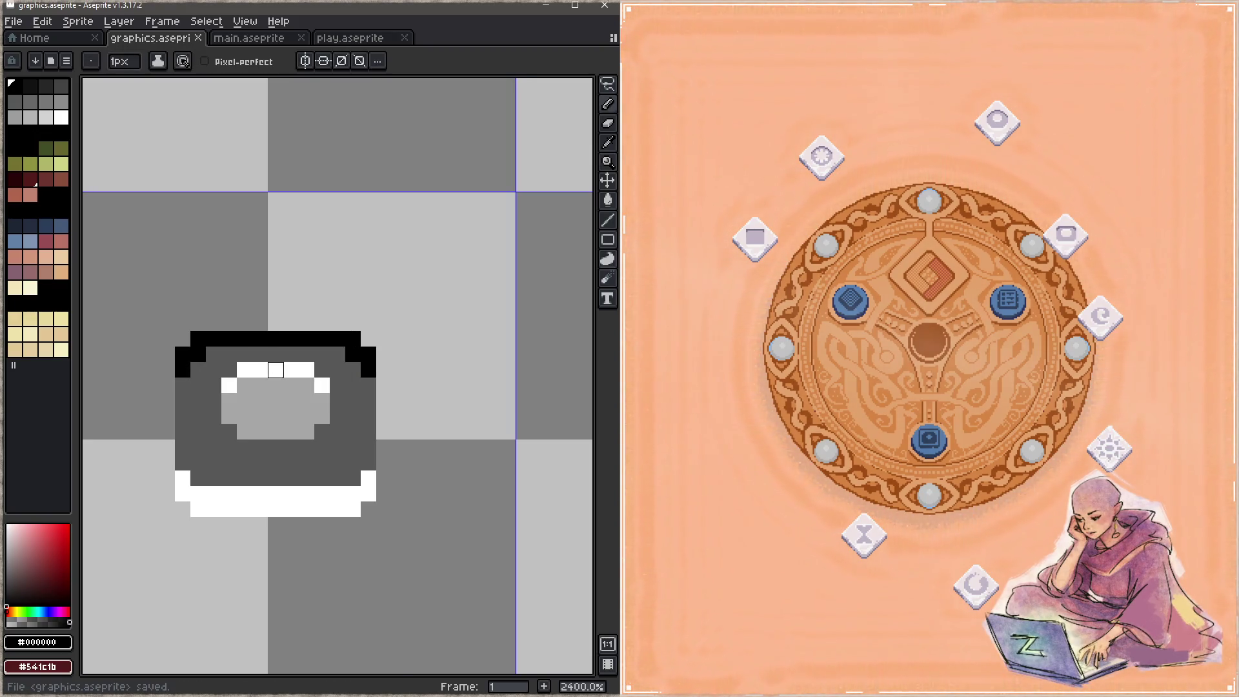
Step the white bottom edge diagonally with white pixels at both lower corners and save.
key("alt")
left_click(351, 396, "alt")
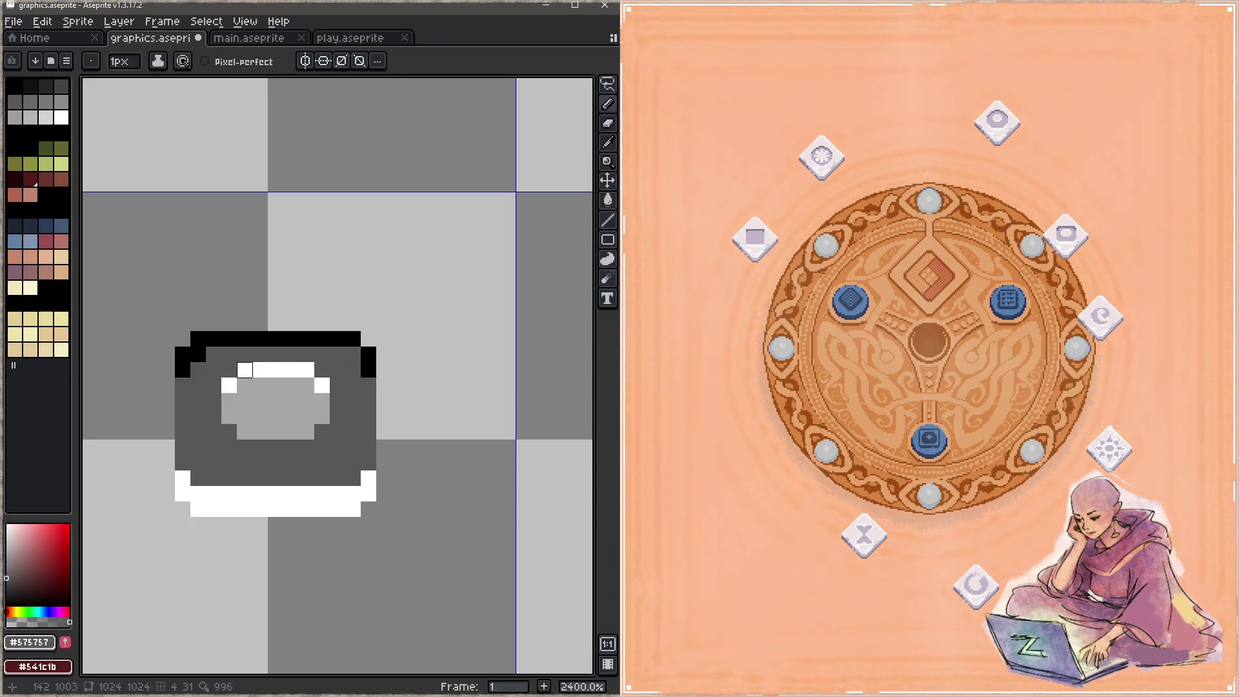
left_click(199, 494, "alt")
left_click(182, 463)
left_click(198, 478)
left_click(353, 478)
left_click(368, 463)
key("ctrl+s")
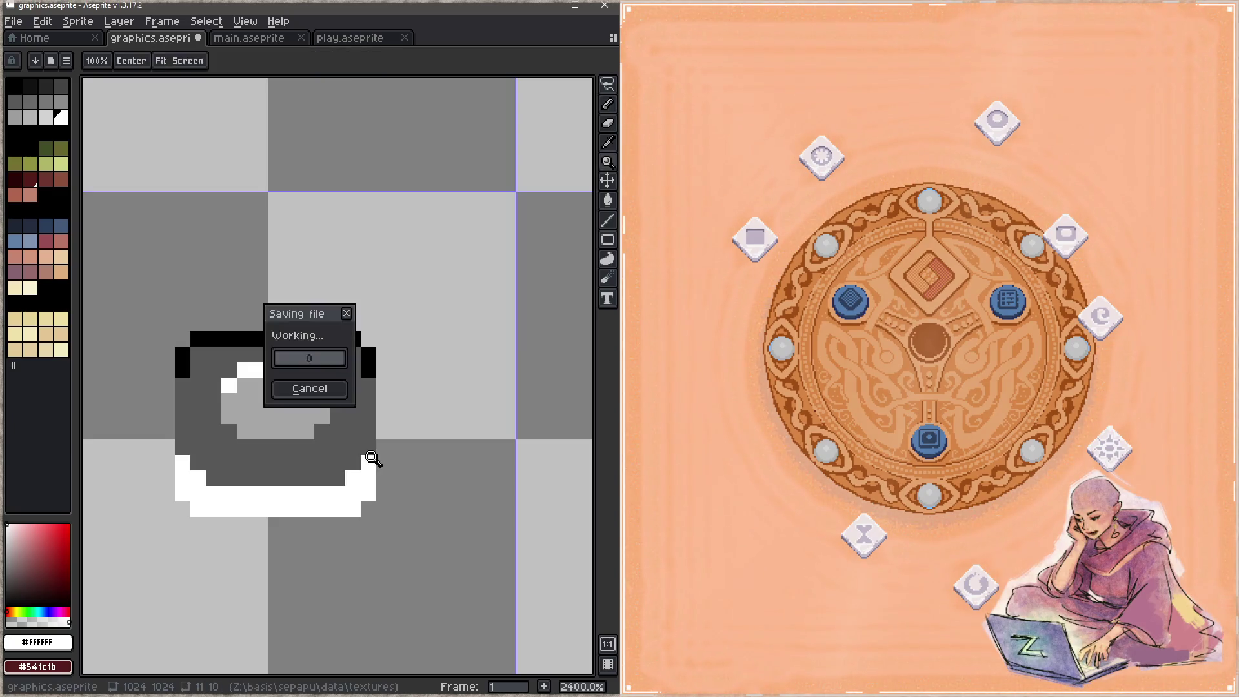
Erase the leftover white corner pixels at the bowl's bottom and save the sheet.
key("e")
left_click(198, 509)
left_click(353, 509)
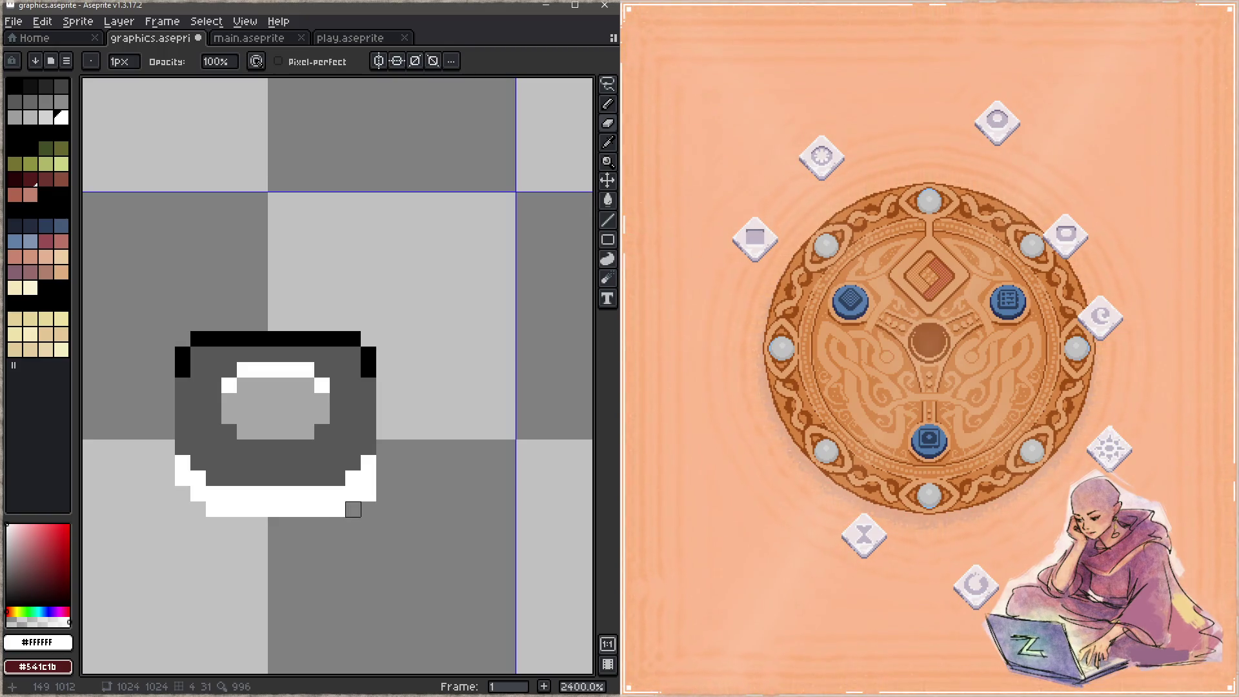
left_click(369, 494)
key("ctrl+z")
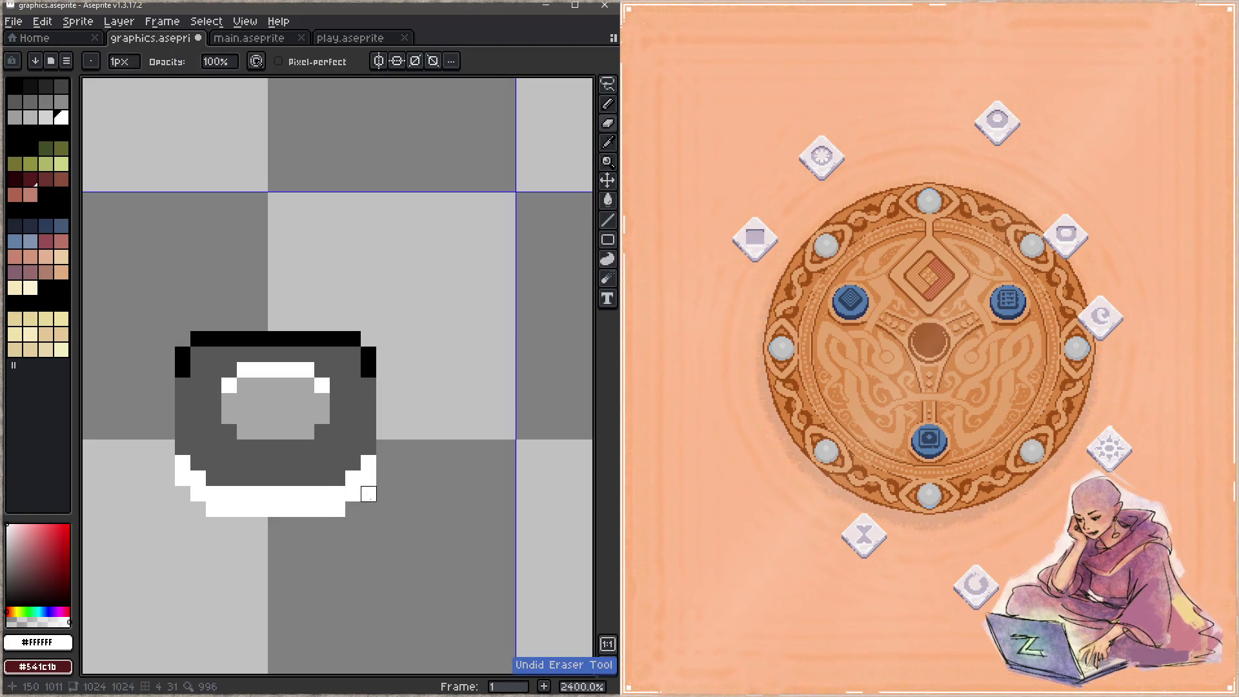
left_click(369, 494)
left_click(337, 510)
key("ctrl+s")
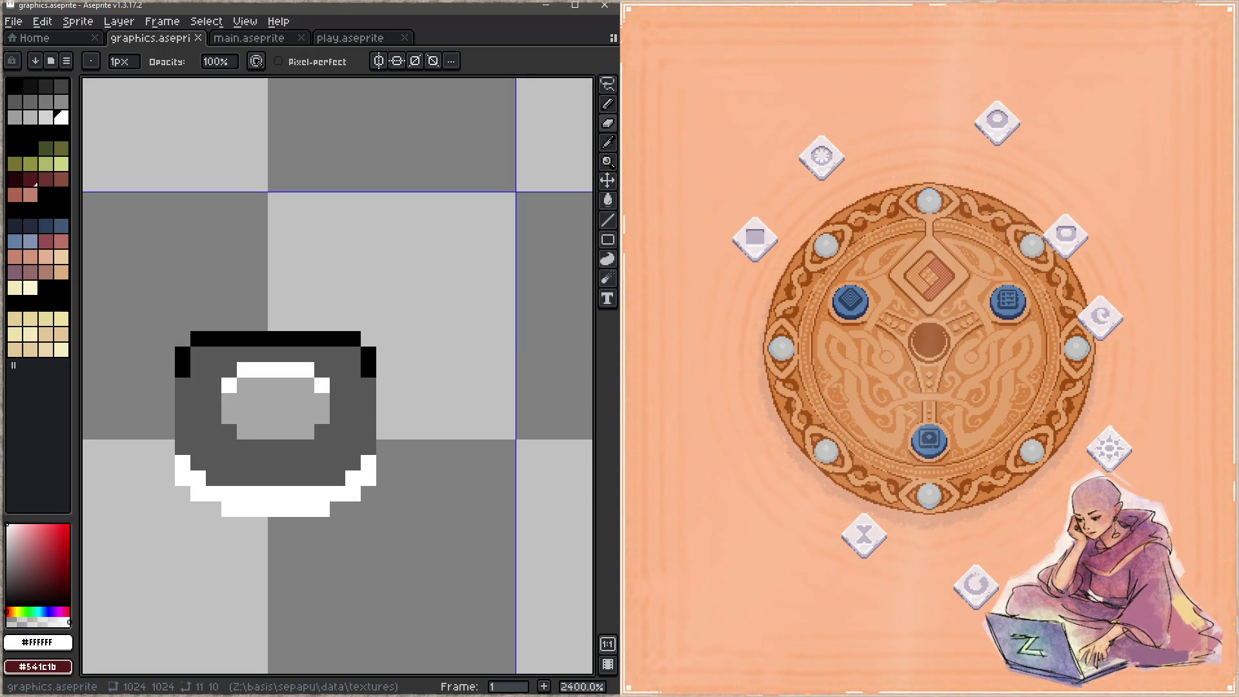
Bring the running game window forward to inspect the updated bowl relic icon.
left_click(748, 469)
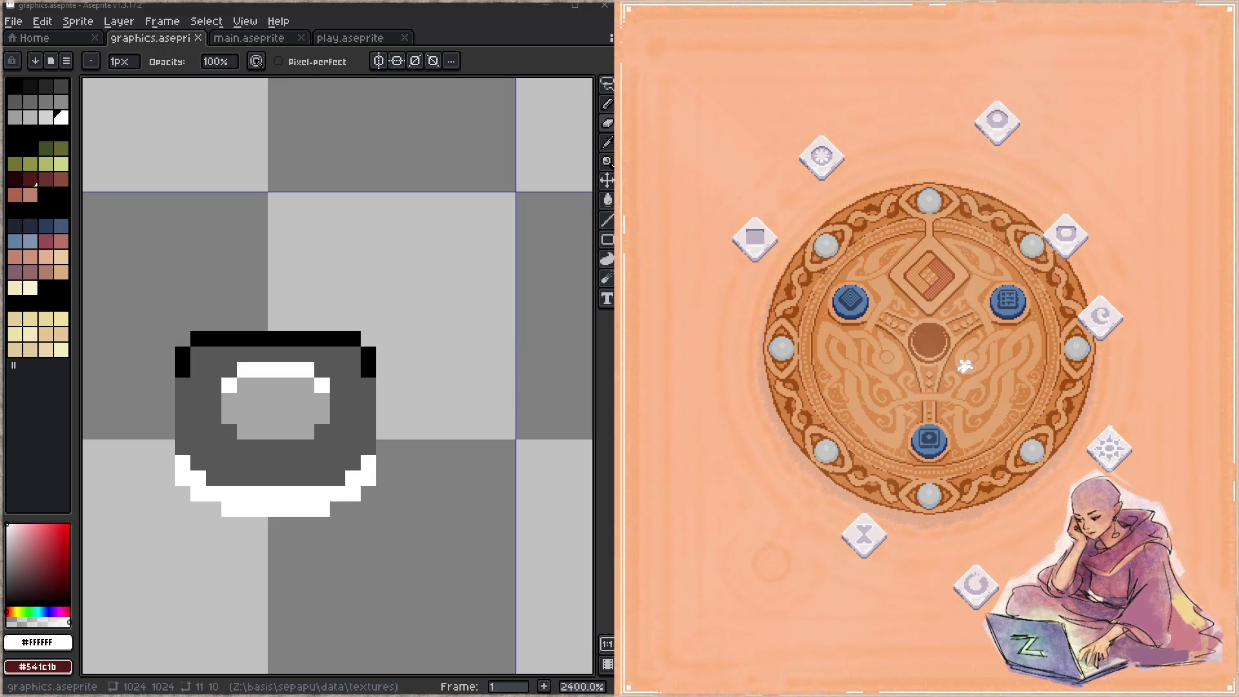
Step the bowl's black rim corners by adding and removing pixels at top-left and top-right.
left_click_drag(387, 362, 475, 337)
left_click(279, 323, "alt")
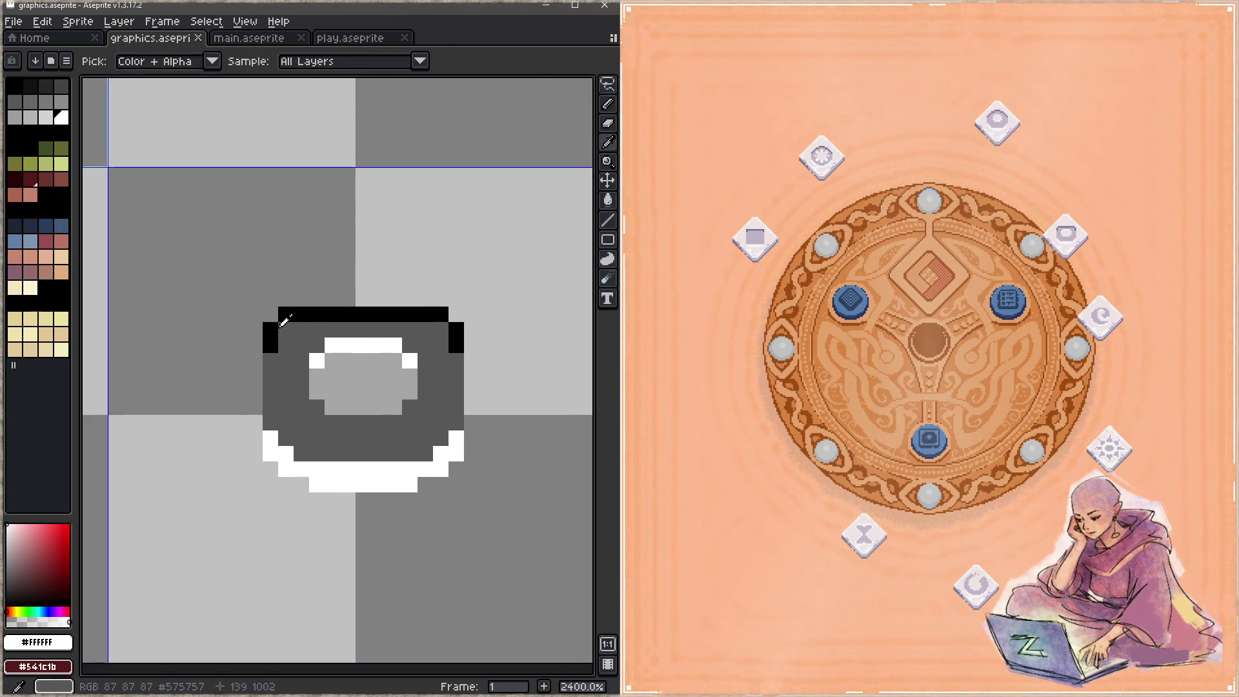
left_click(286, 330)
right_click(456, 314)
right_click(440, 314)
left_click(442, 329)
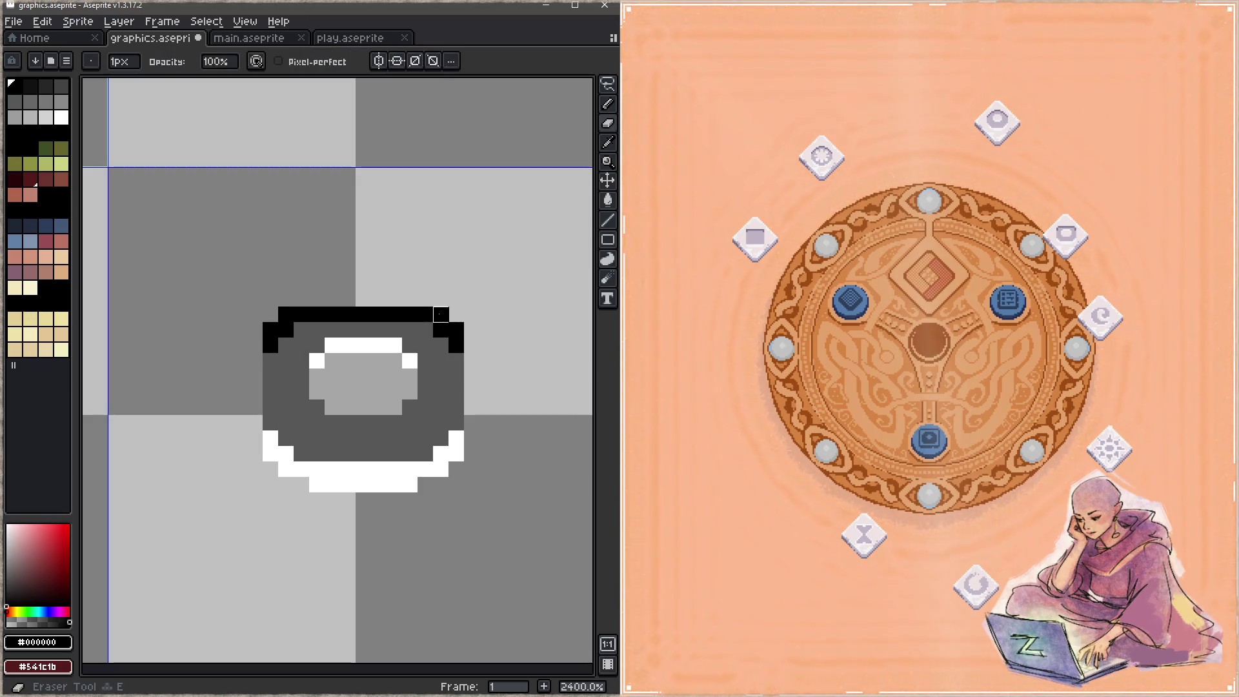
Nudge the bowl's inner oval down one pixel, repaint the exposed rim dark grey, and save.
key("q")
mouse_move(378, 330)
left_mouse_down()
mouse_move(356, 345)
mouse_move(395, 423)
mouse_move(409, 359)
left_mouse_up()
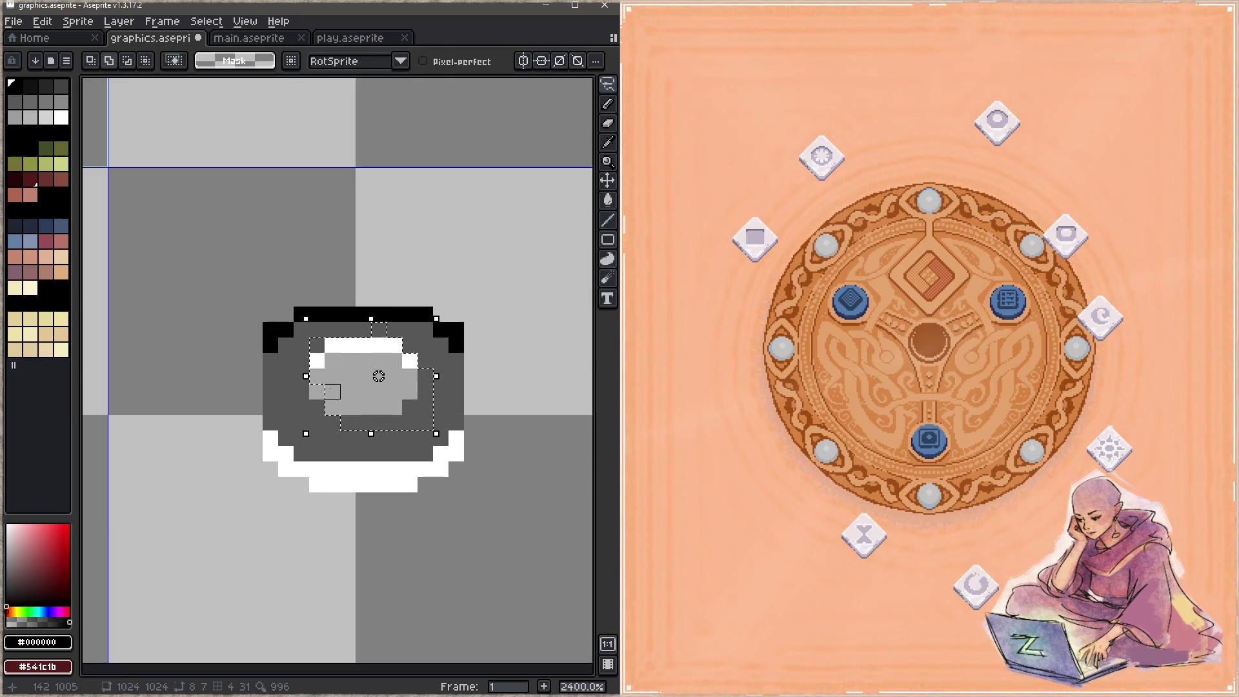
key("Down")
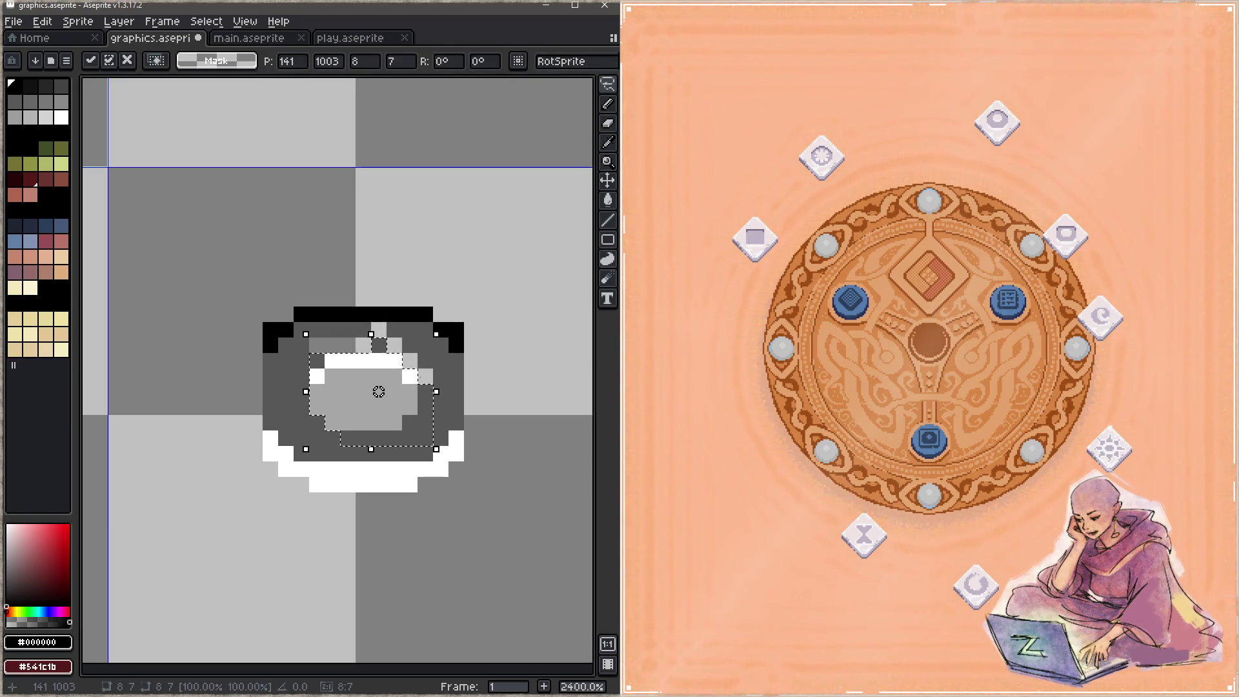
key("b")
mouse_move(426, 376)
left_mouse_down()
mouse_move(425, 361)
mouse_move(394, 345)
mouse_move(317, 345)
left_mouse_up()
left_click(378, 330)
key("ctrl+s")
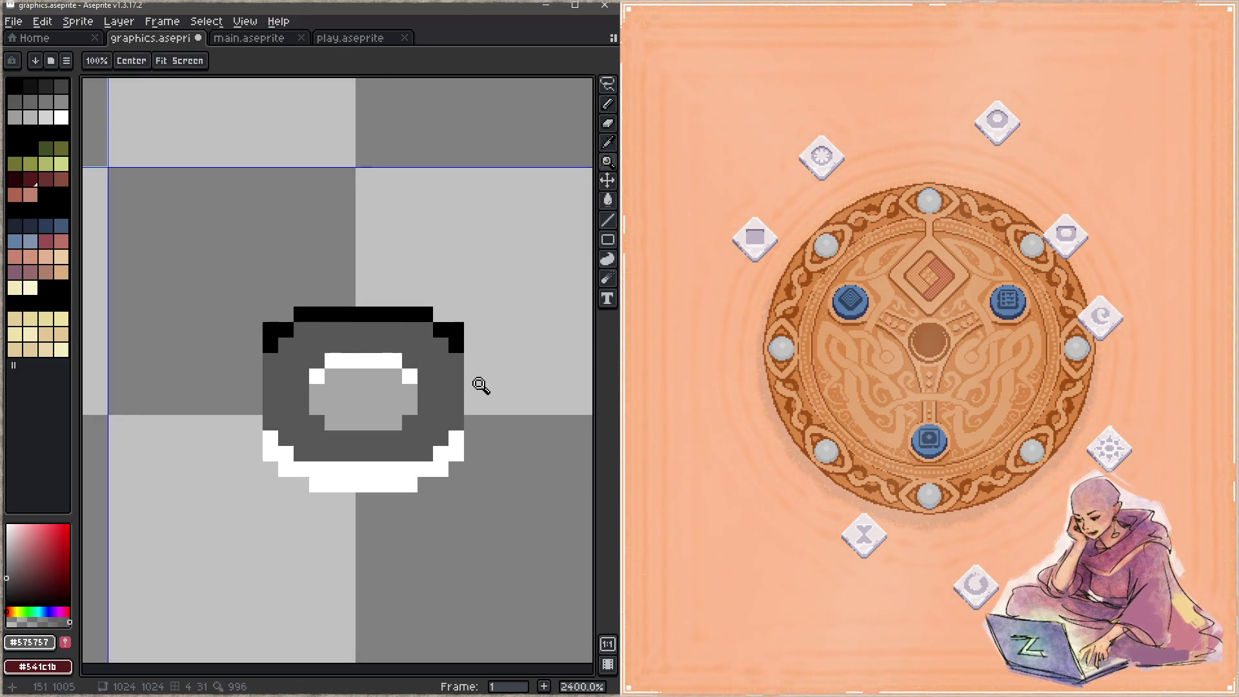
Flip the bowl's interior vertically, erase both top rim corner pixels, and save.
key("q")
mouse_move(333, 346)
left_mouse_down()
mouse_move(387, 433)
mouse_move(381, 360)
mouse_move(387, 407)
mouse_move(409, 424)
mouse_move(393, 439)
mouse_move(331, 439)
mouse_move(302, 408)
left_mouse_up()
key("shift+v")
key("b")
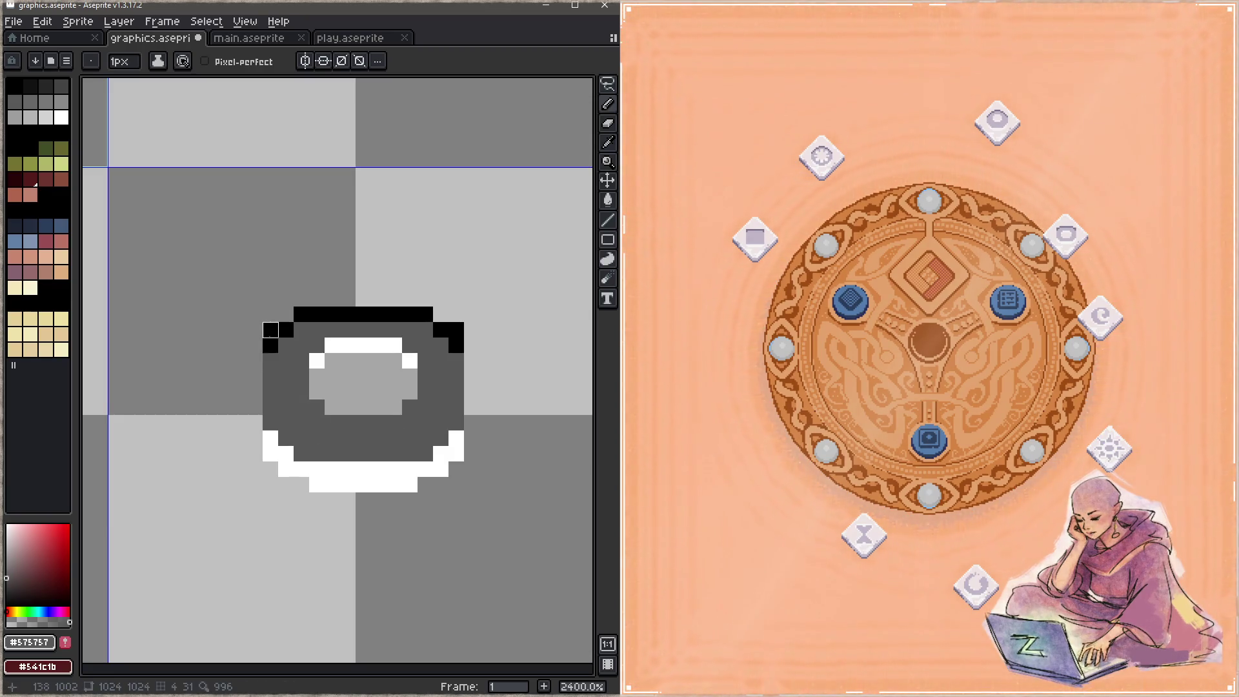
key("e")
left_click(271, 330)
left_click(457, 330)
key("ctrl+s")
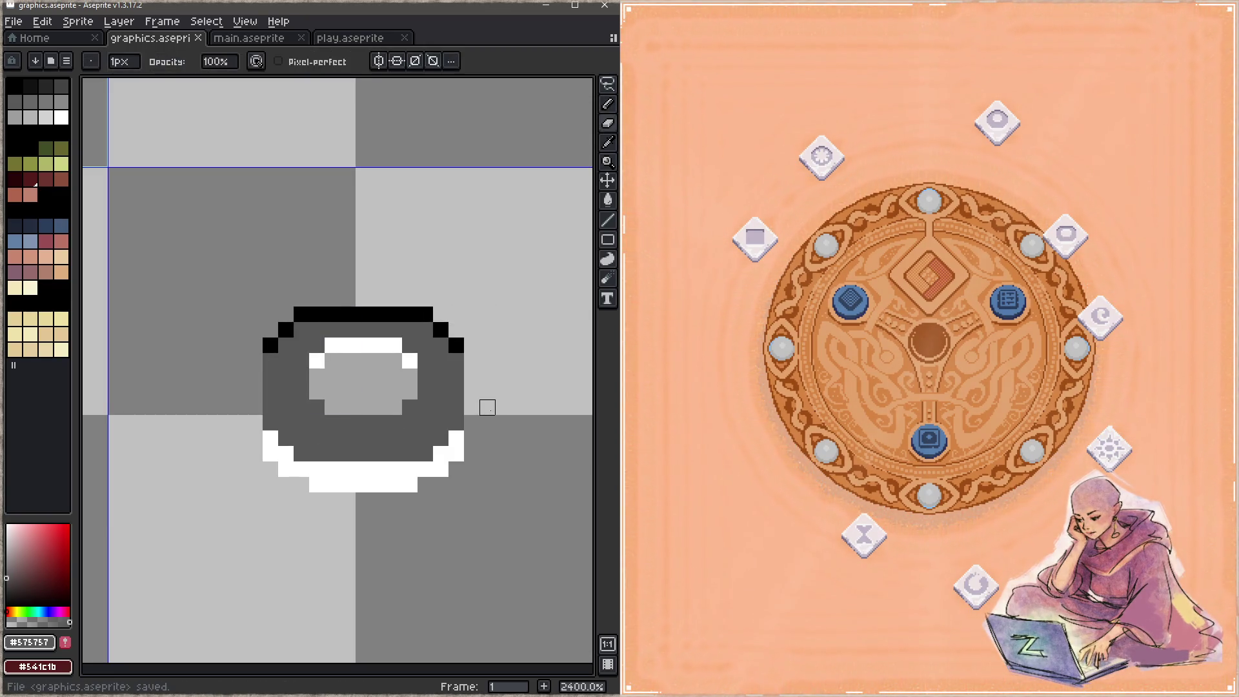
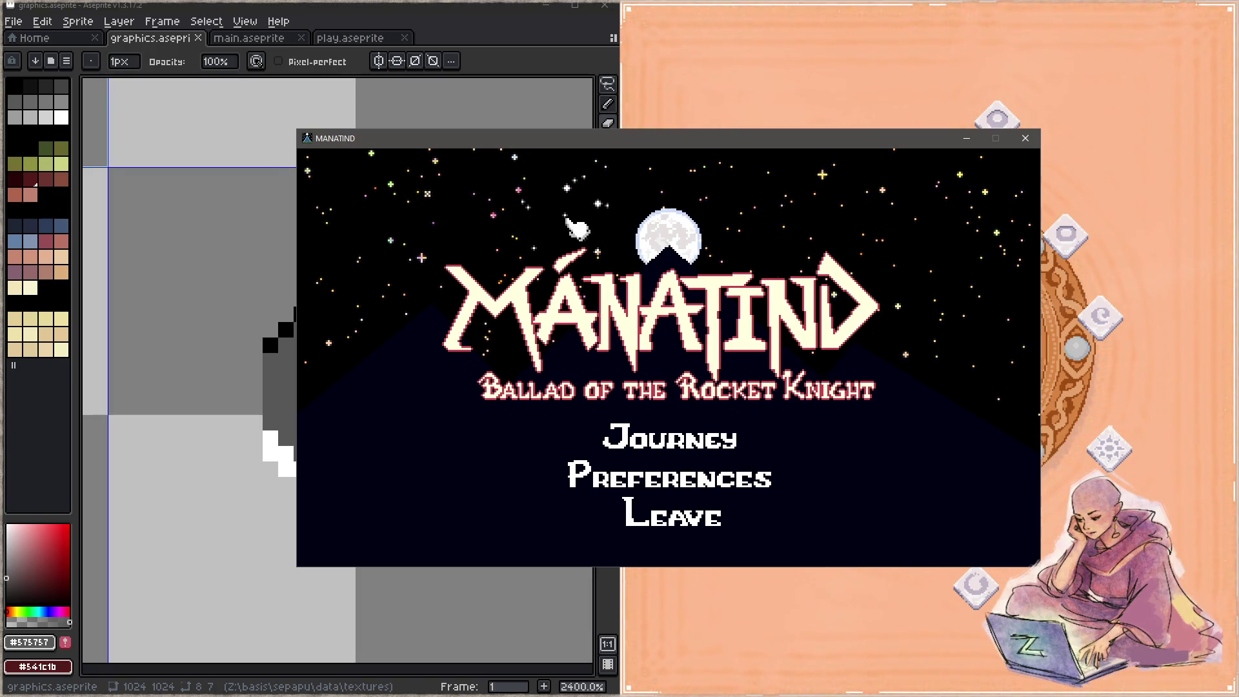
Visit Preferences, return to the title menu, and start a new Journey.
left_click(665, 484)
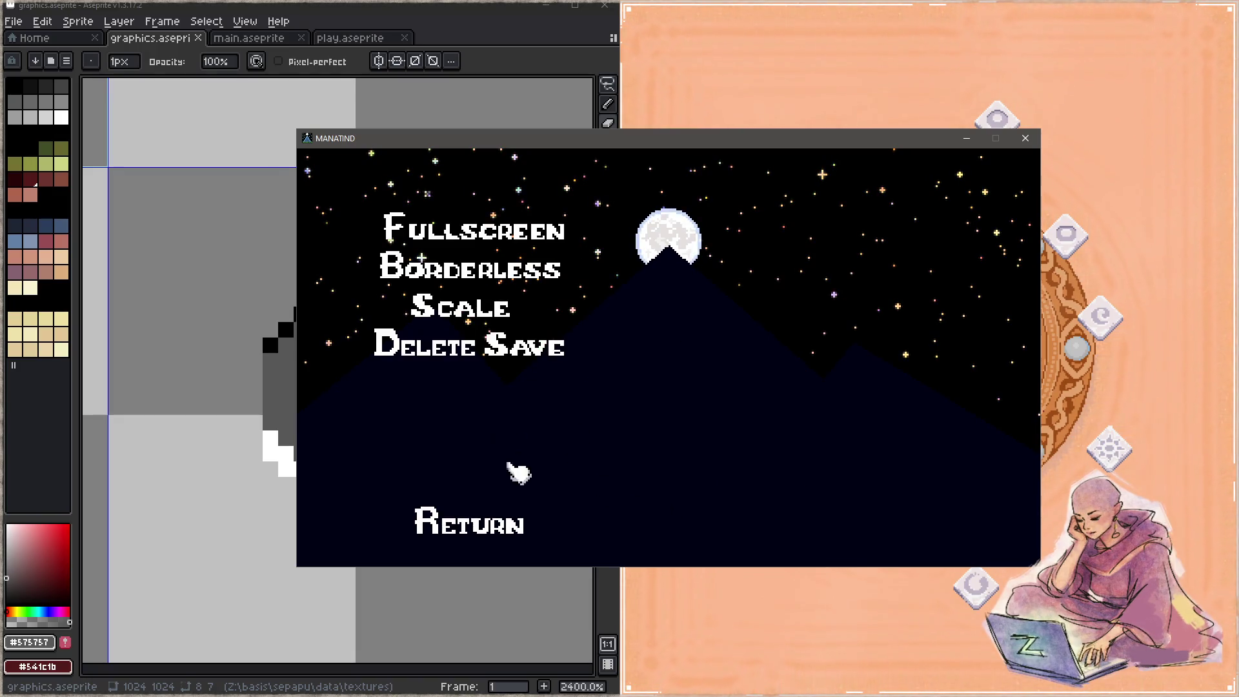
left_click(507, 535)
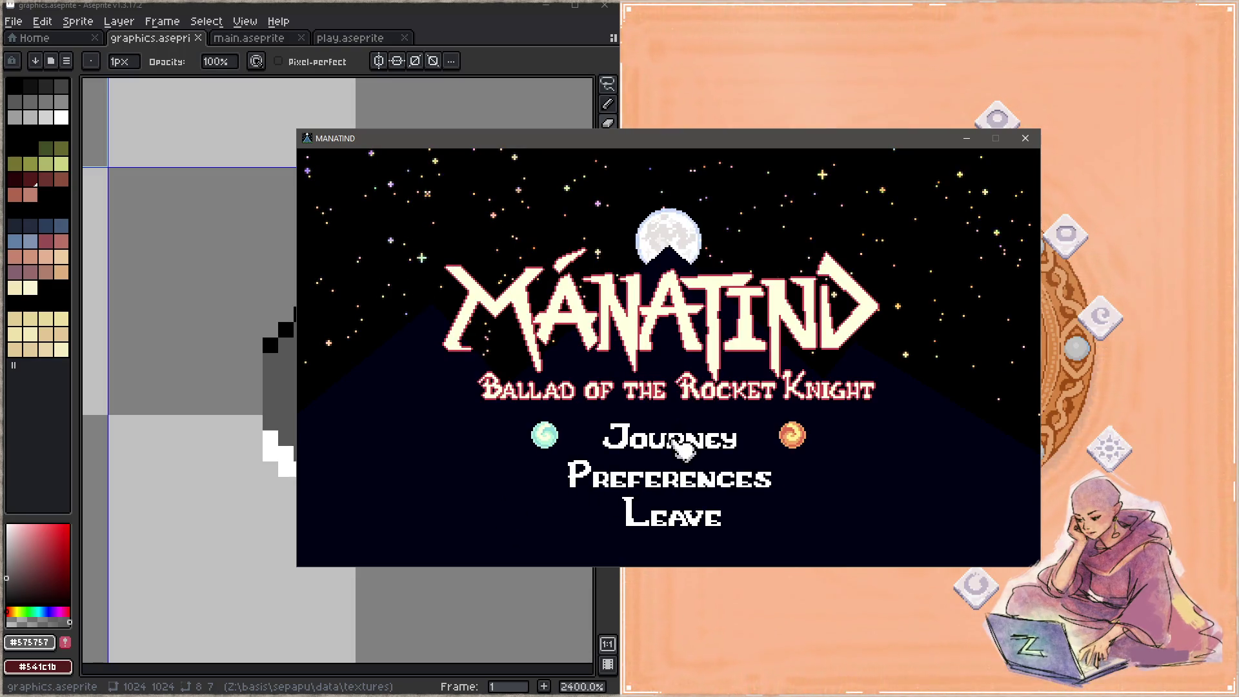
left_click(732, 442)
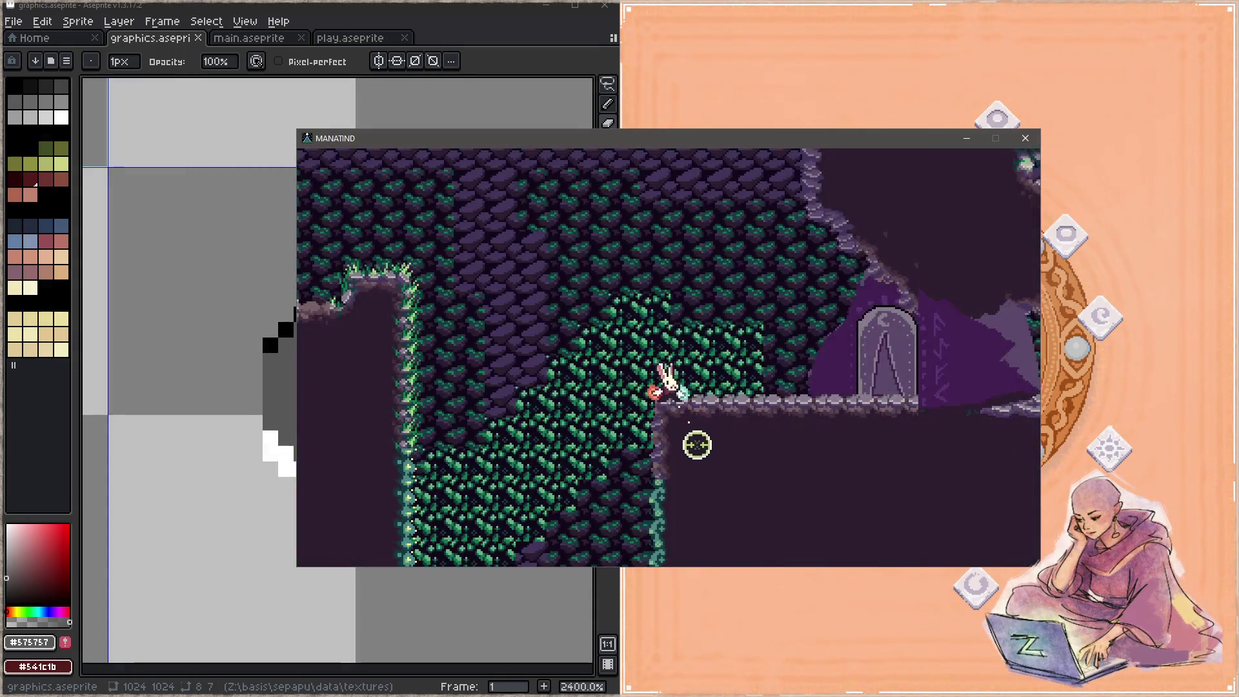
Explore the cave leftward past the ledges, then head back right and plunge down the wall.
key("d")
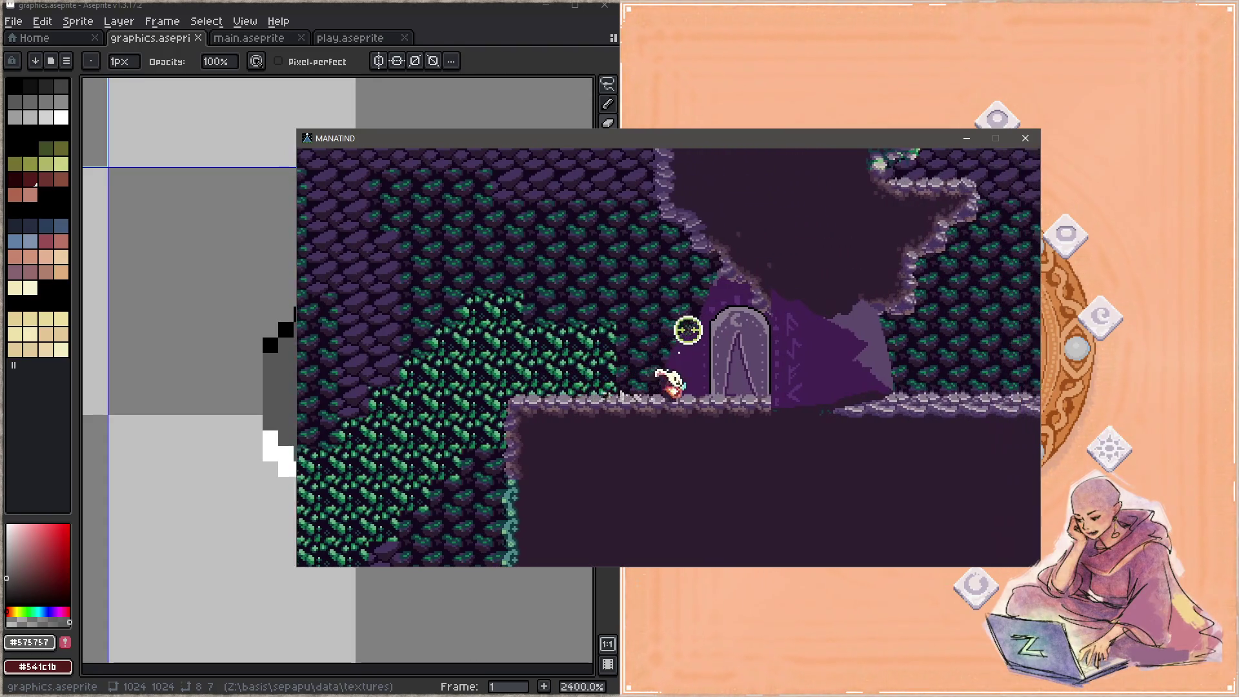
key("a")
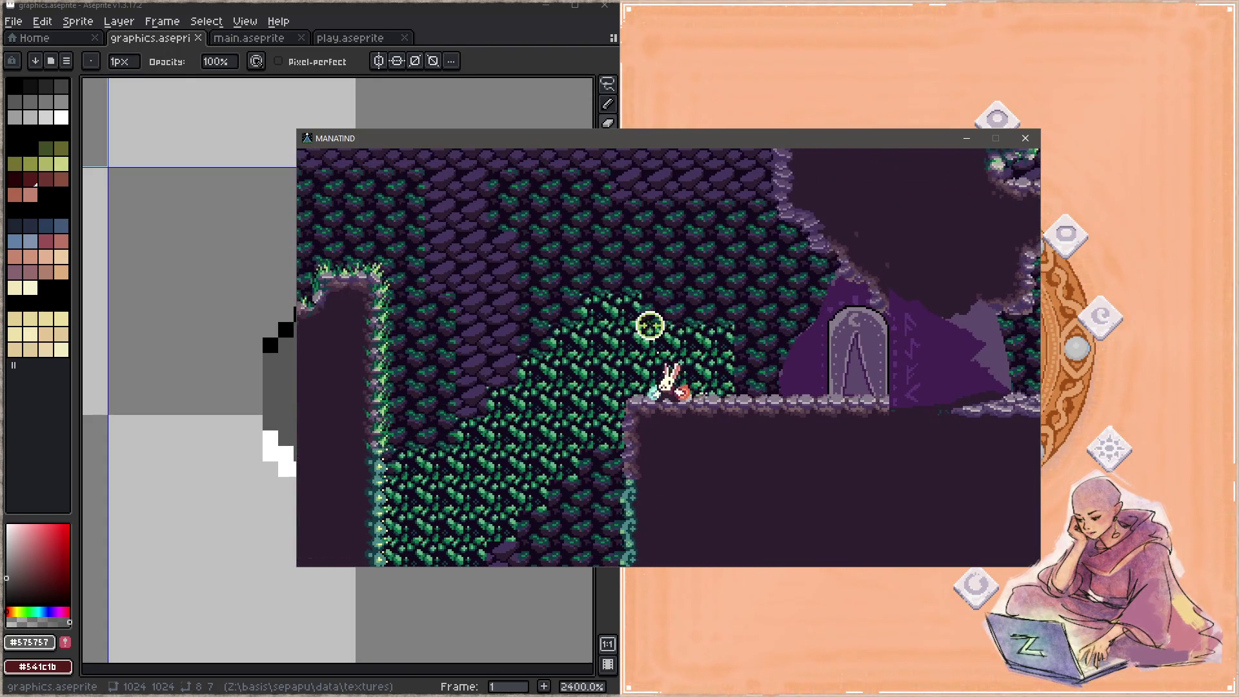
key("a")
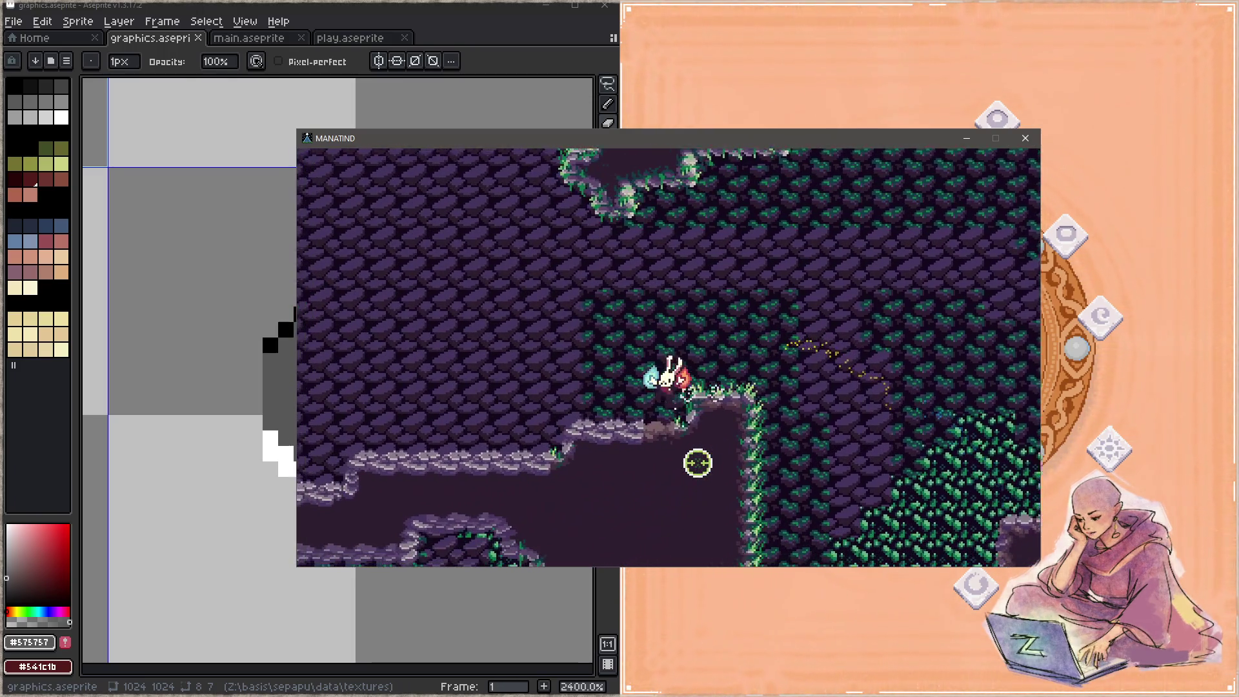
key("a")
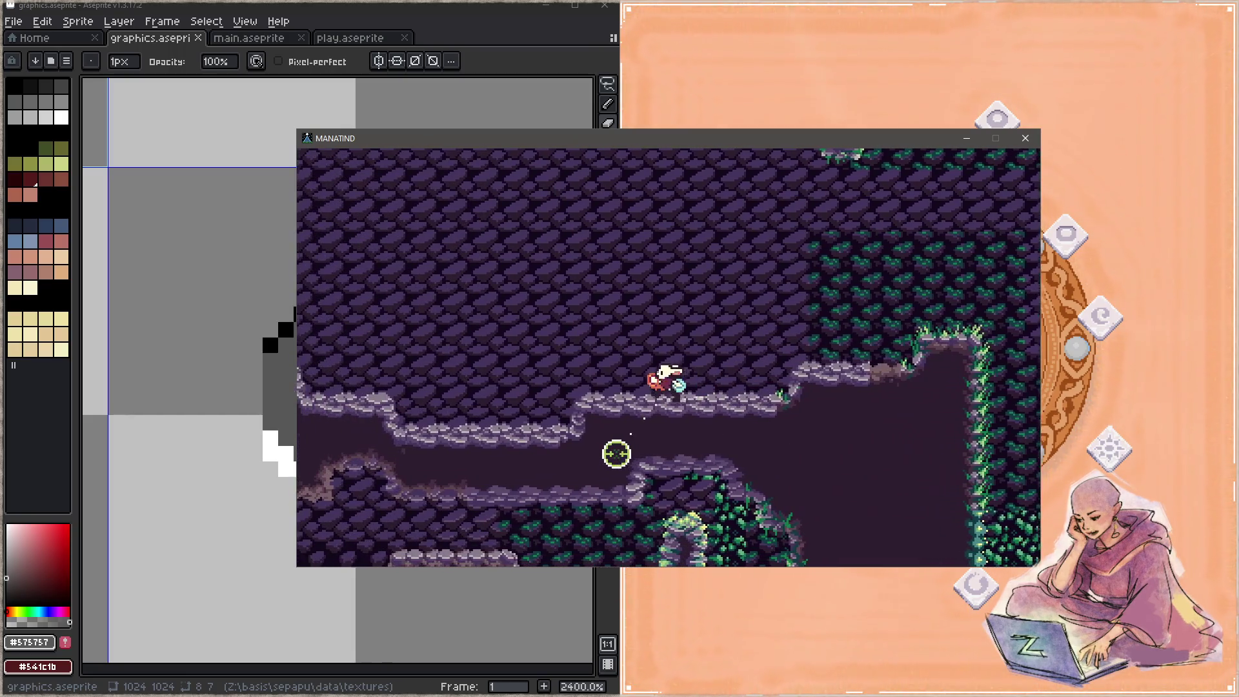
key("a")
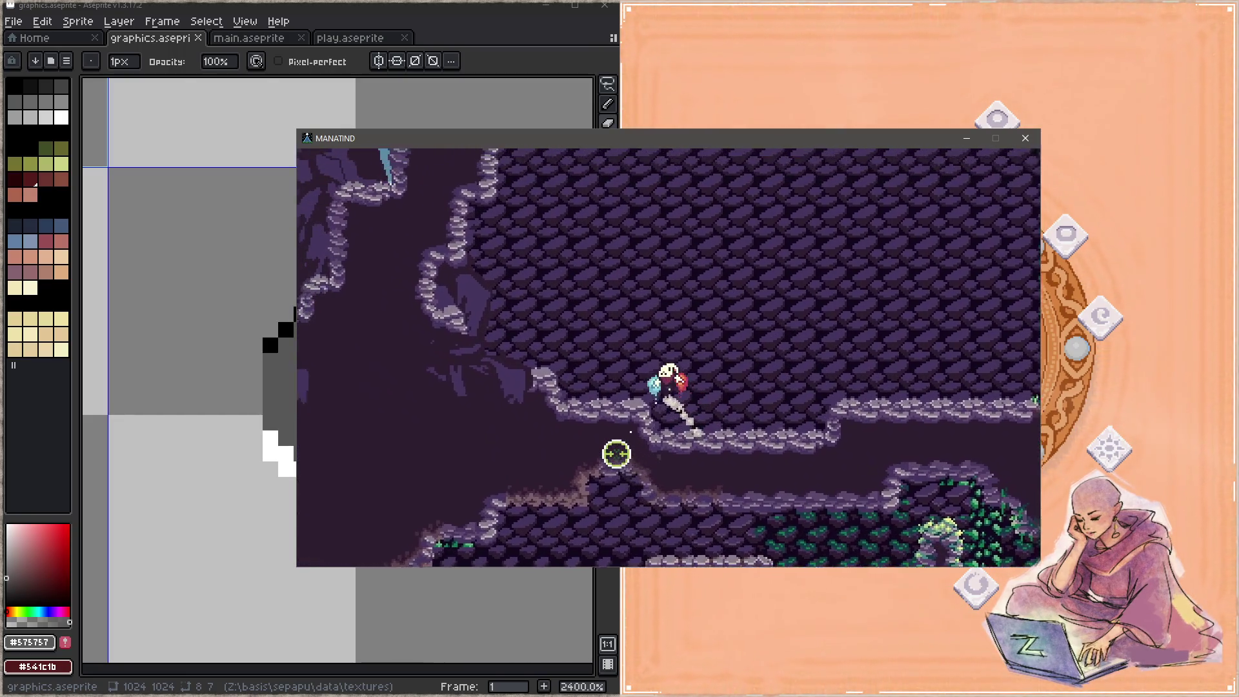
key("a")
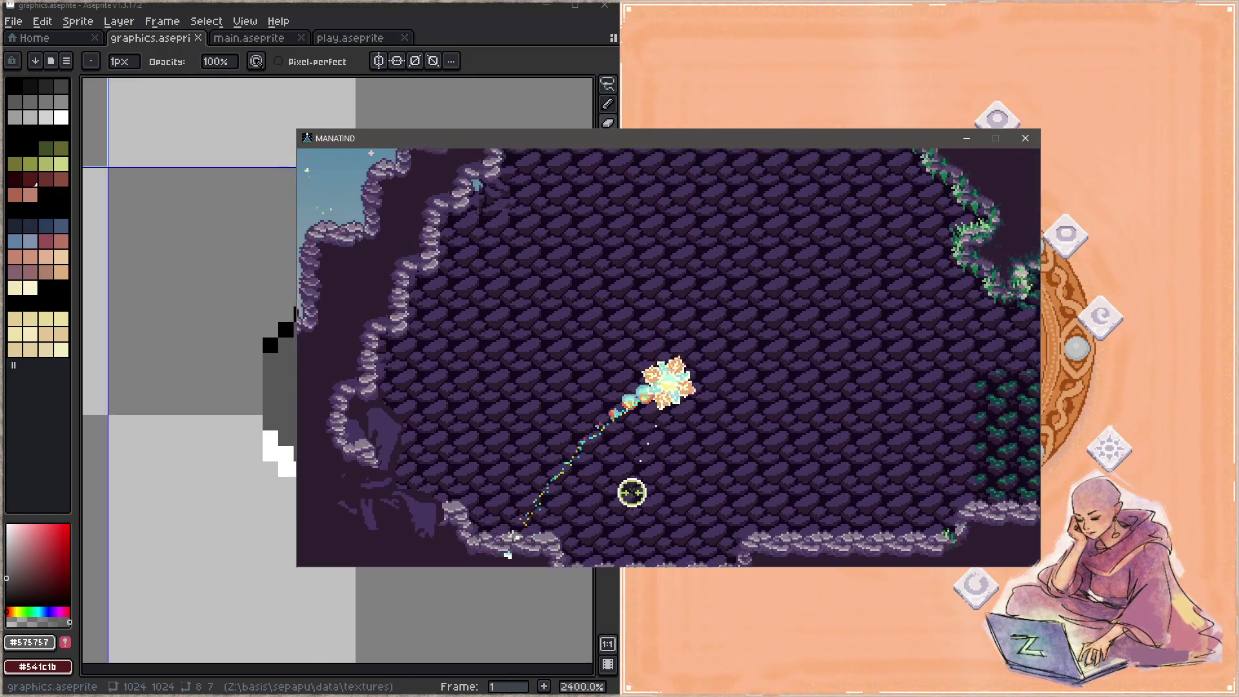
key("d")
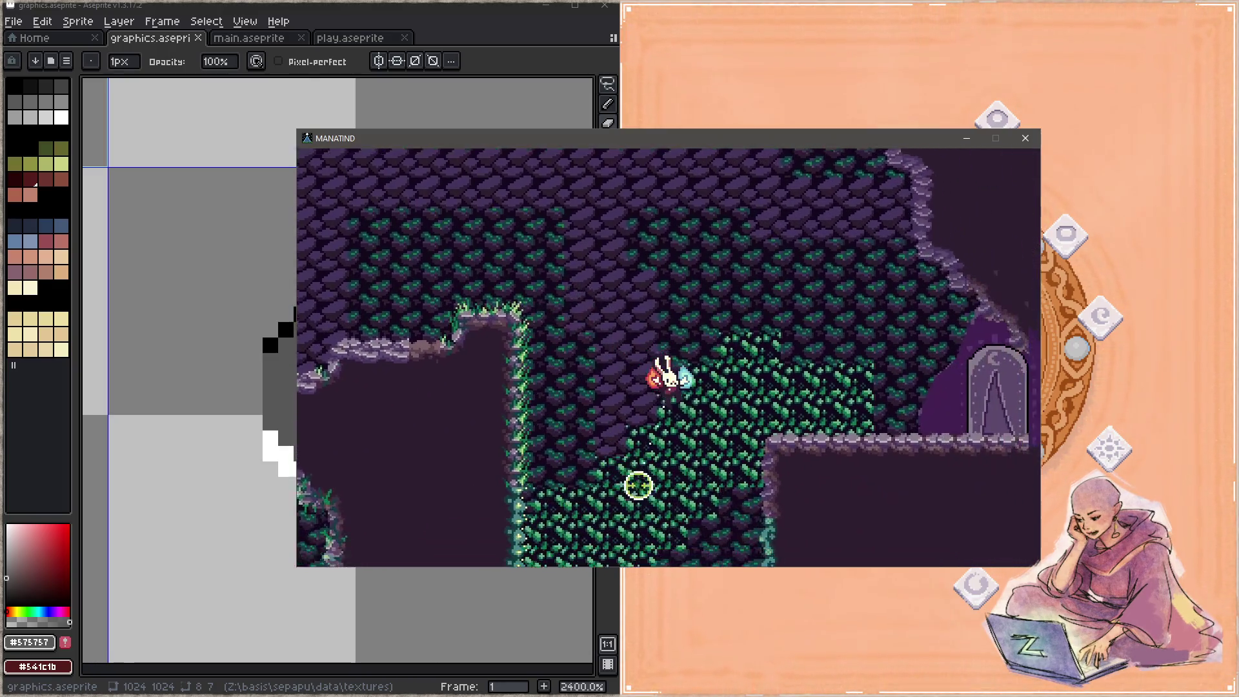
key("s")
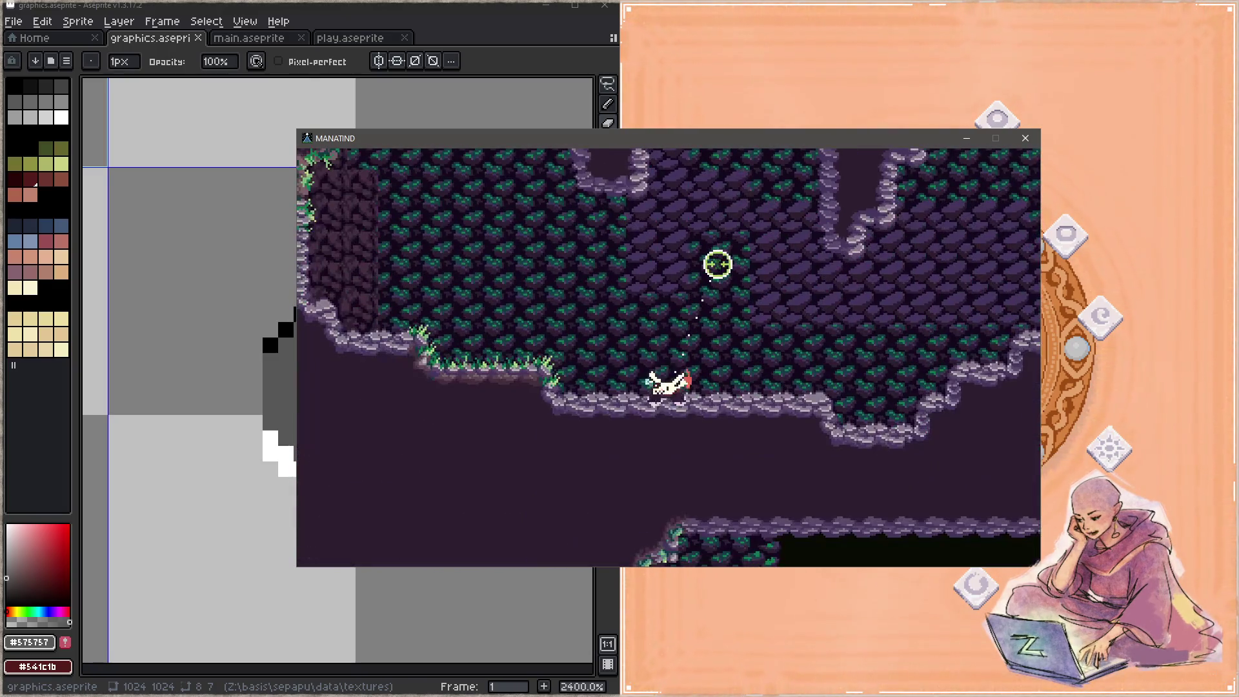
Burst-attack, then dash right and down through successive cave areas to the night-sky shaft.
left_click(582, 474)
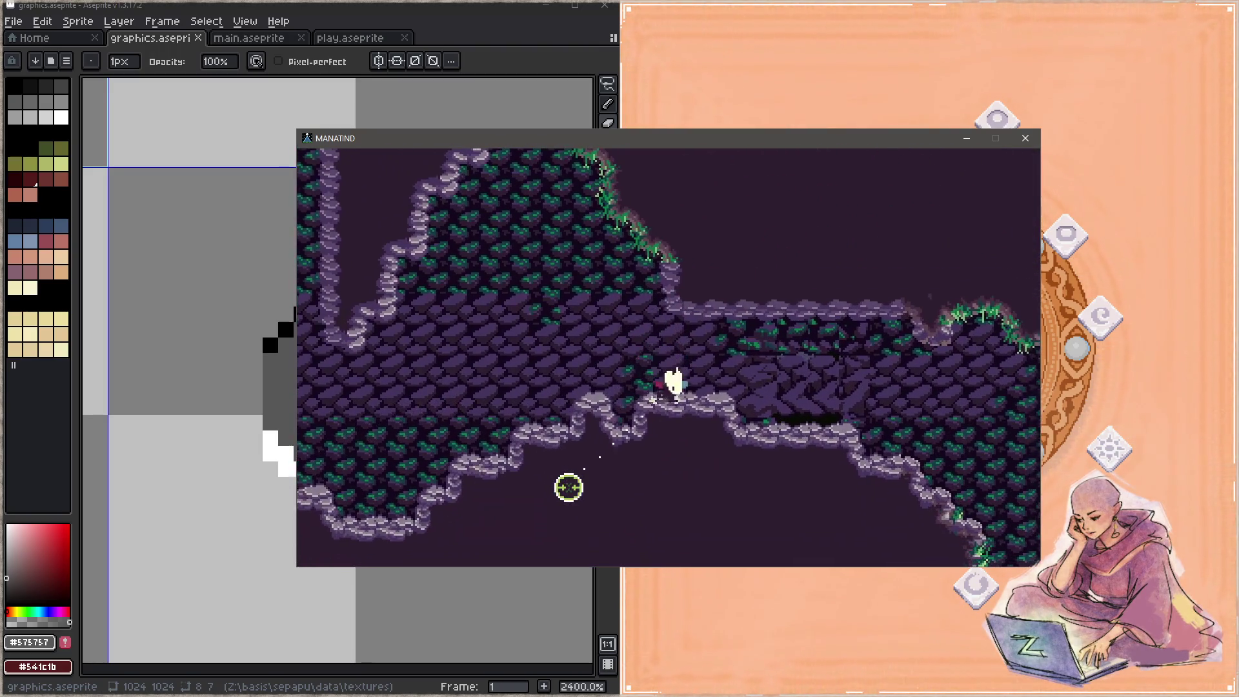
key("d")
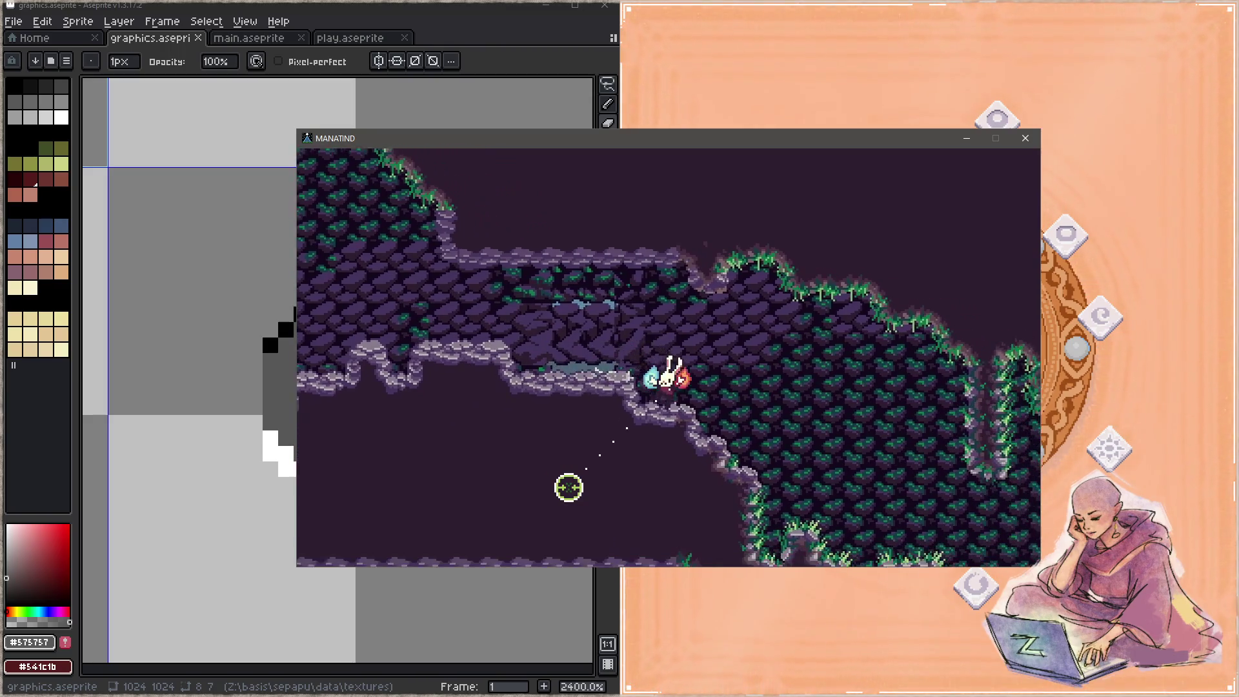
key("d")
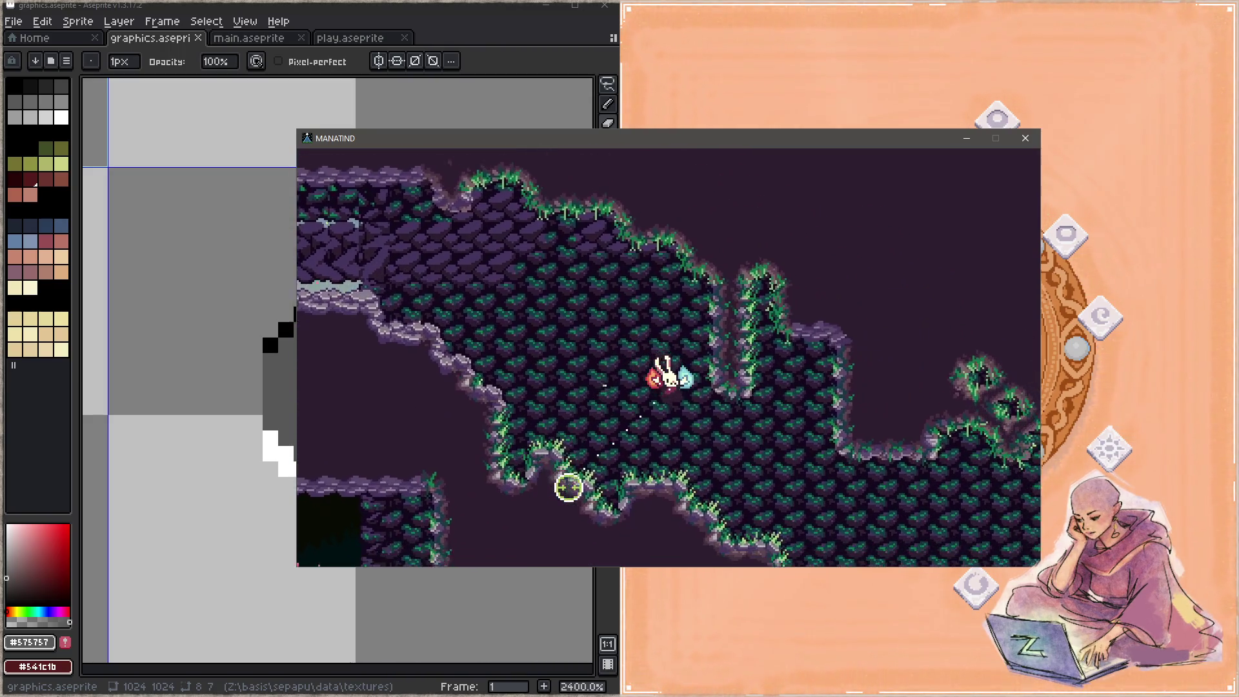
key("d")
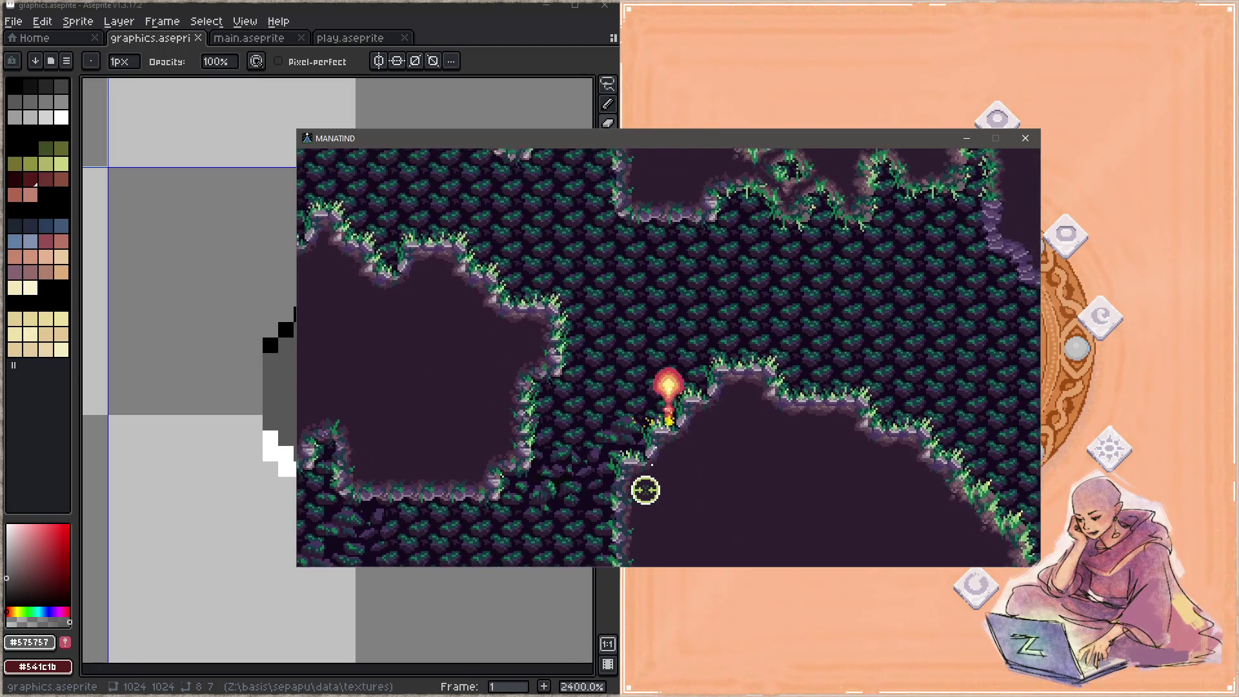
key("d")
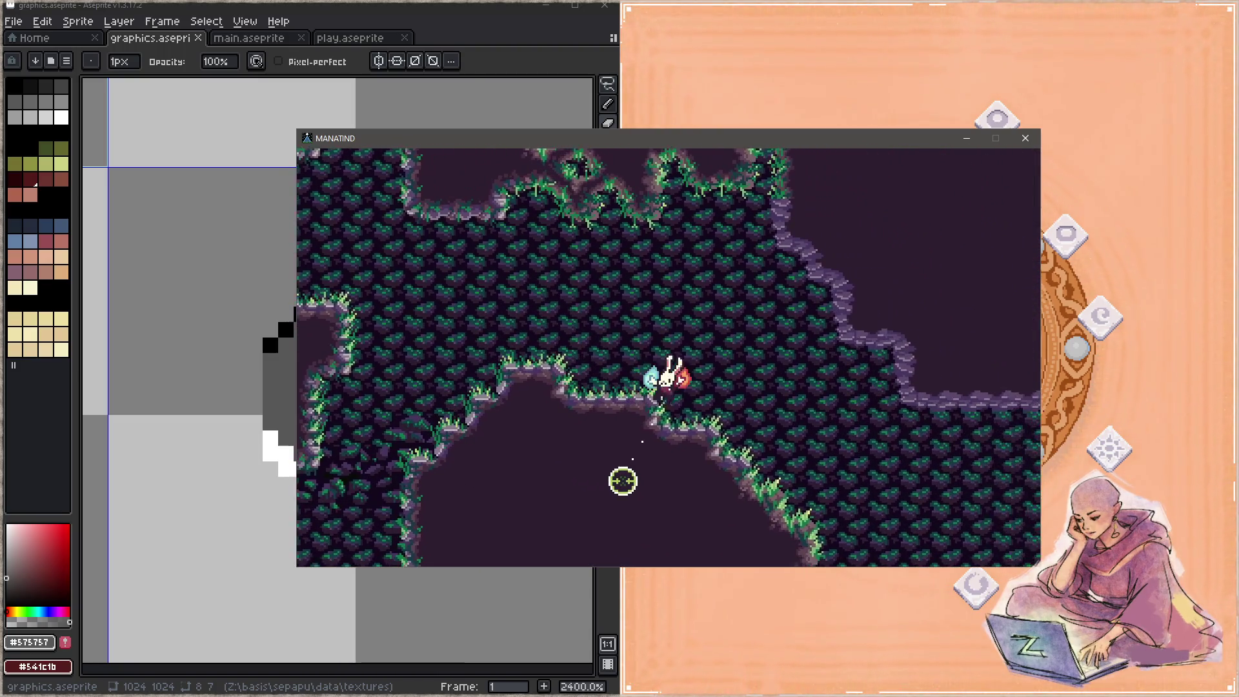
key("d")
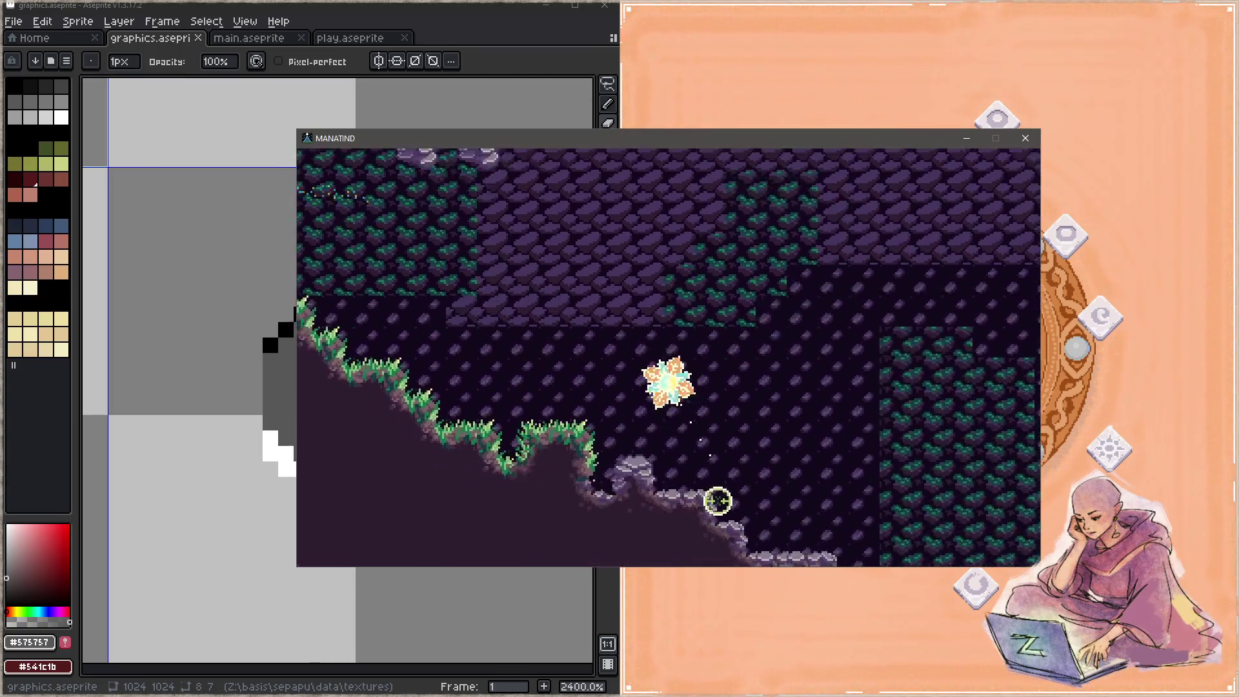
key("d")
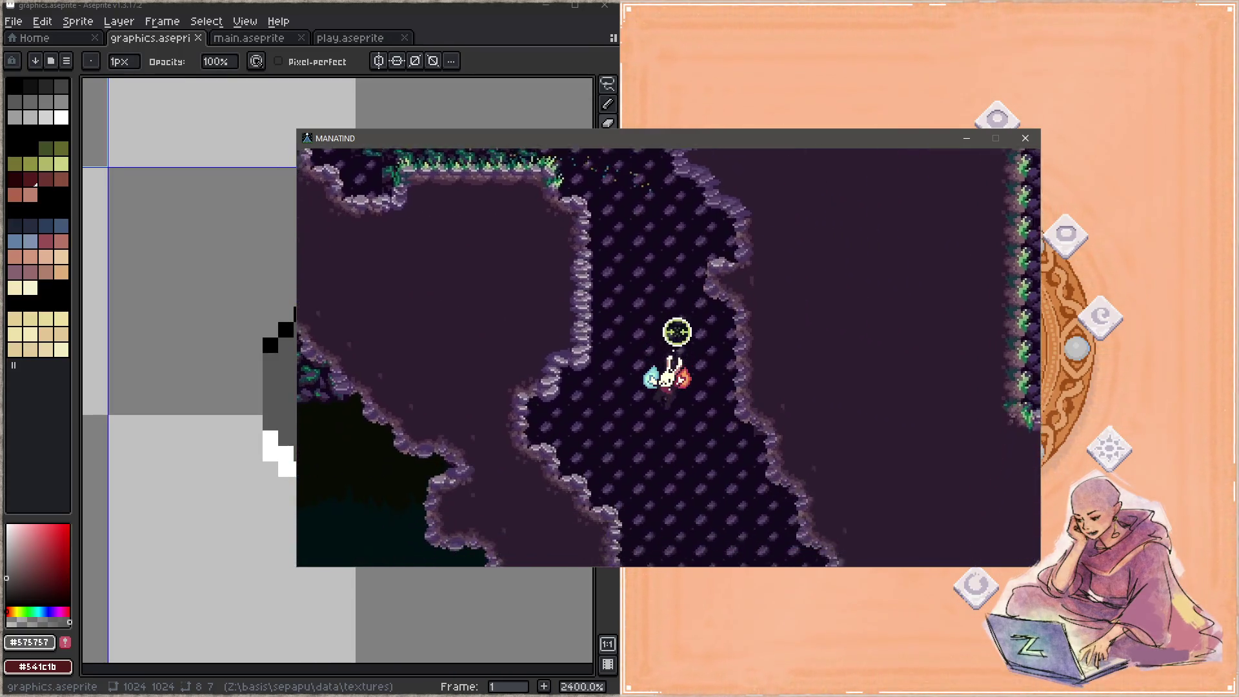
key("d")
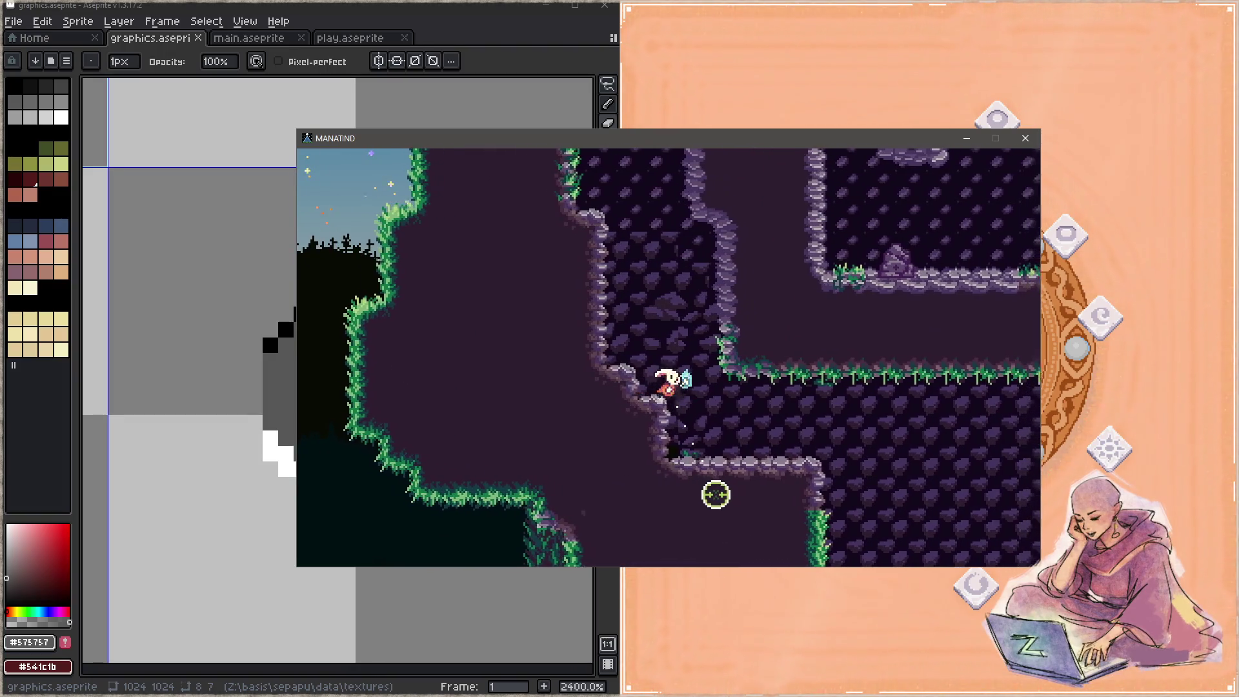
Cling to the left cave walls and rise up them as an orb.
key("d")
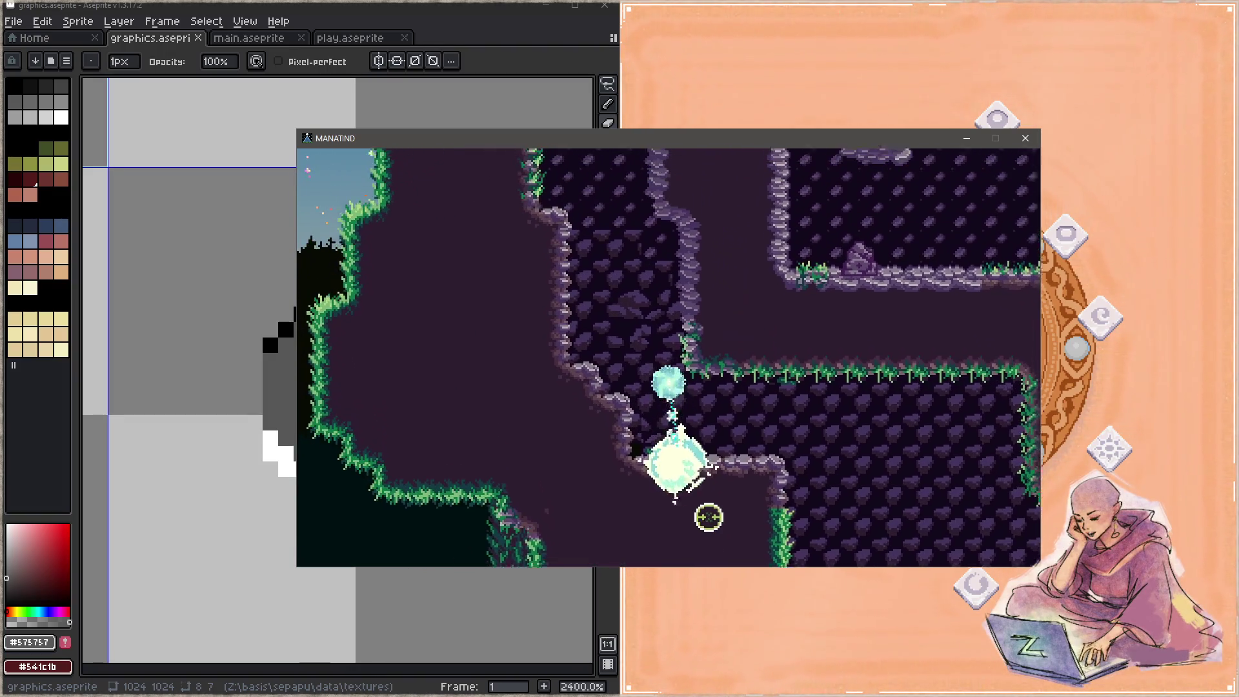
key("a")
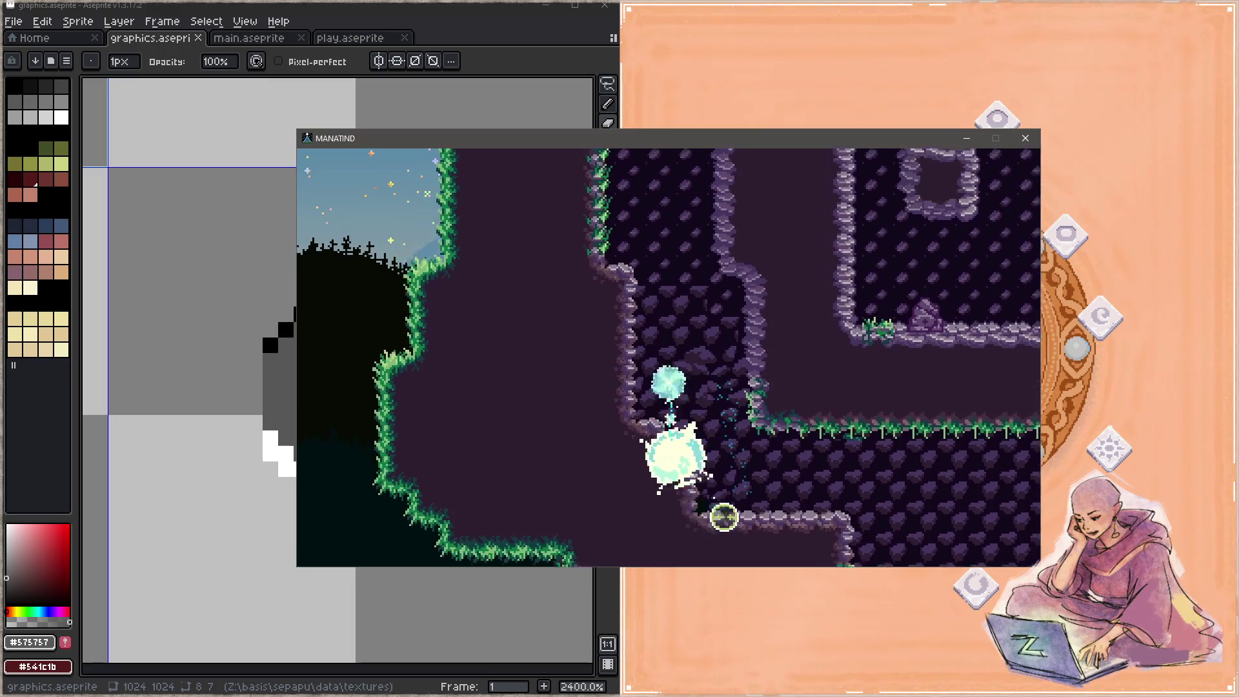
key("a")
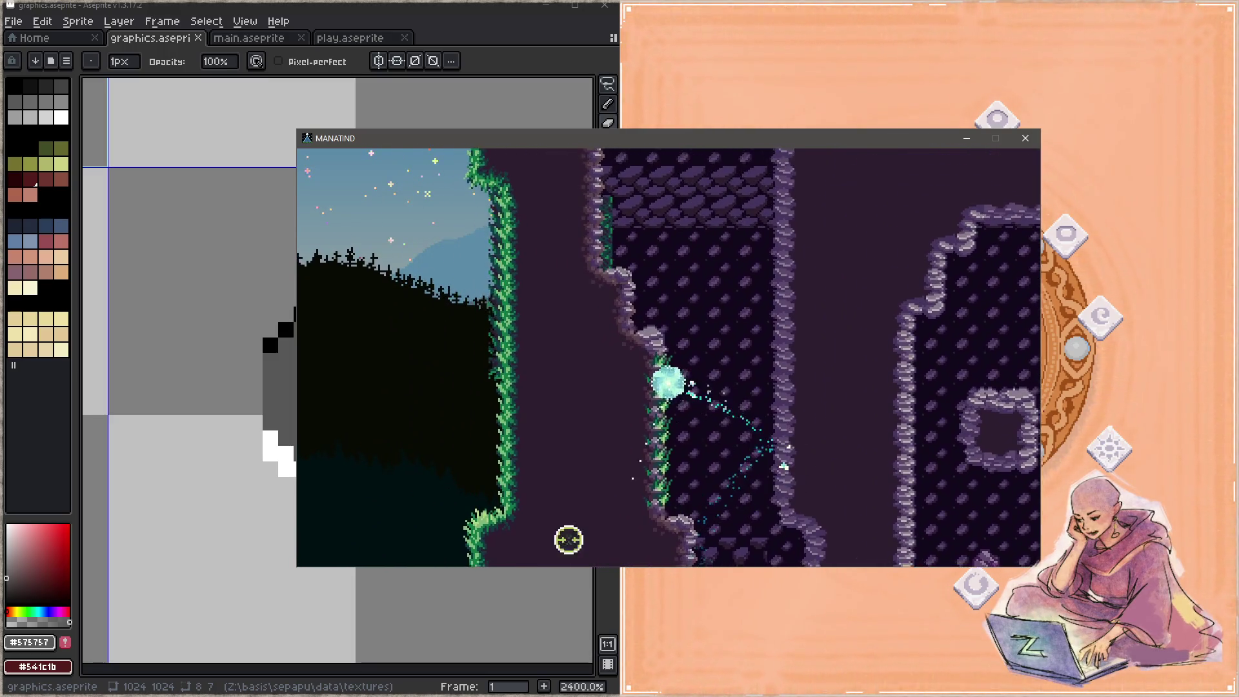
key("d")
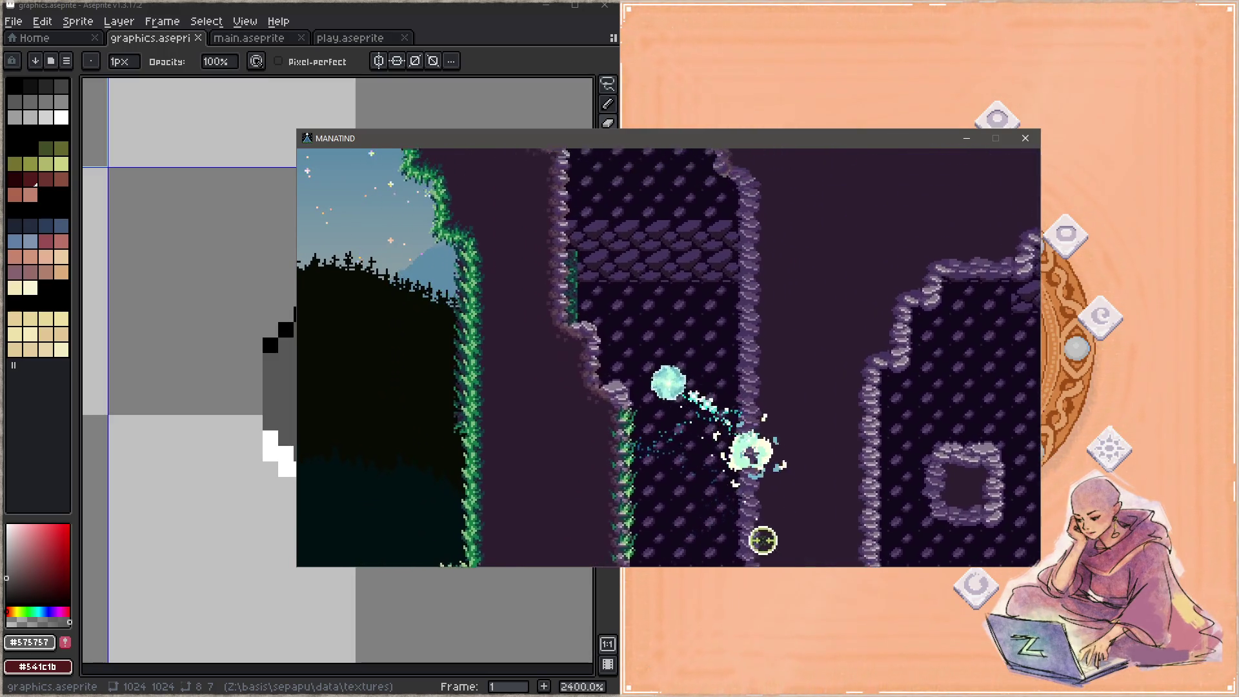
key("a")
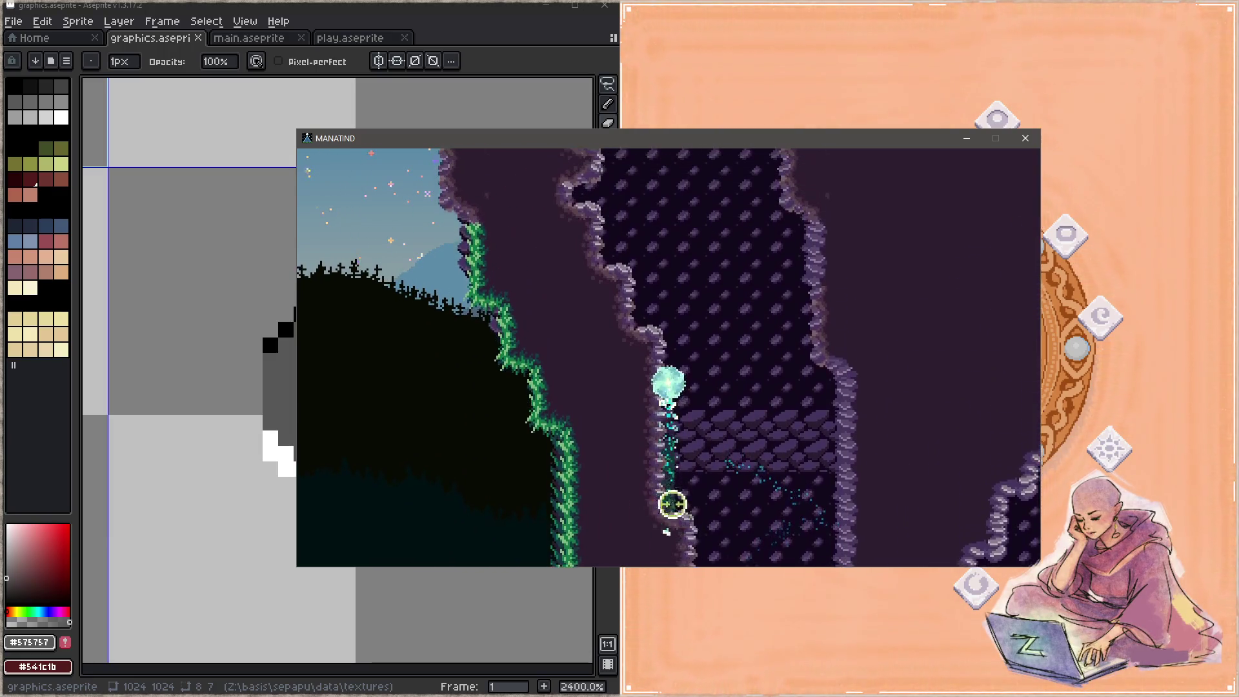
key("a")
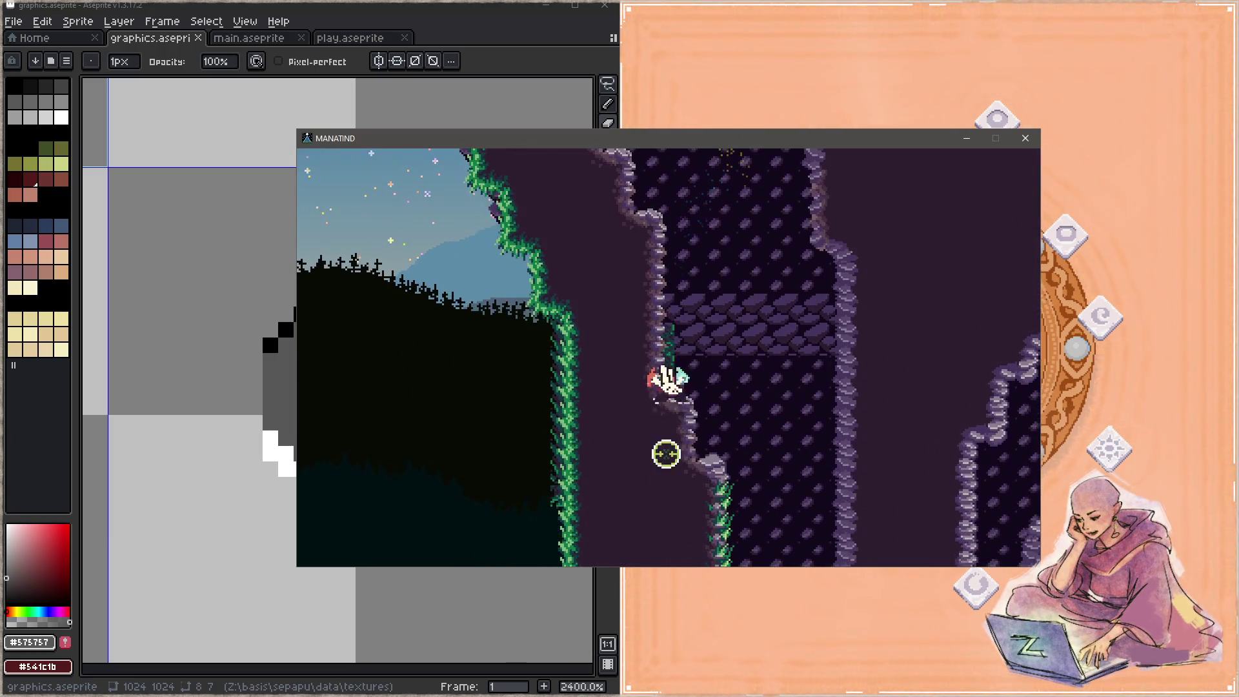
key("w")
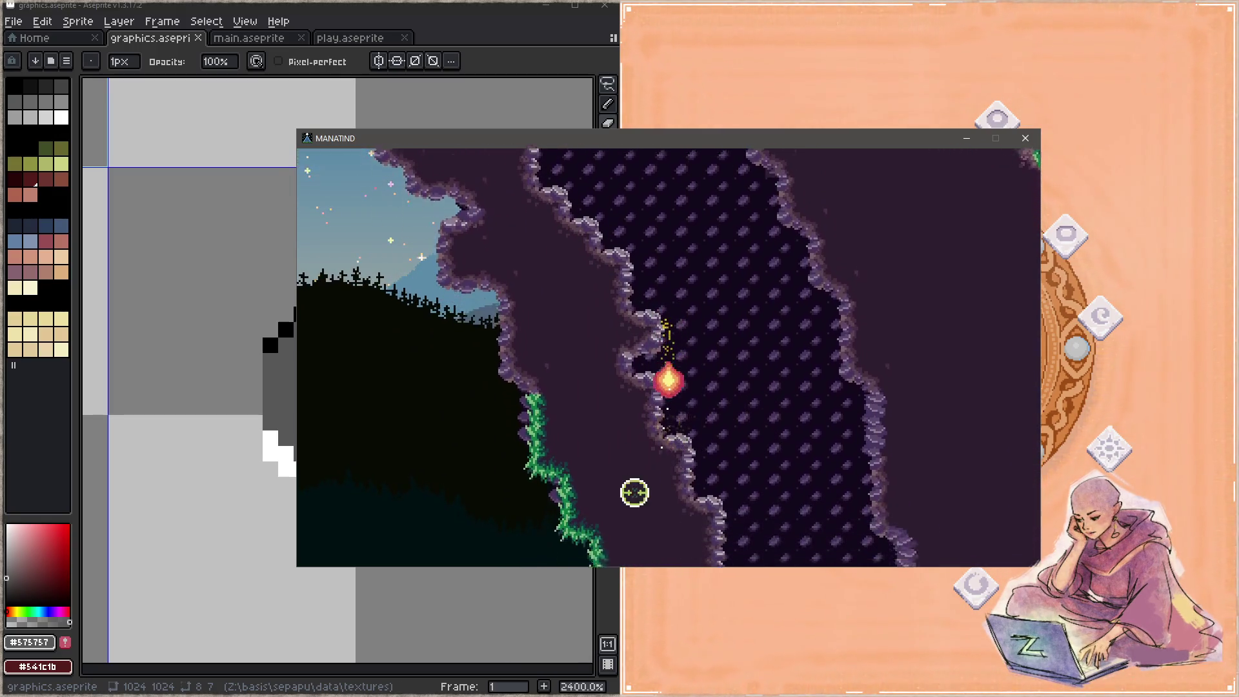
key("d")
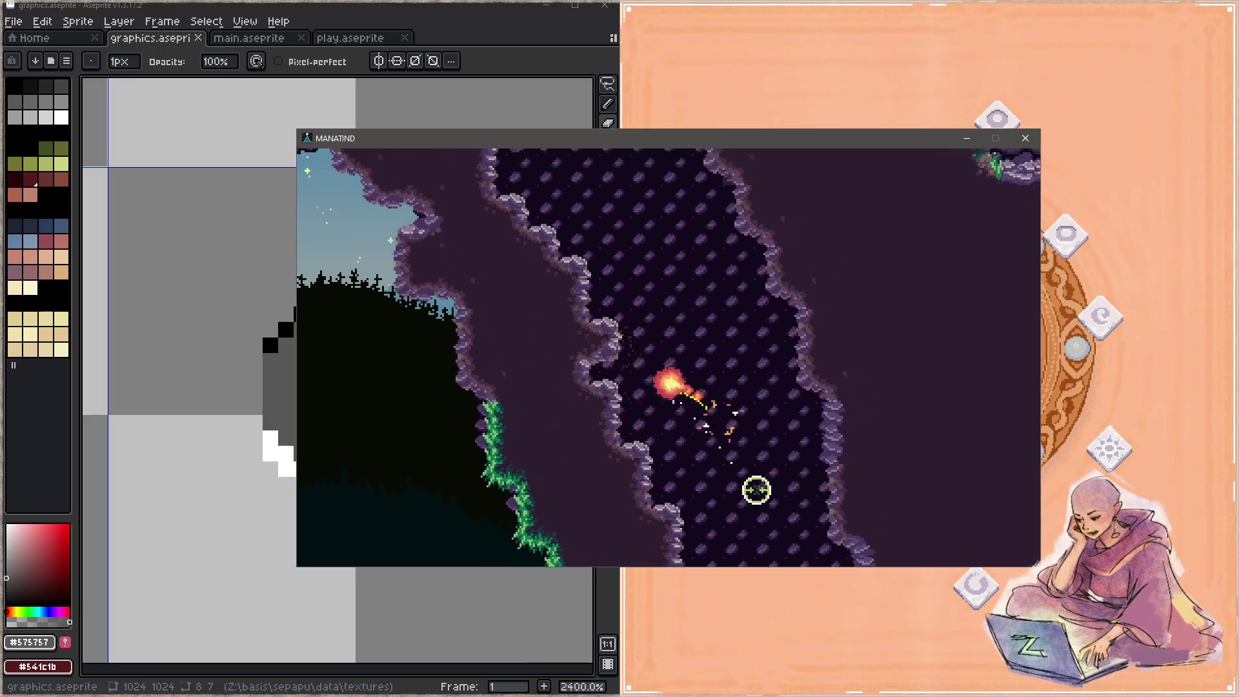
key("a")
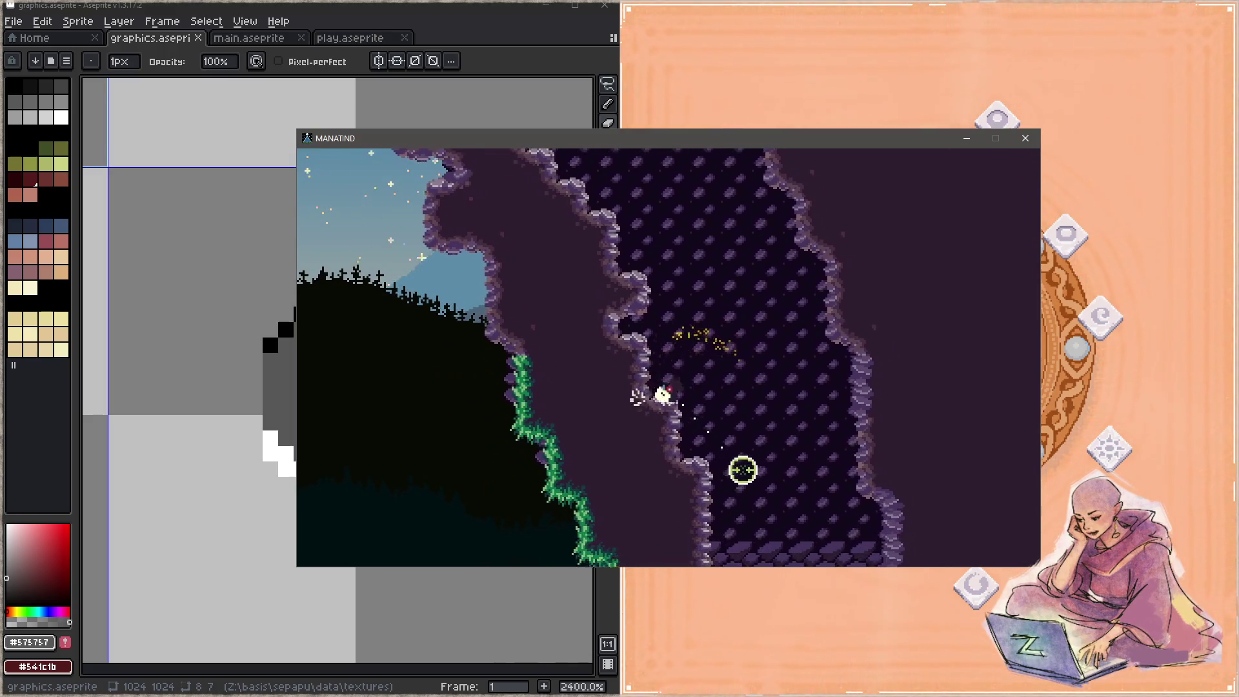
Launch up successive shafts through the red-spiked and green caverns past the purple rocks.
left_click(742, 470)
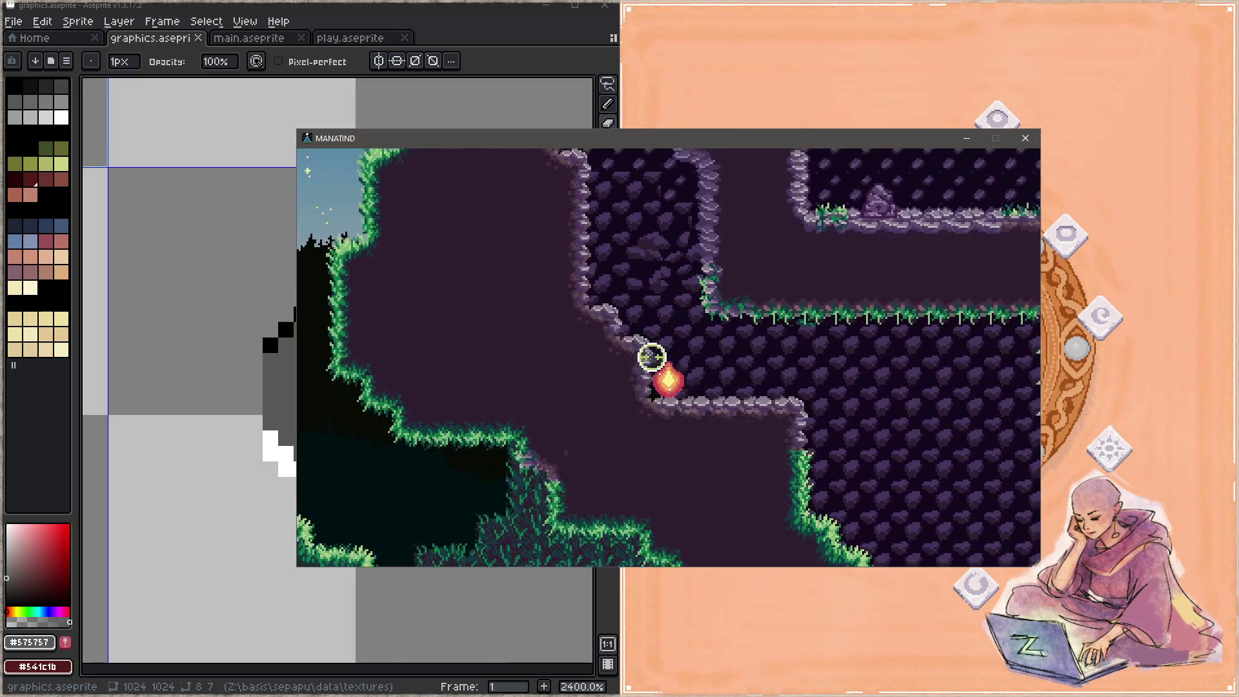
left_click(570, 473)
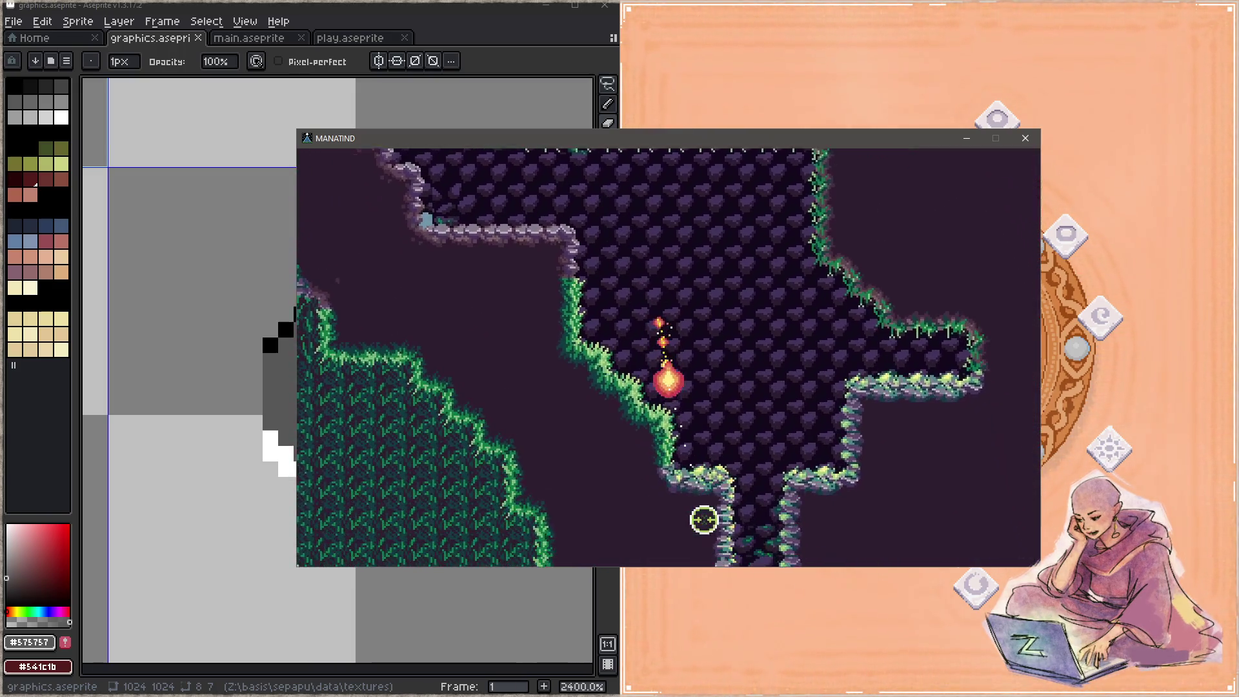
left_click(672, 447)
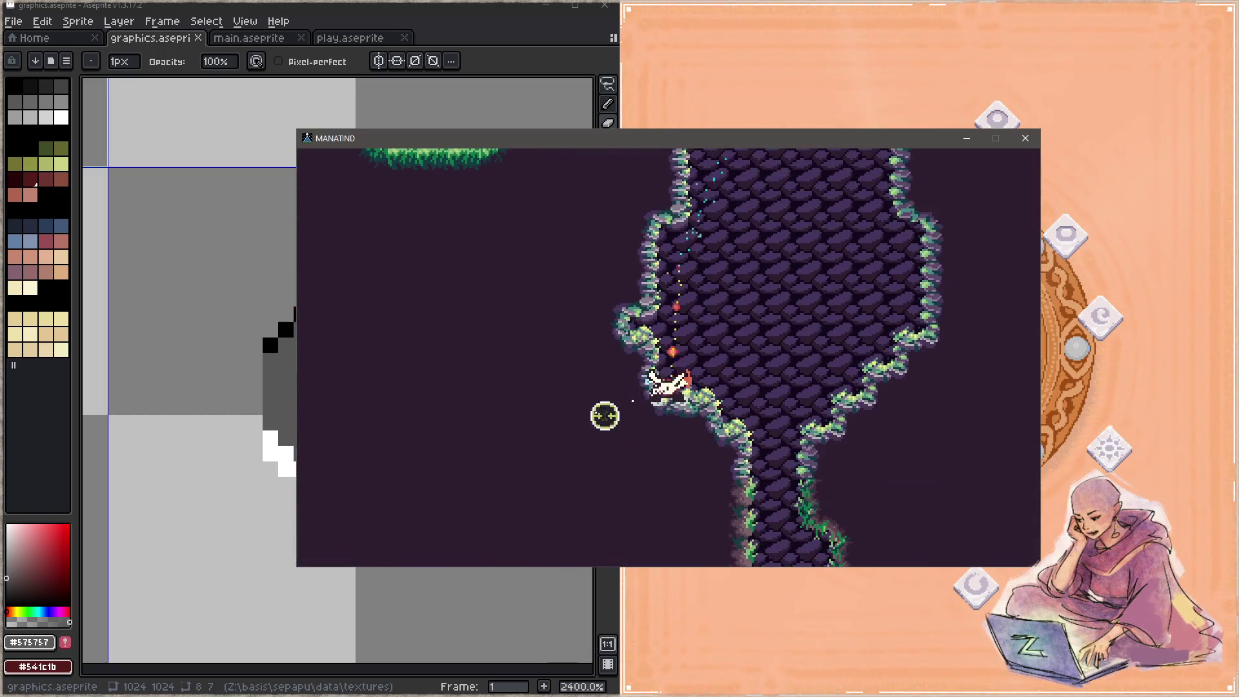
left_click(691, 372)
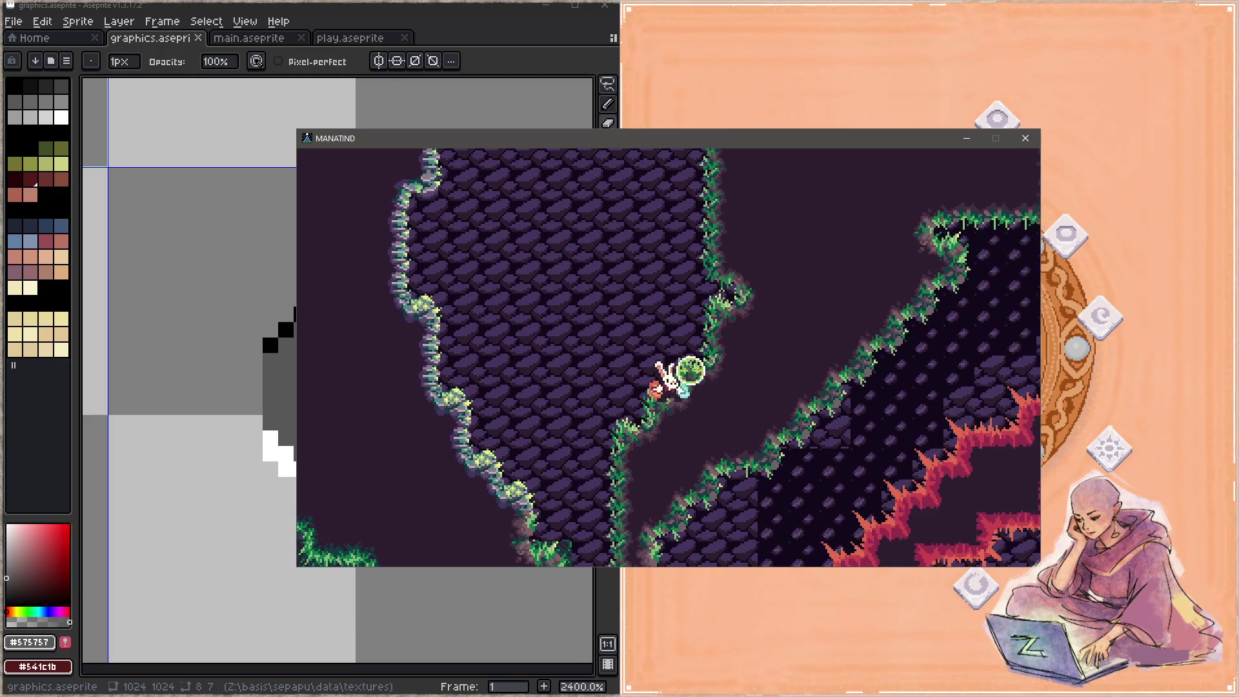
left_click(691, 373)
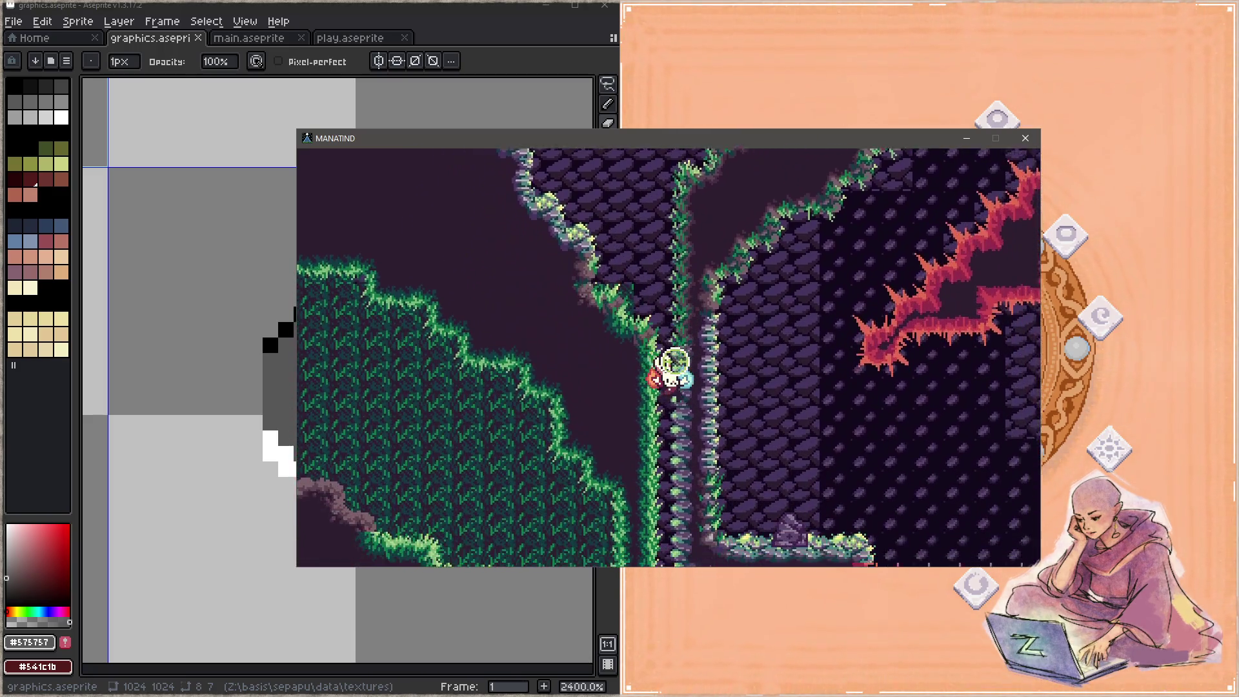
left_click(675, 362)
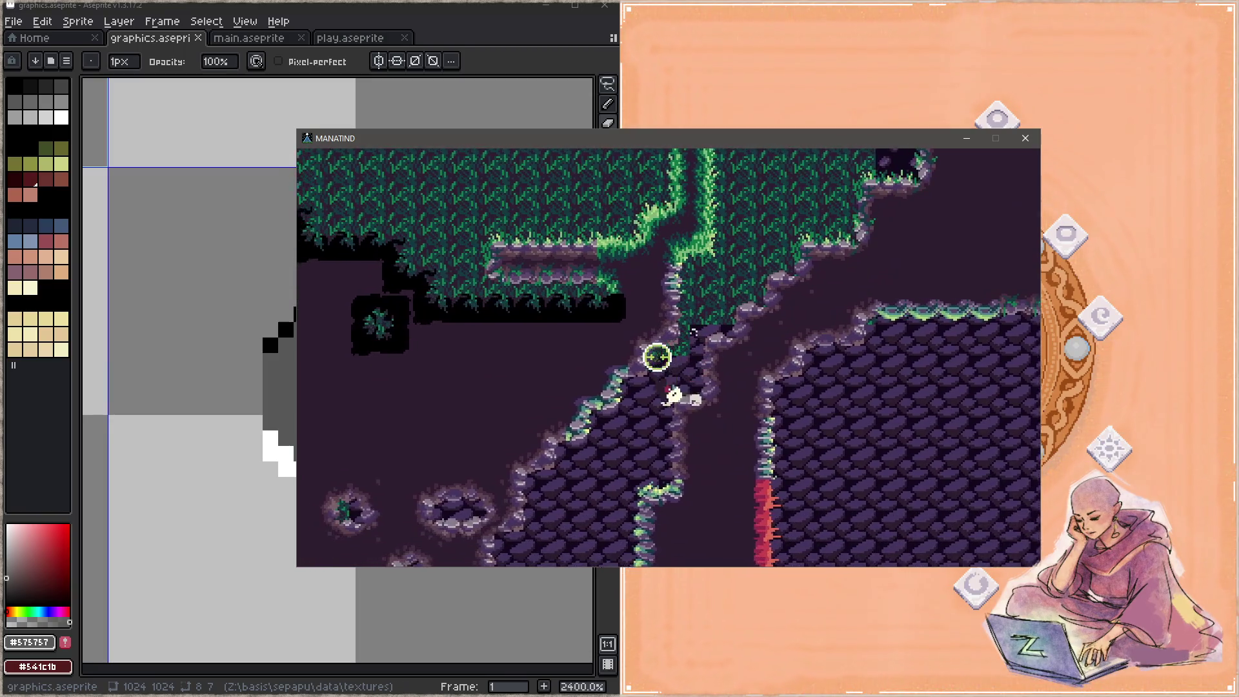
left_click(655, 357)
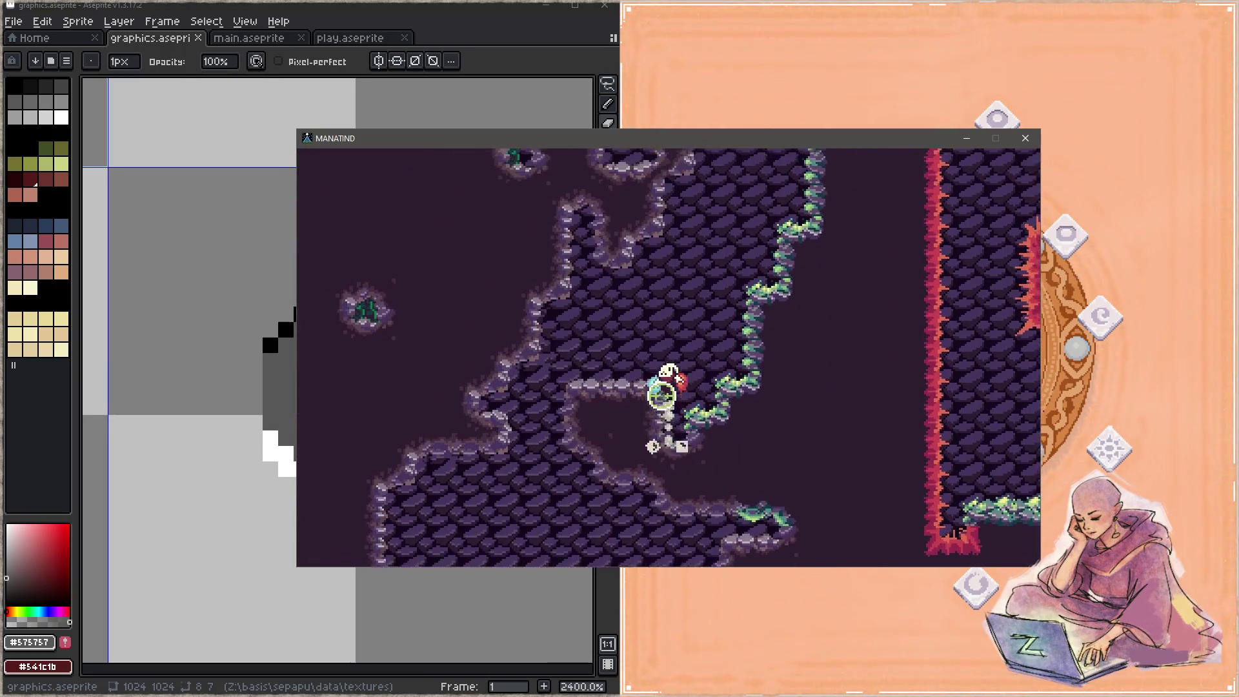
left_click(677, 401)
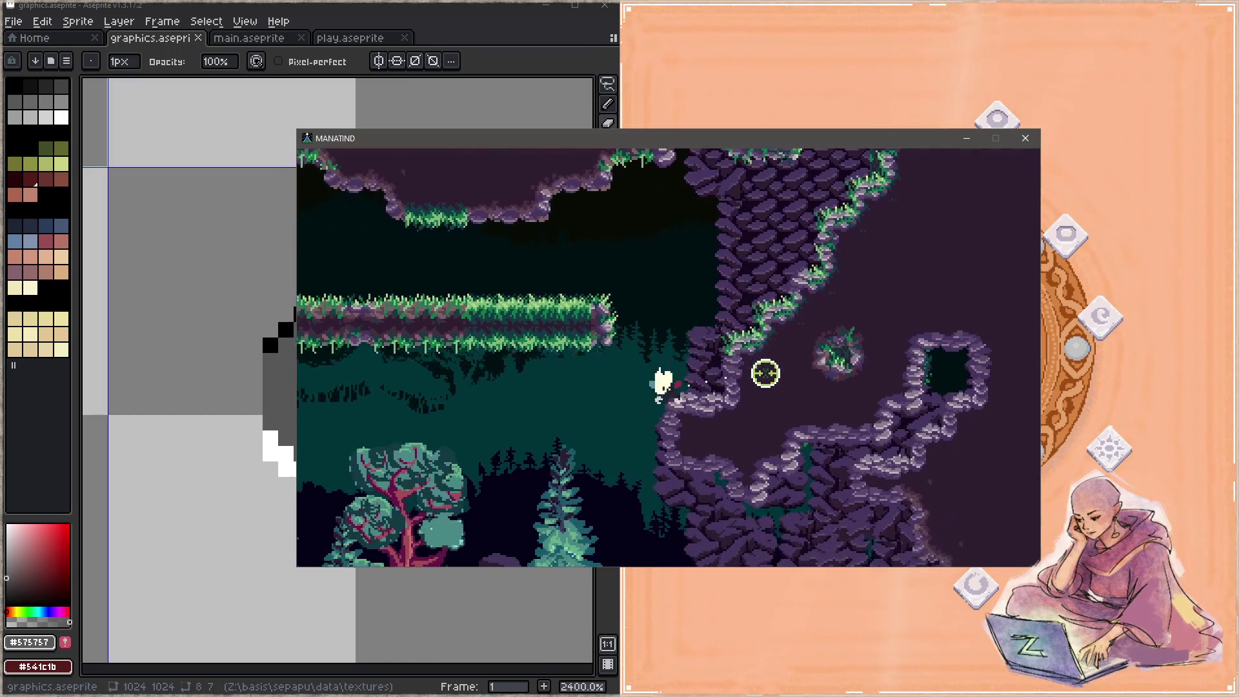
left_click(765, 373)
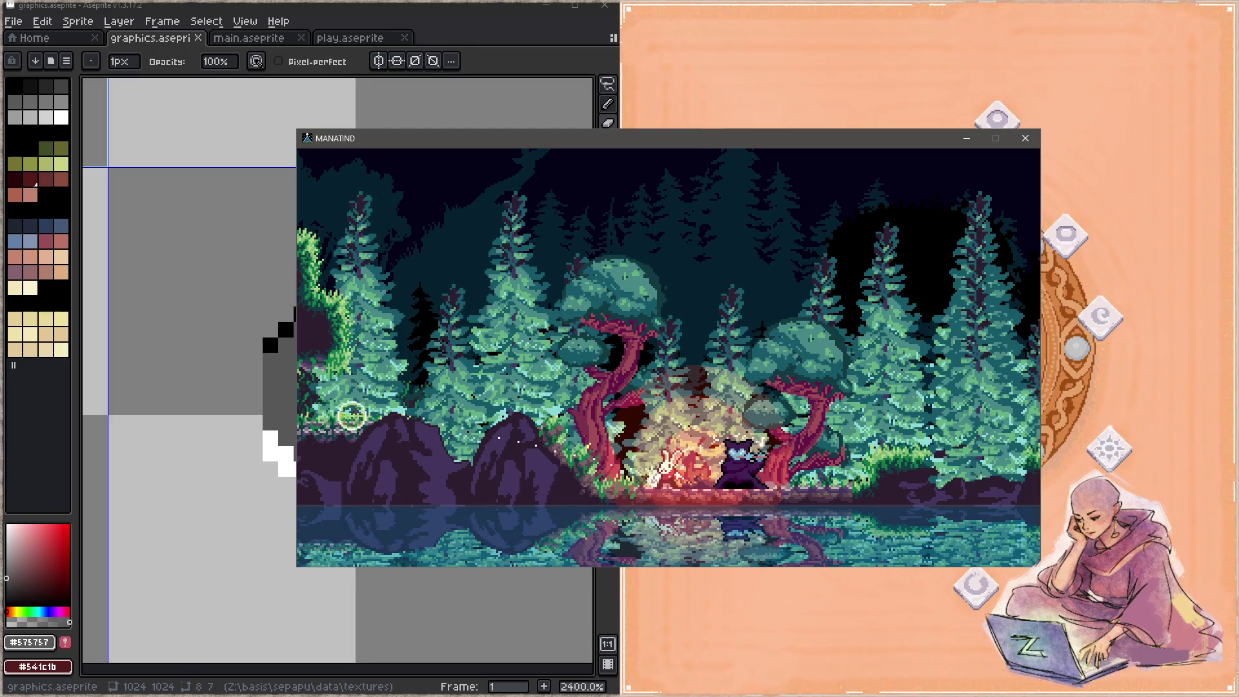
Talk to the cat at the campfire to hear about the Mountain Meadow's rare flowers.
left_click(795, 461)
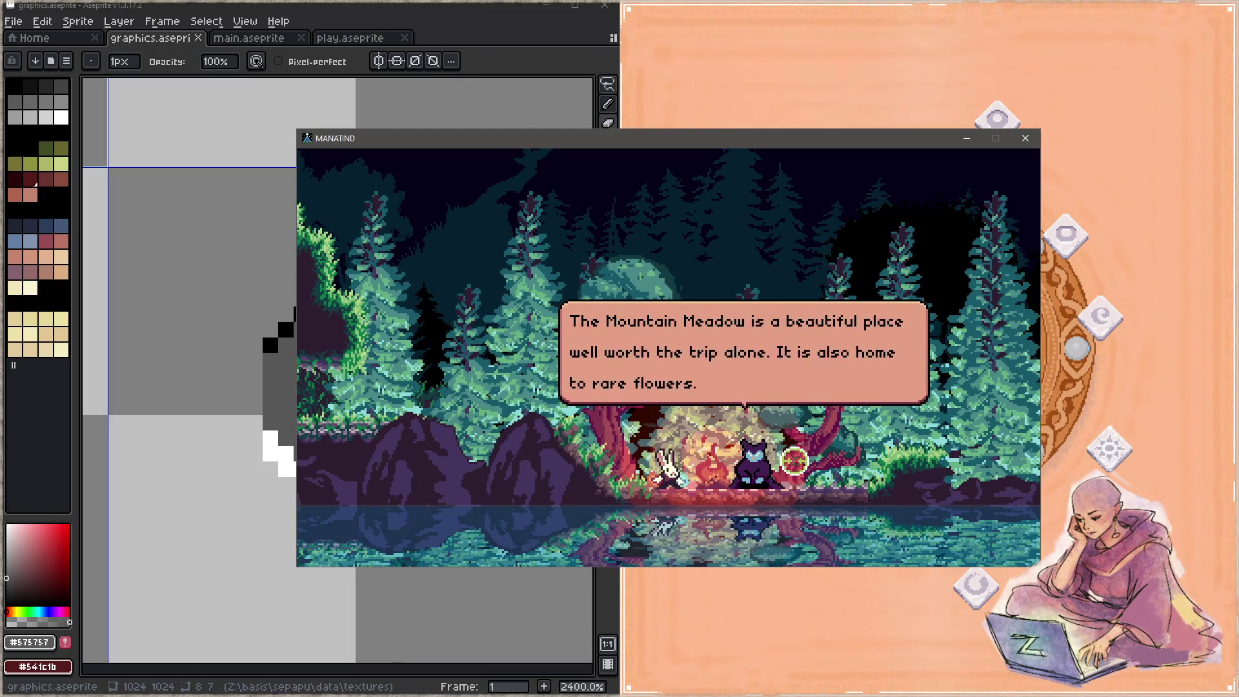
Dismiss the cat's remark, then view the journal's controls, stats, Goalstones and Friendly Faces pages.
left_click(777, 466)
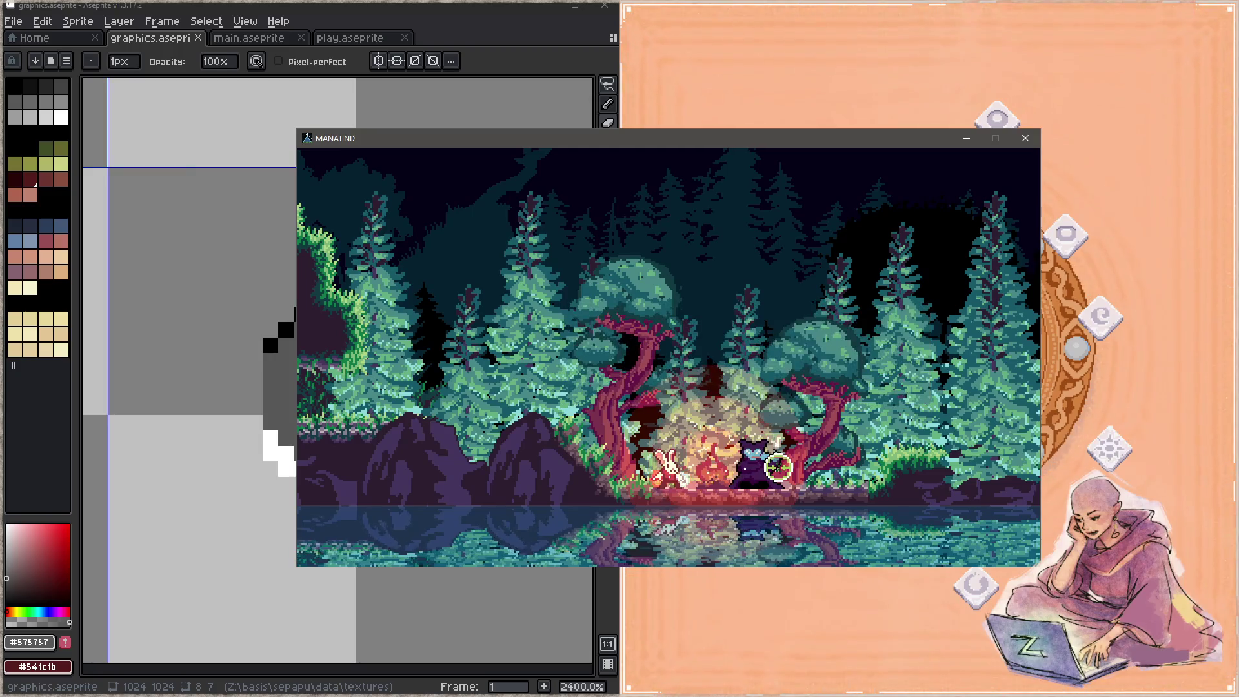
left_click(702, 489)
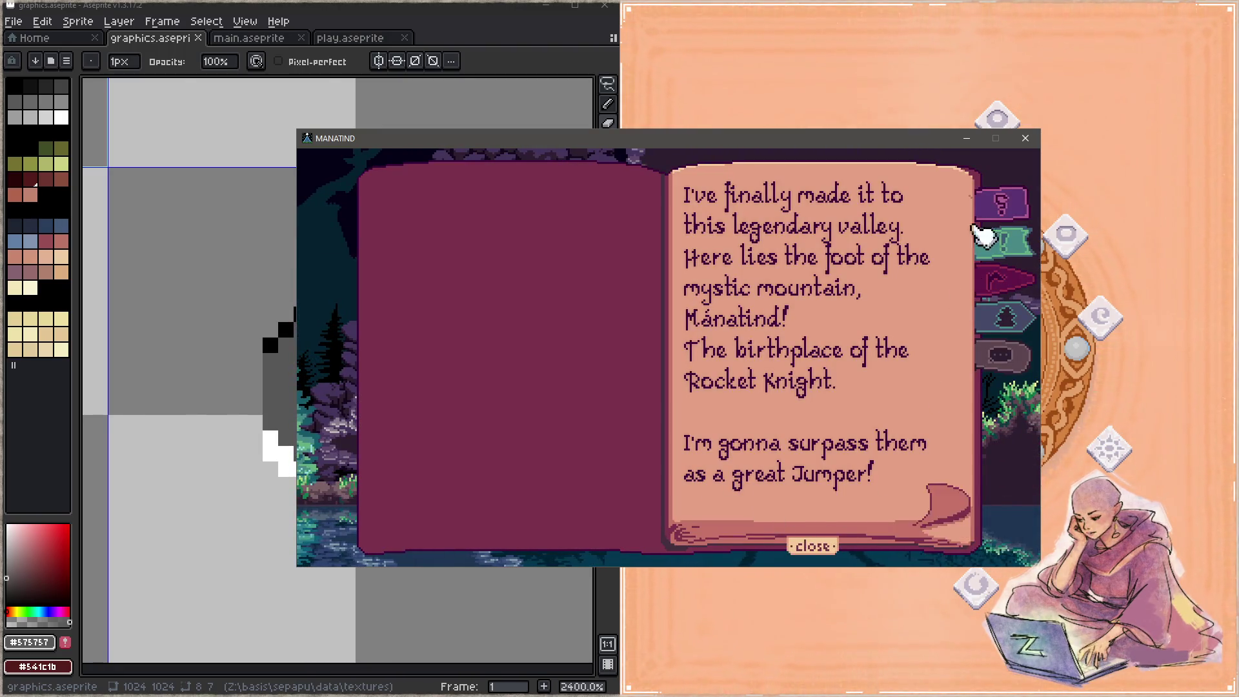
left_click(1001, 205)
left_click(1004, 244)
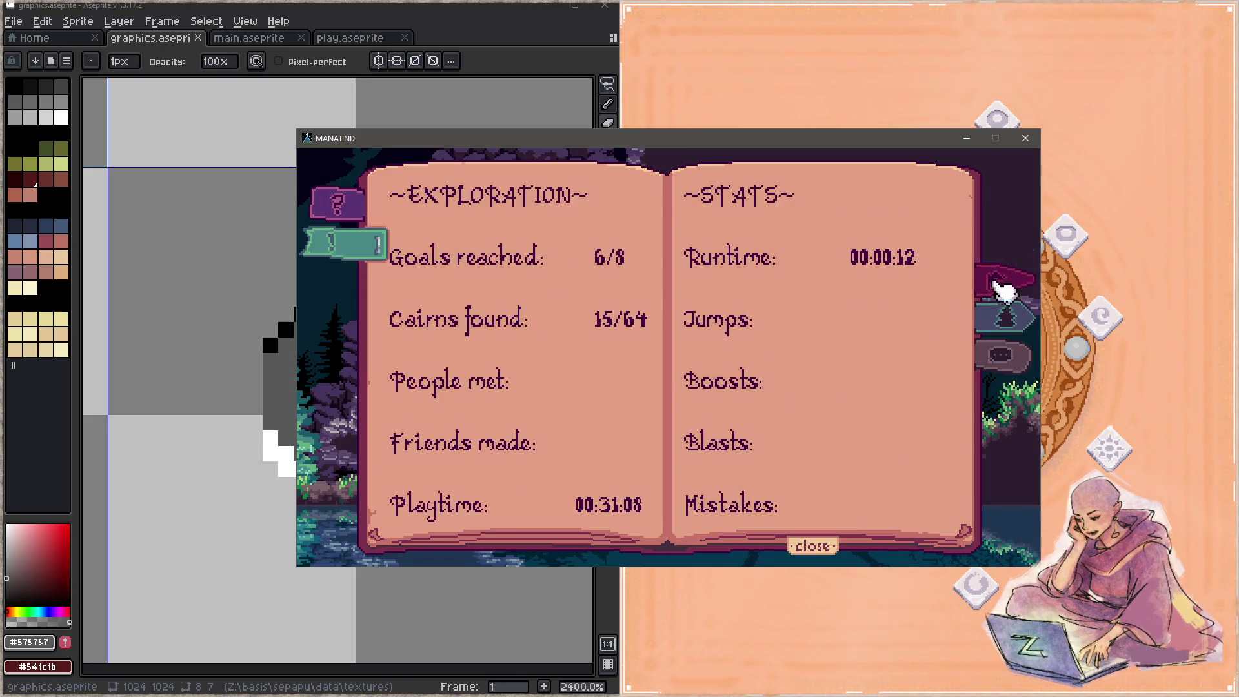
left_click(1007, 283)
left_click(1001, 355)
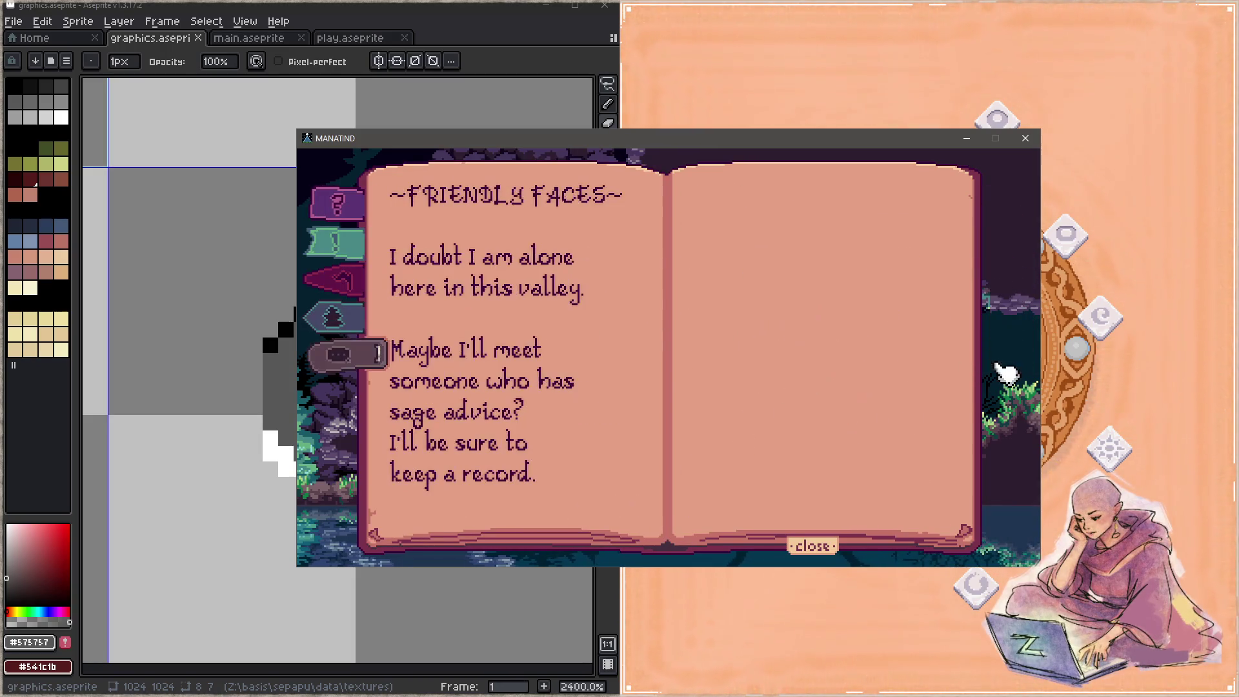
Page back through the journal past Route D to its first page, then close it.
left_click(407, 513)
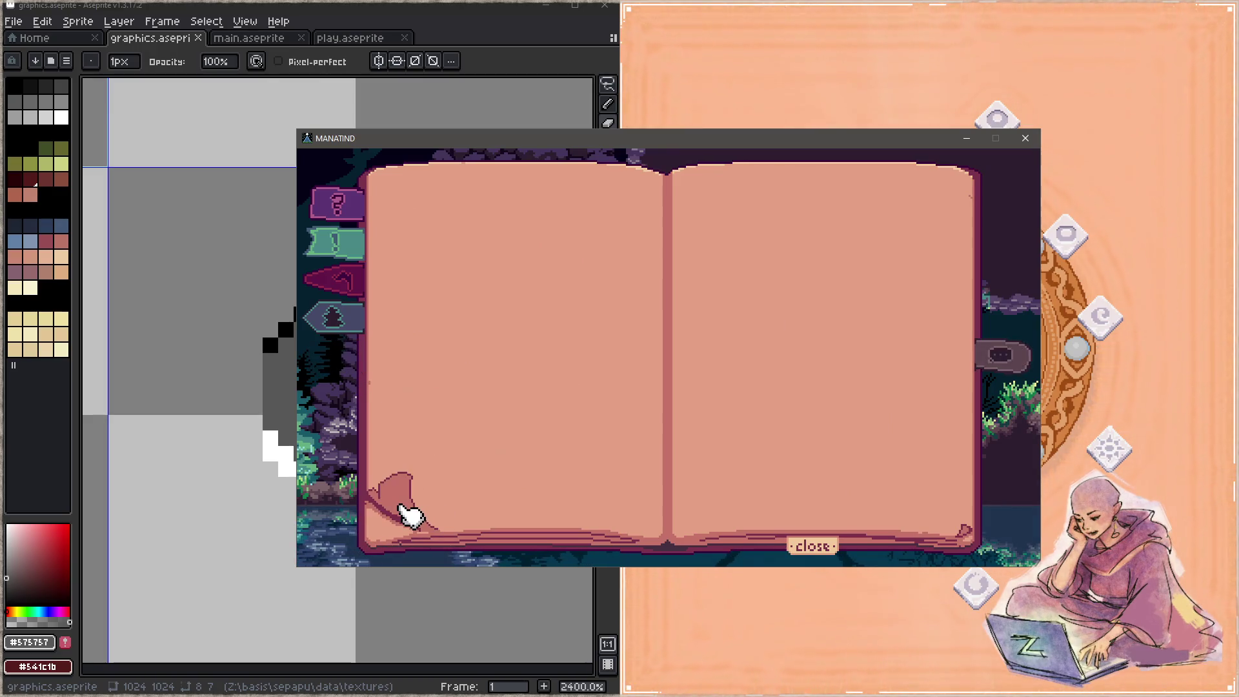
left_click(407, 513)
left_click(407, 513)
left_click(407, 513)
left_click(407, 513)
left_click(407, 513)
left_click(407, 513)
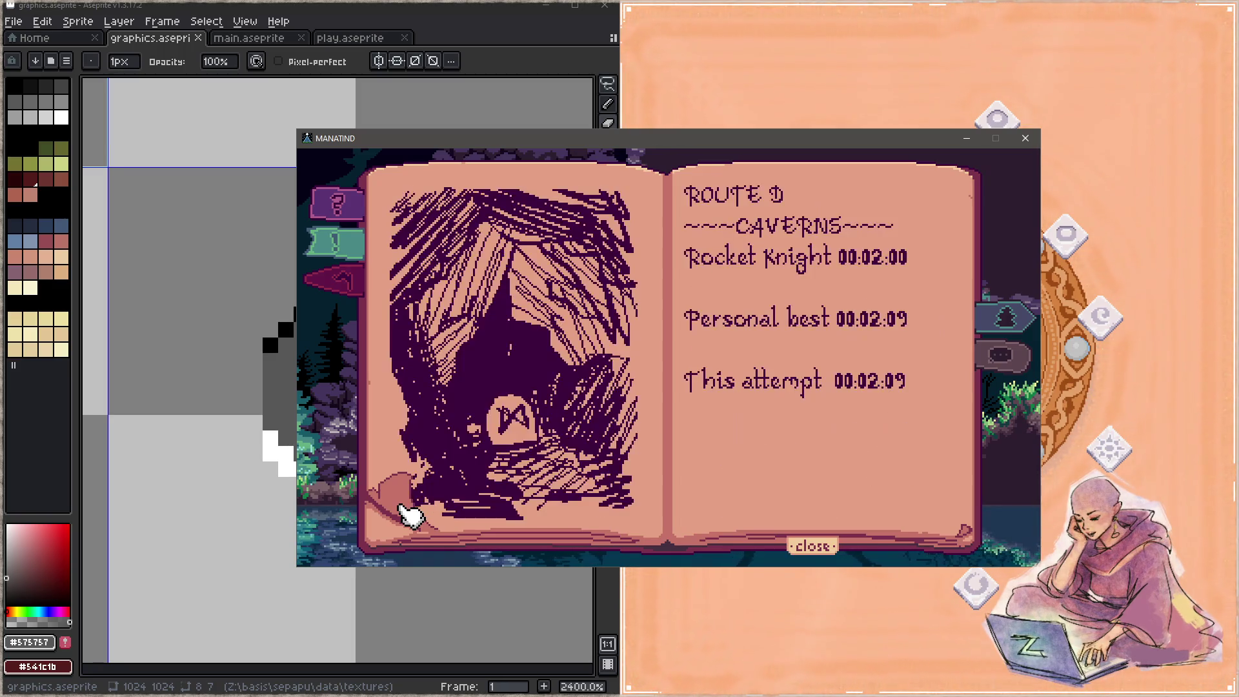
left_click(407, 513)
left_click(407, 513)
left_click(407, 513)
left_click(406, 513)
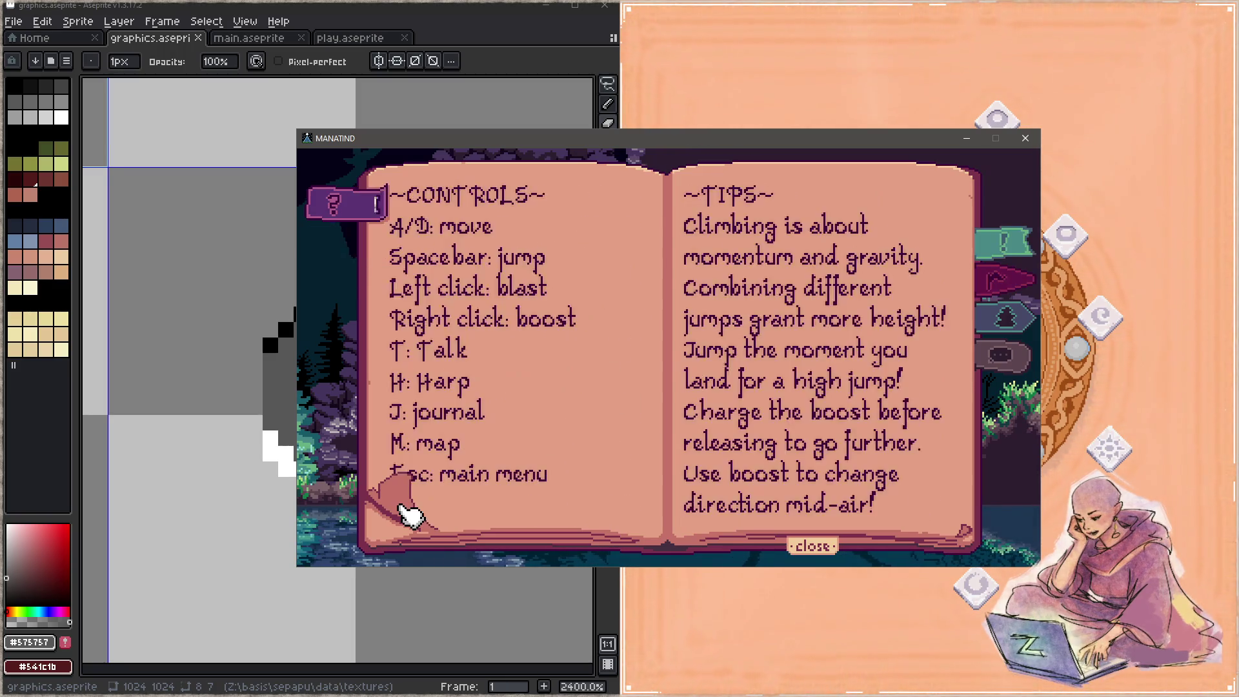
left_click(407, 513)
left_click(812, 546)
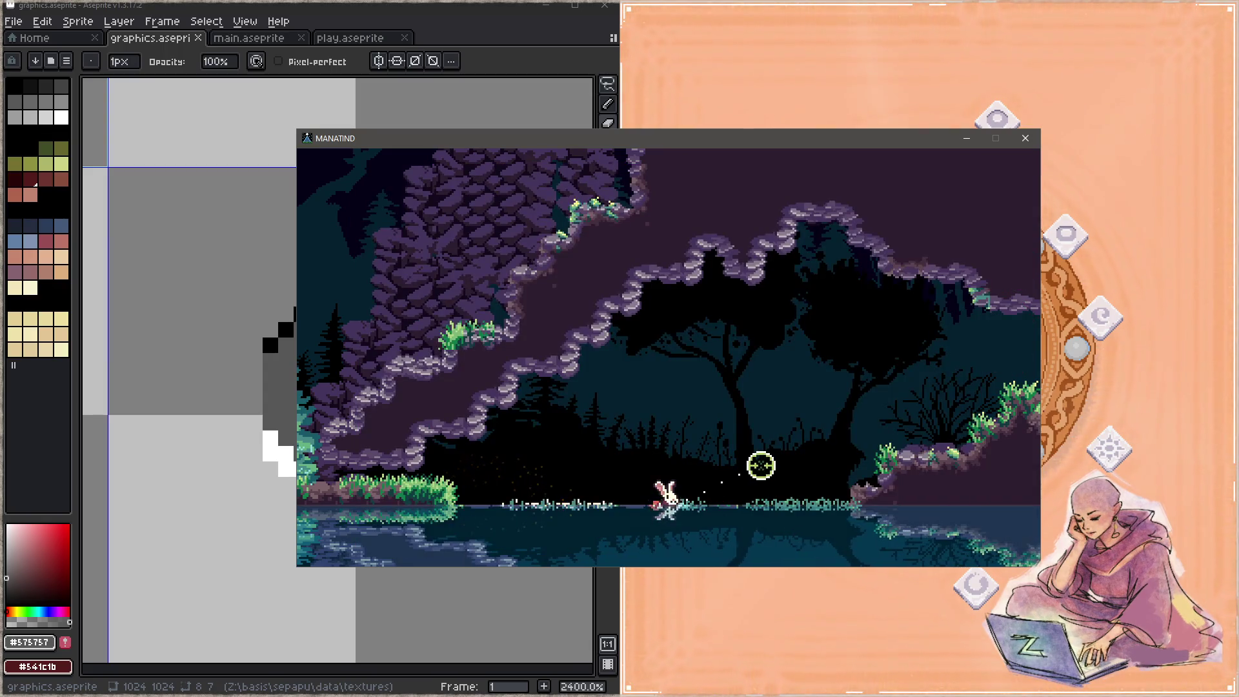
Review the valley map and its Mountain Meadow note, close it, and fire toward the flower target.
left_click(762, 466)
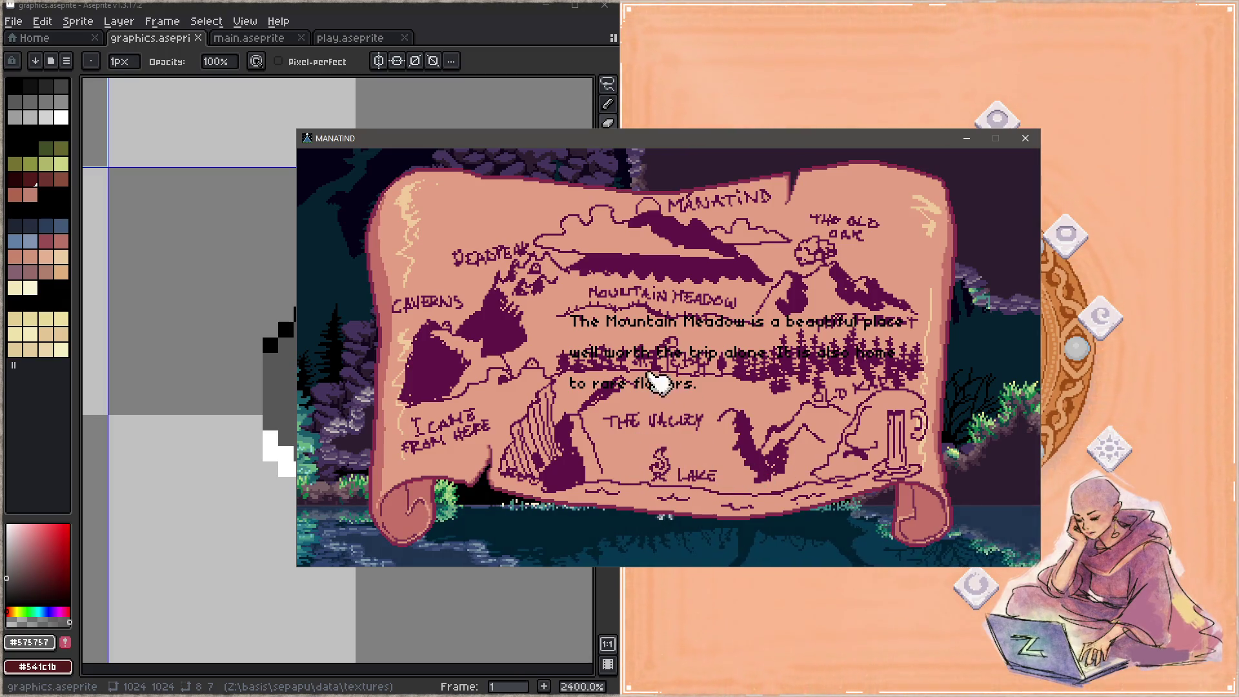
left_click(635, 353)
left_click(653, 359)
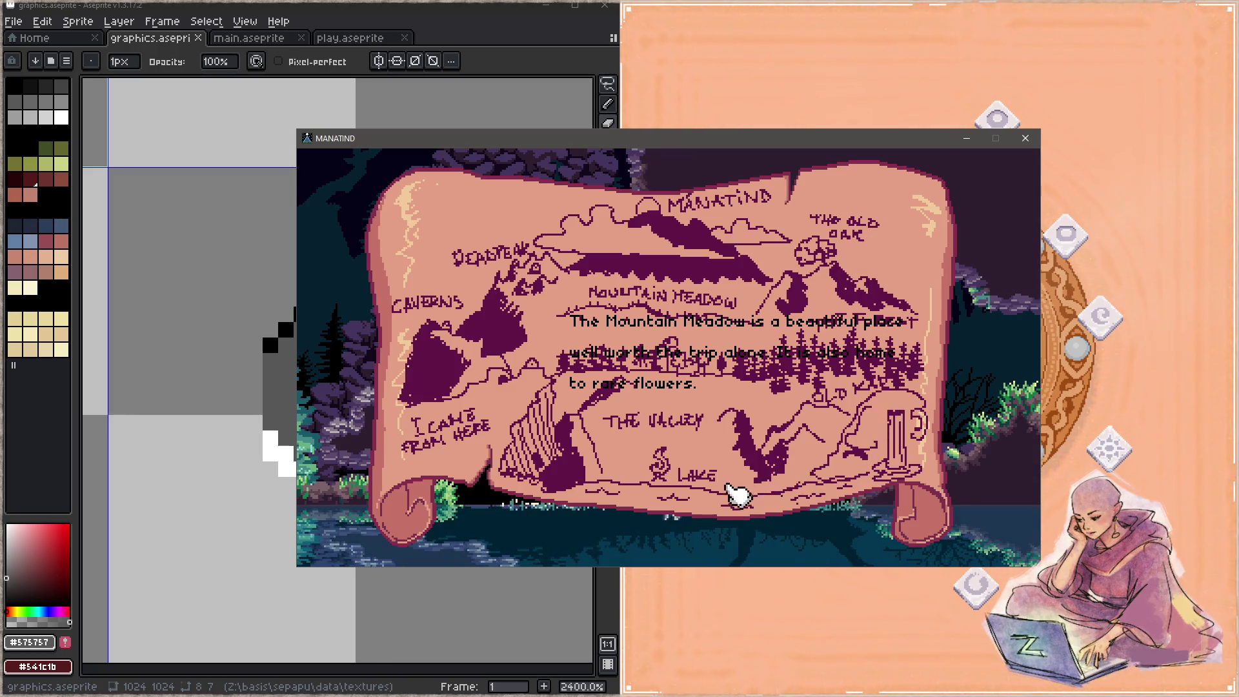
left_click(662, 491)
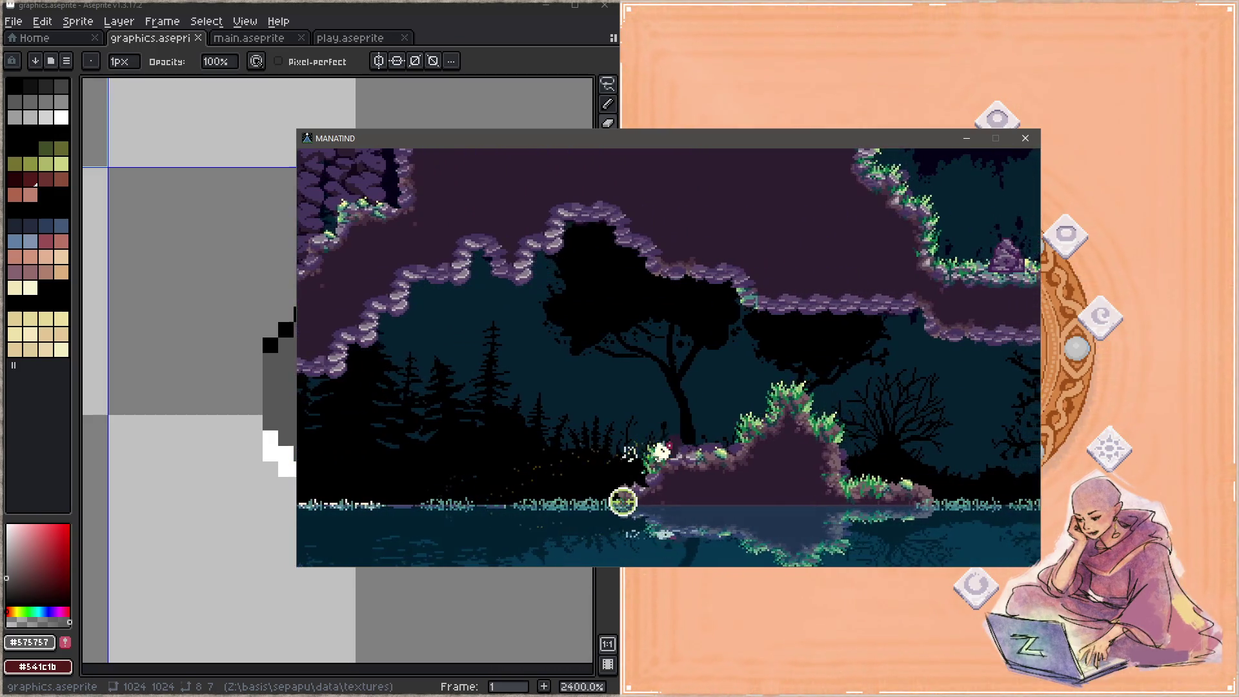
left_click(600, 452)
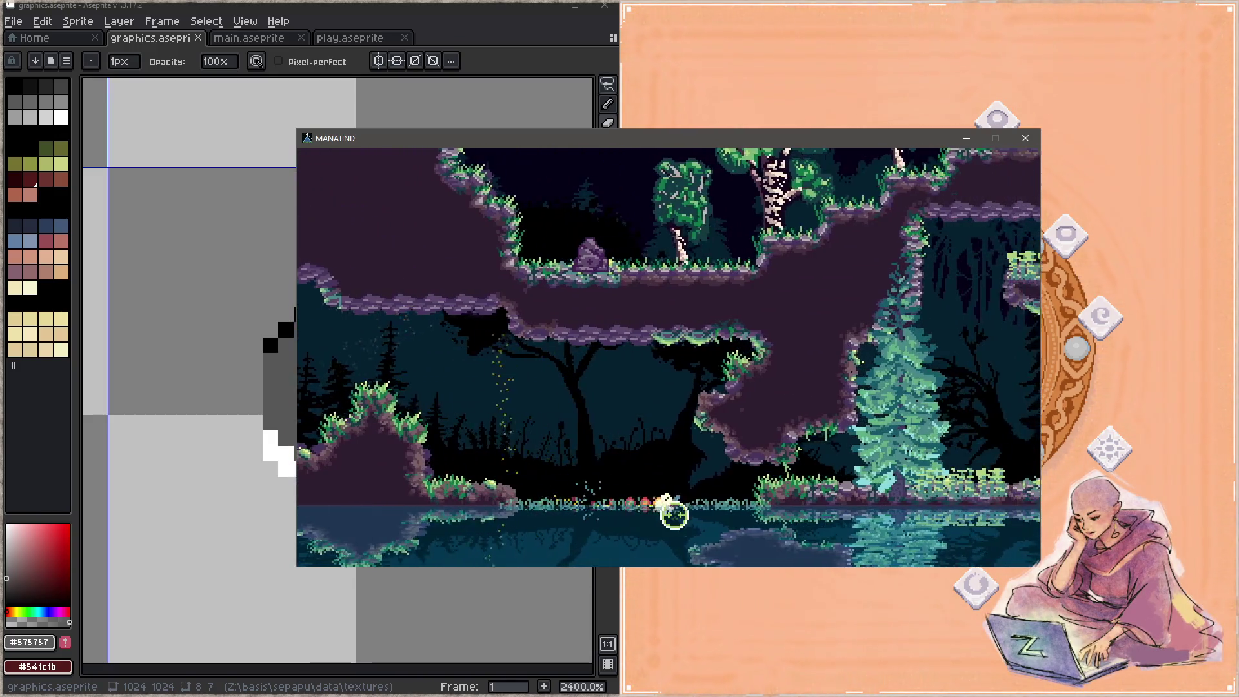